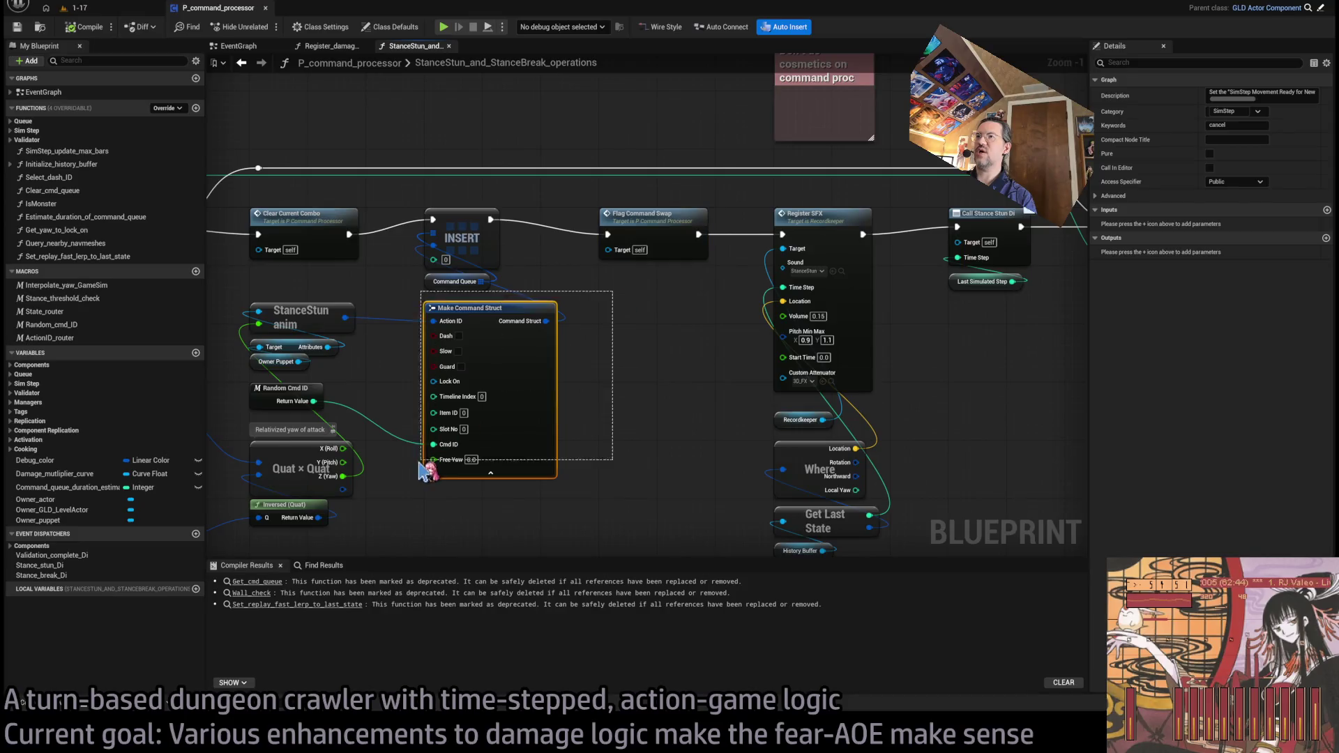
# Step: Locate the StanceStun sound used by Register SFX in the Content Browser, then return to the graph
pyautogui.press('Home')
pyautogui.scroll(-1, 377, 471)
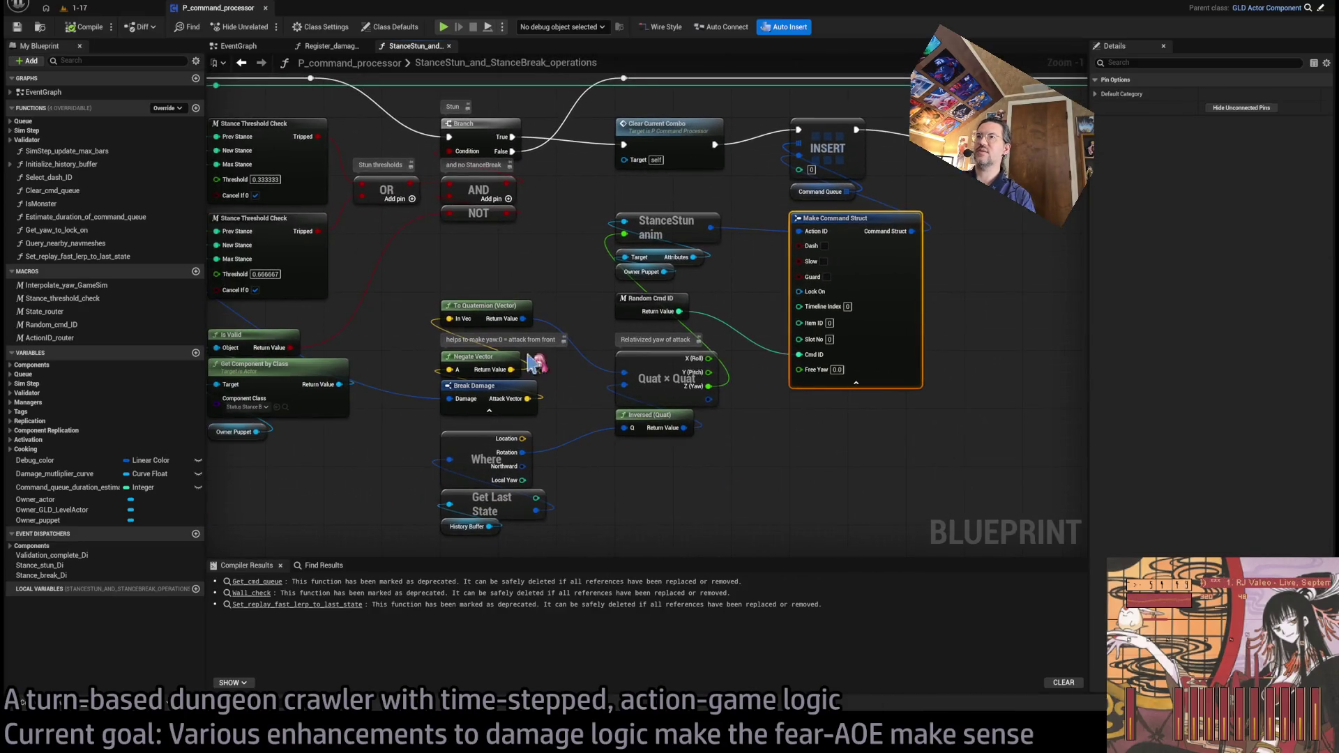
pyautogui.moveTo(429, 266); pyautogui.dragTo(551, 516)
pyautogui.scroll(-1, 662, 436)
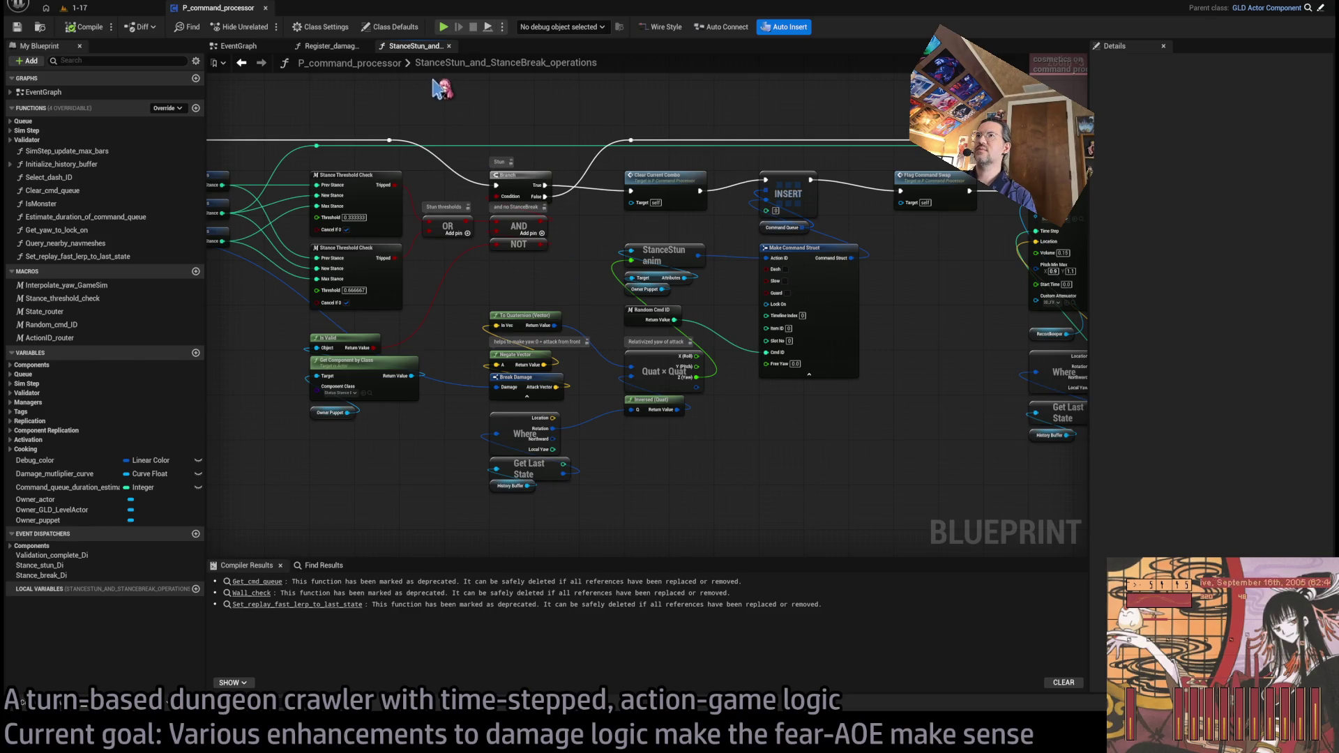
pyautogui.scroll(2, 720, 241)
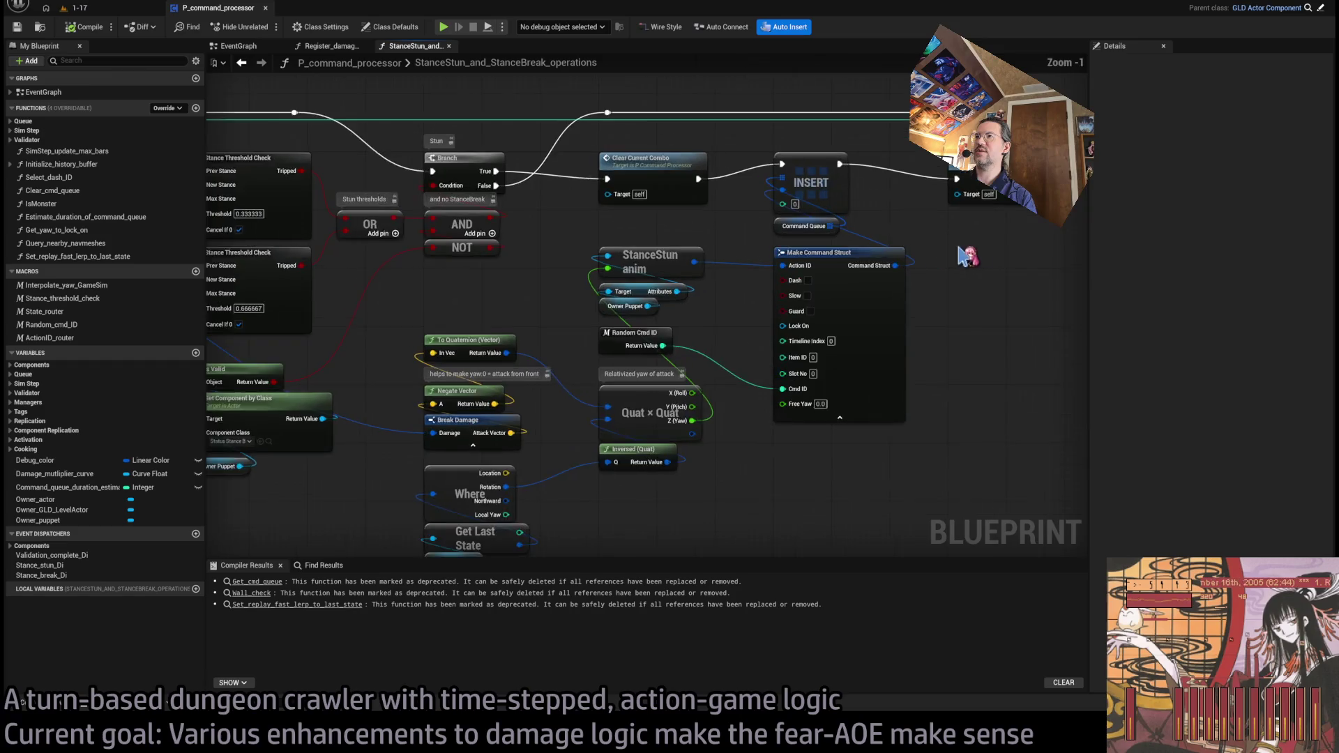
pyautogui.moveTo(965, 256)
pyautogui.mouseDown()
pyautogui.moveTo(462, 283)
pyautogui.moveTo(394, 307)
pyautogui.moveTo(439, 318)
pyautogui.moveTo(560, 269)
pyautogui.mouseUp()
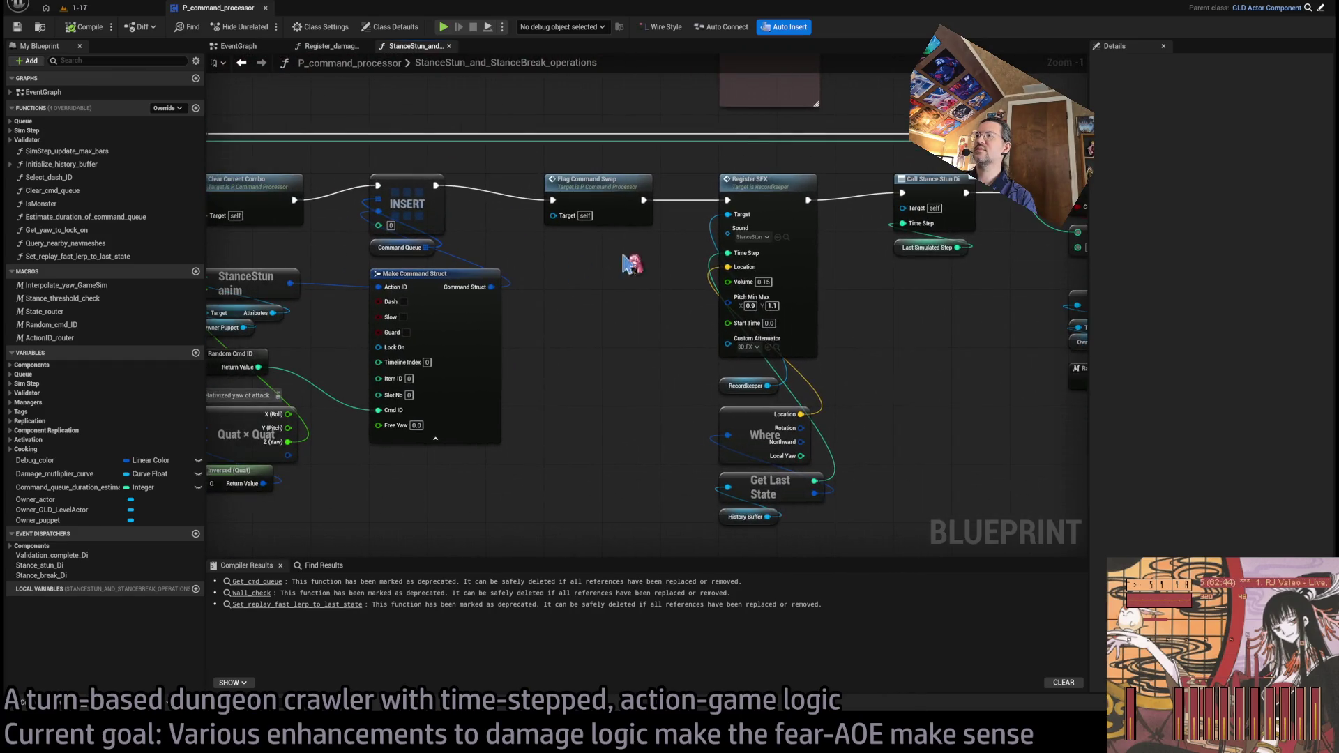
pyautogui.click(787, 237)
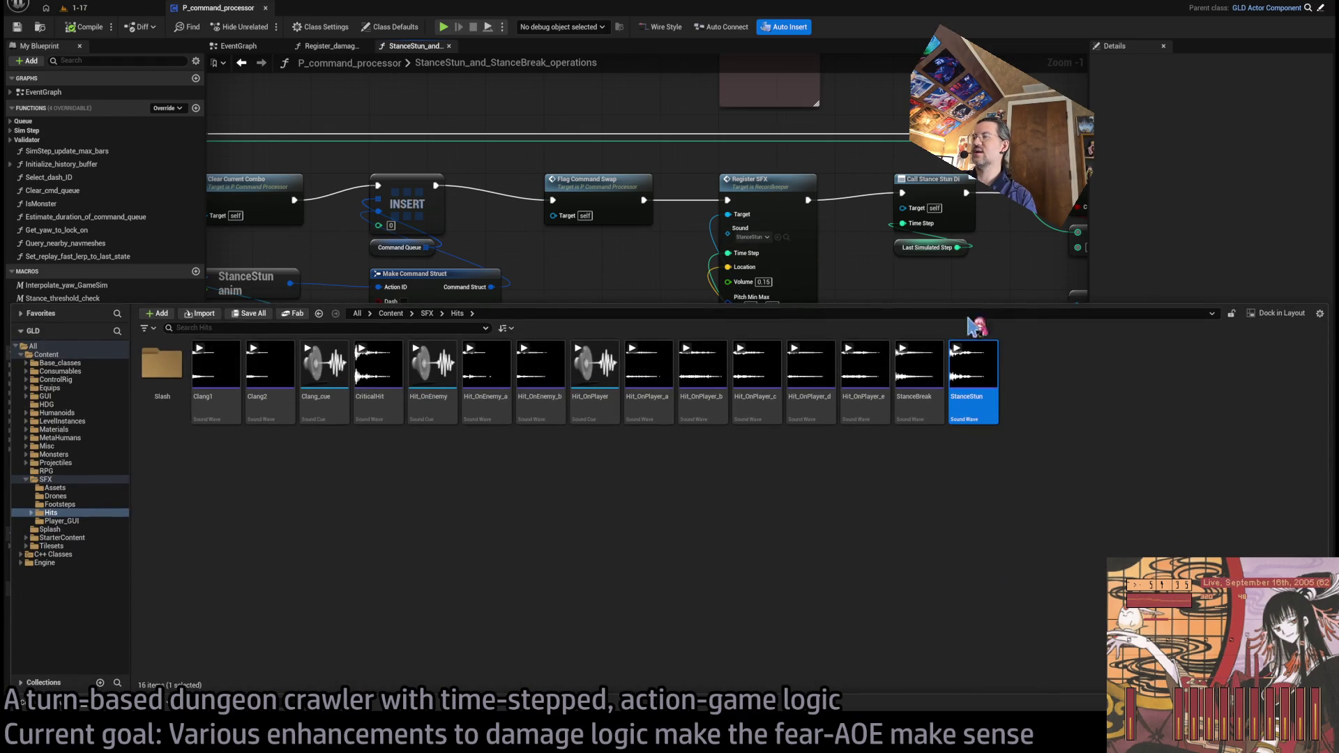
pyautogui.click(875, 271)
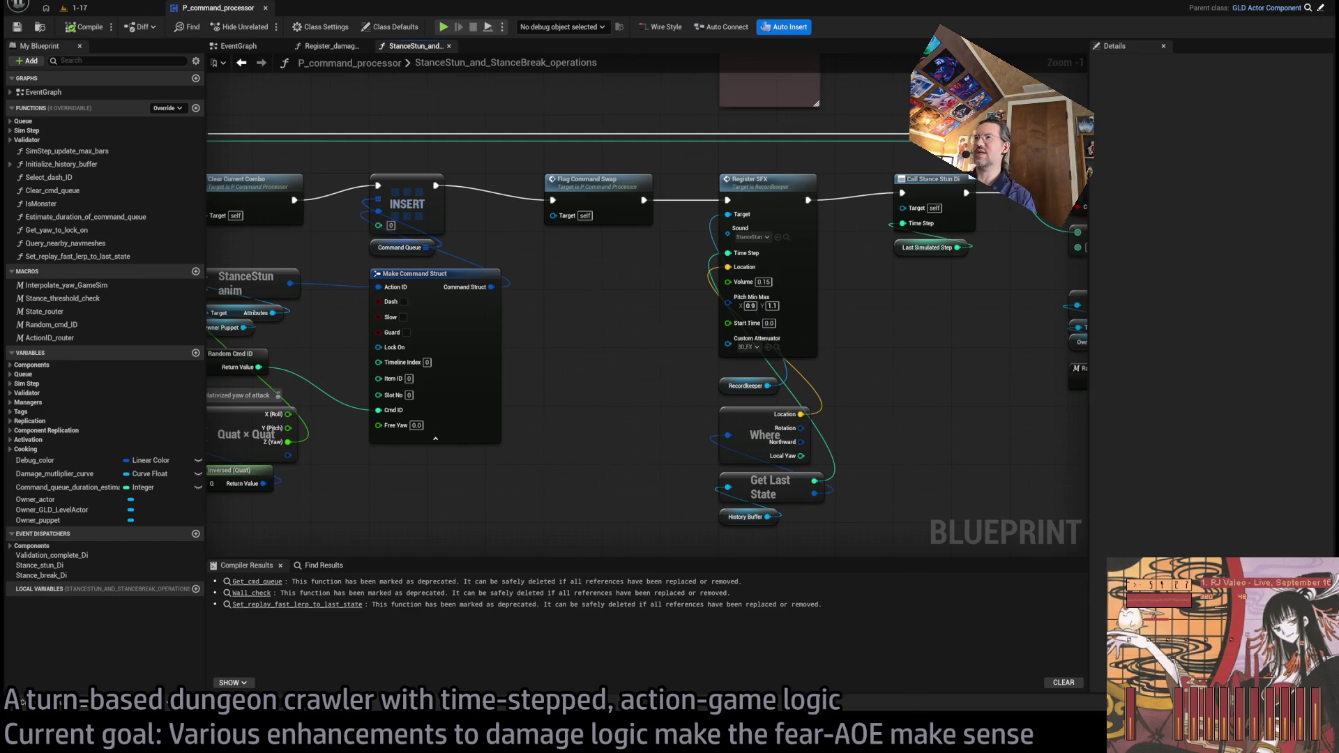
# Step: Switch to the 1-17 level and start a Play-in-Editor session
pyautogui.scroll(-1, 574, 311)
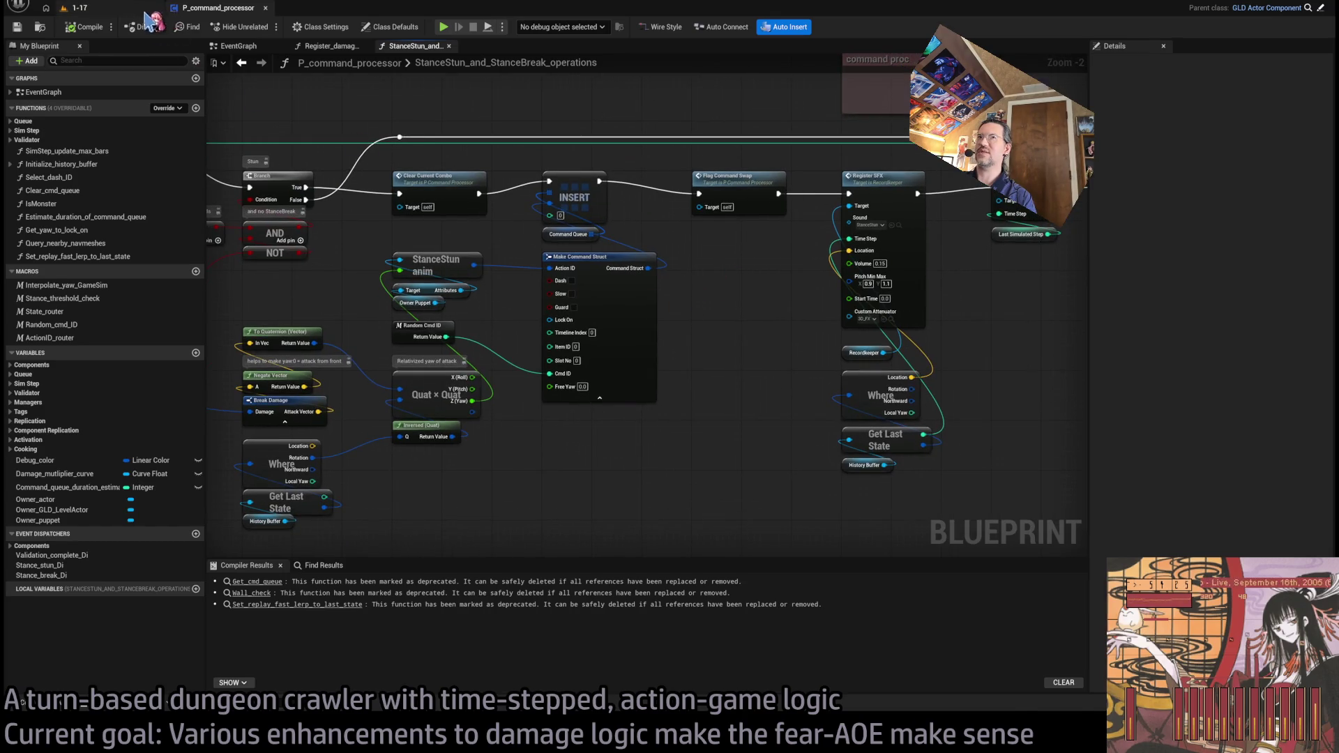
pyautogui.click(76, 8)
pyautogui.hotkey('alt', 'p')
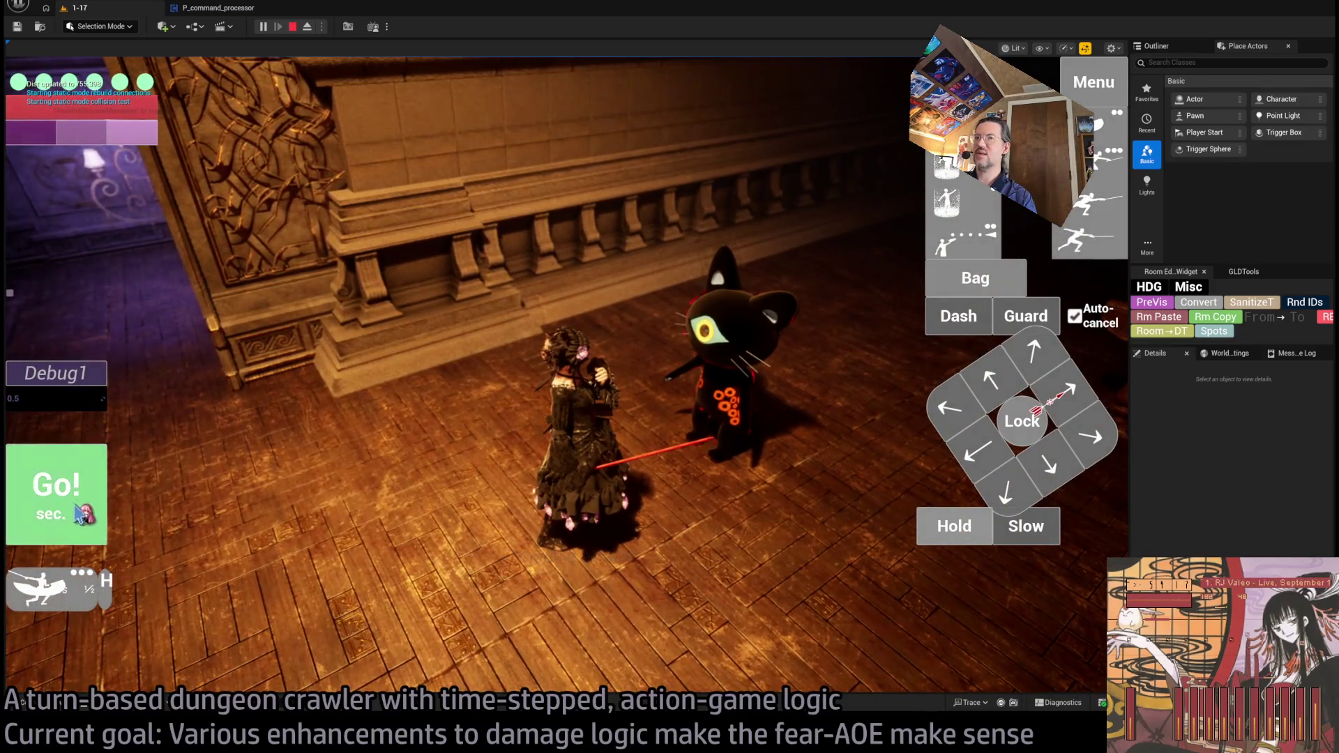
# Step: Run the queued stun attack turn with Go!, stop play, and return to P_command_processor
pyautogui.click(83, 491)
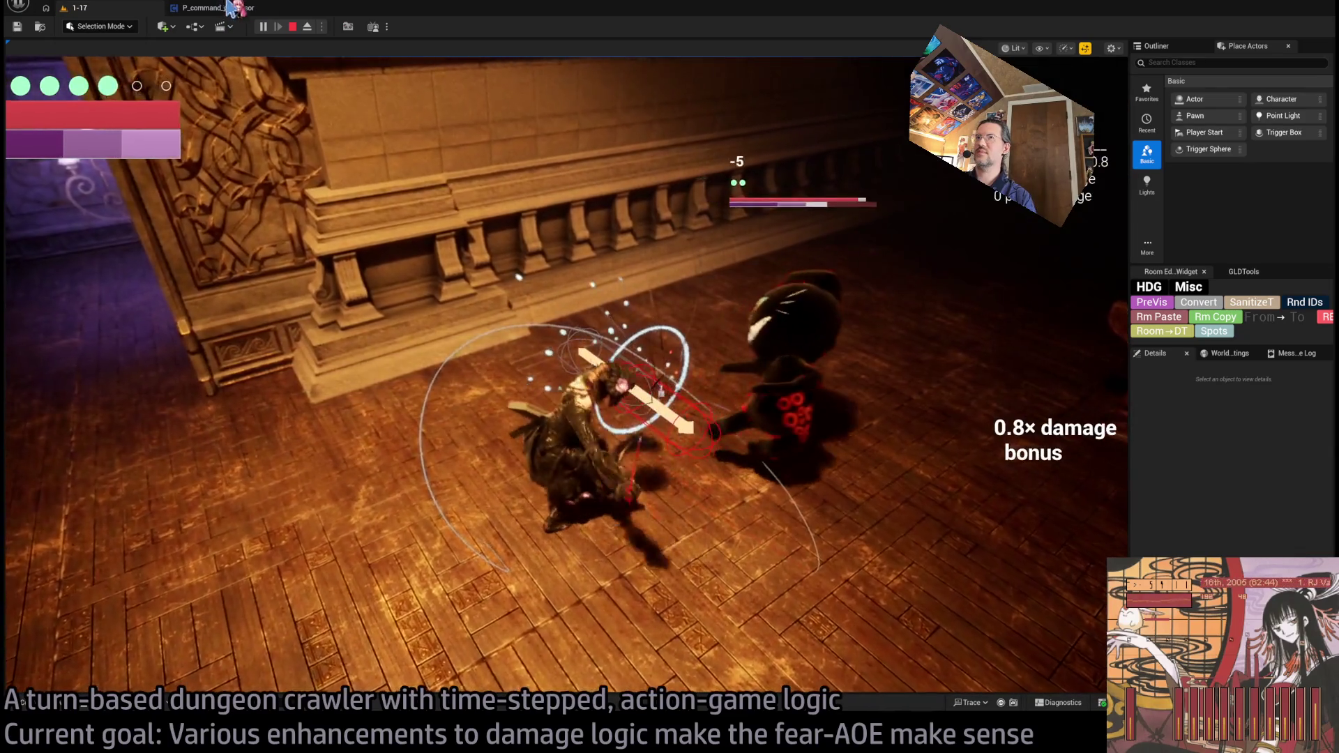
pyautogui.press('Escape')
pyautogui.click(231, 15)
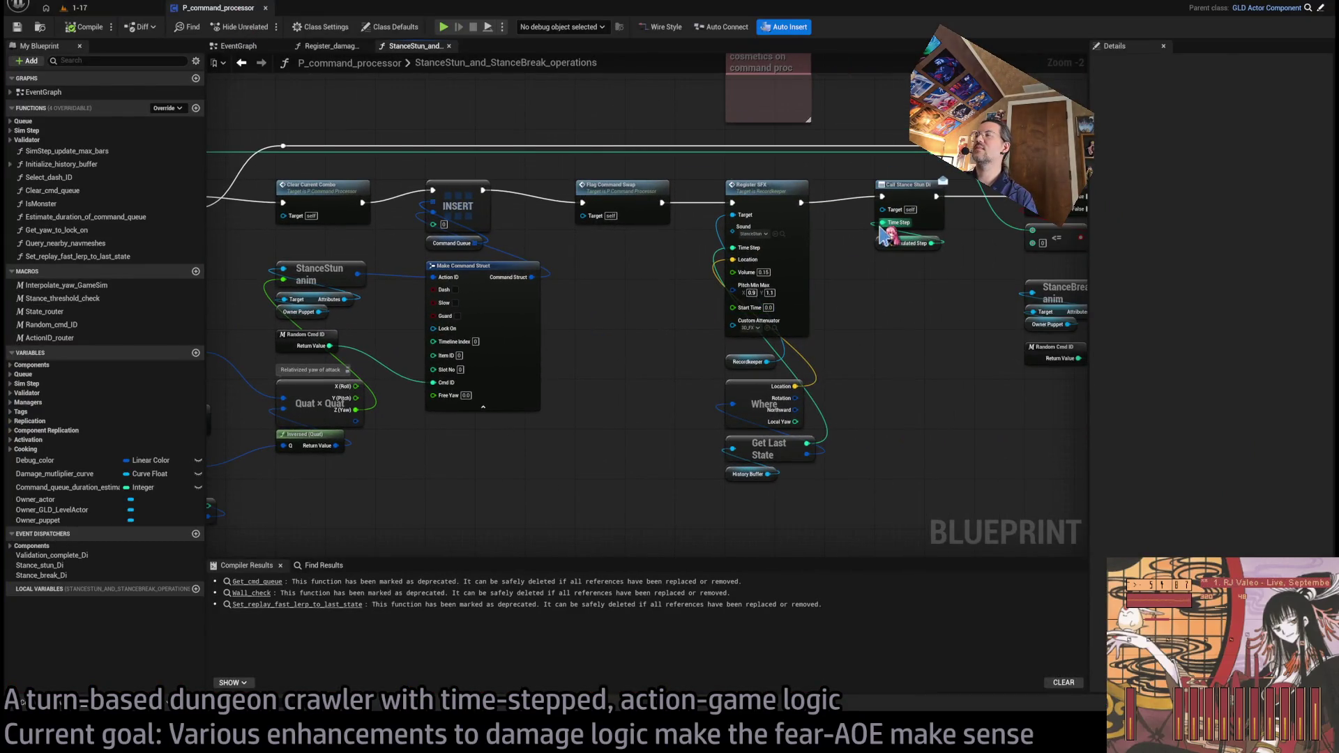
# Step: Survey the stance-stun graph from the entry node through Make Command Struct
pyautogui.moveTo(668, 266)
pyautogui.mouseDown()
pyautogui.moveTo(799, 286)
pyautogui.moveTo(665, 306)
pyautogui.mouseUp()
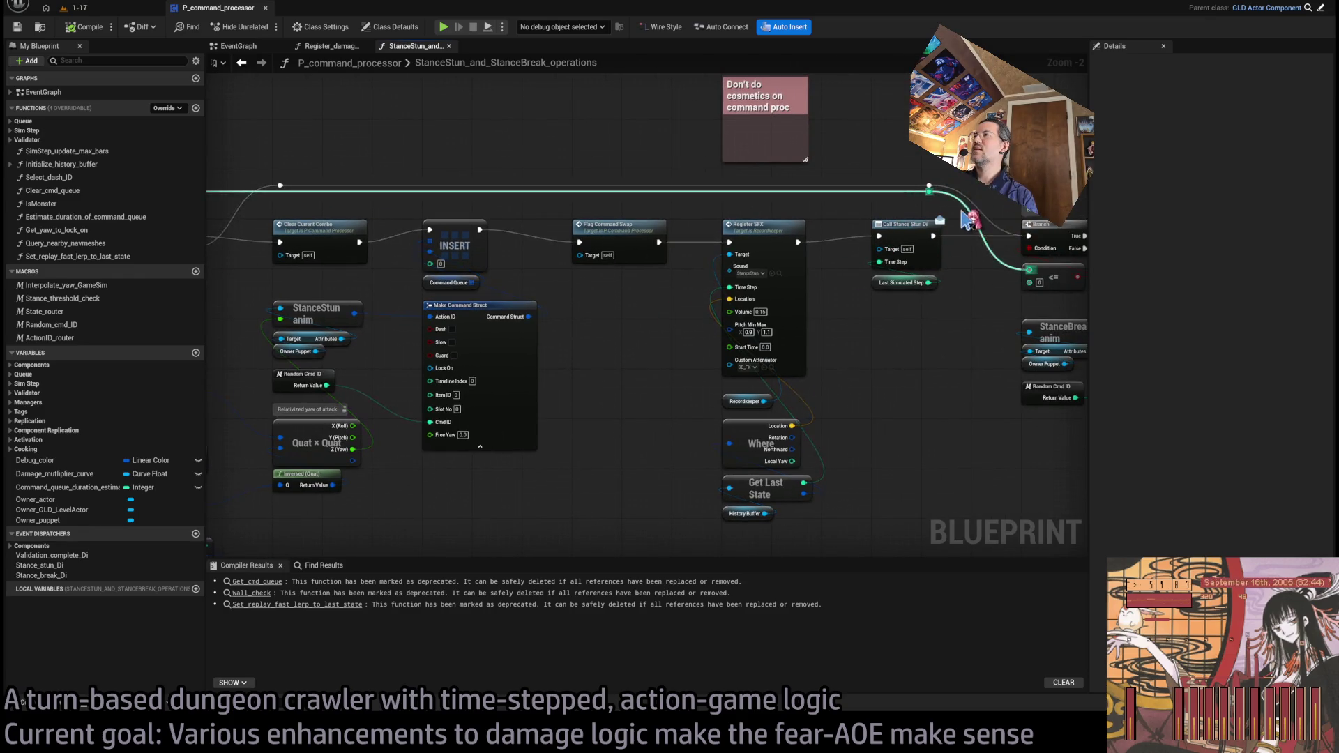
pyautogui.moveTo(955, 221)
pyautogui.mouseDown()
pyautogui.moveTo(457, 442)
pyautogui.moveTo(388, 493)
pyautogui.moveTo(629, 435)
pyautogui.mouseUp()
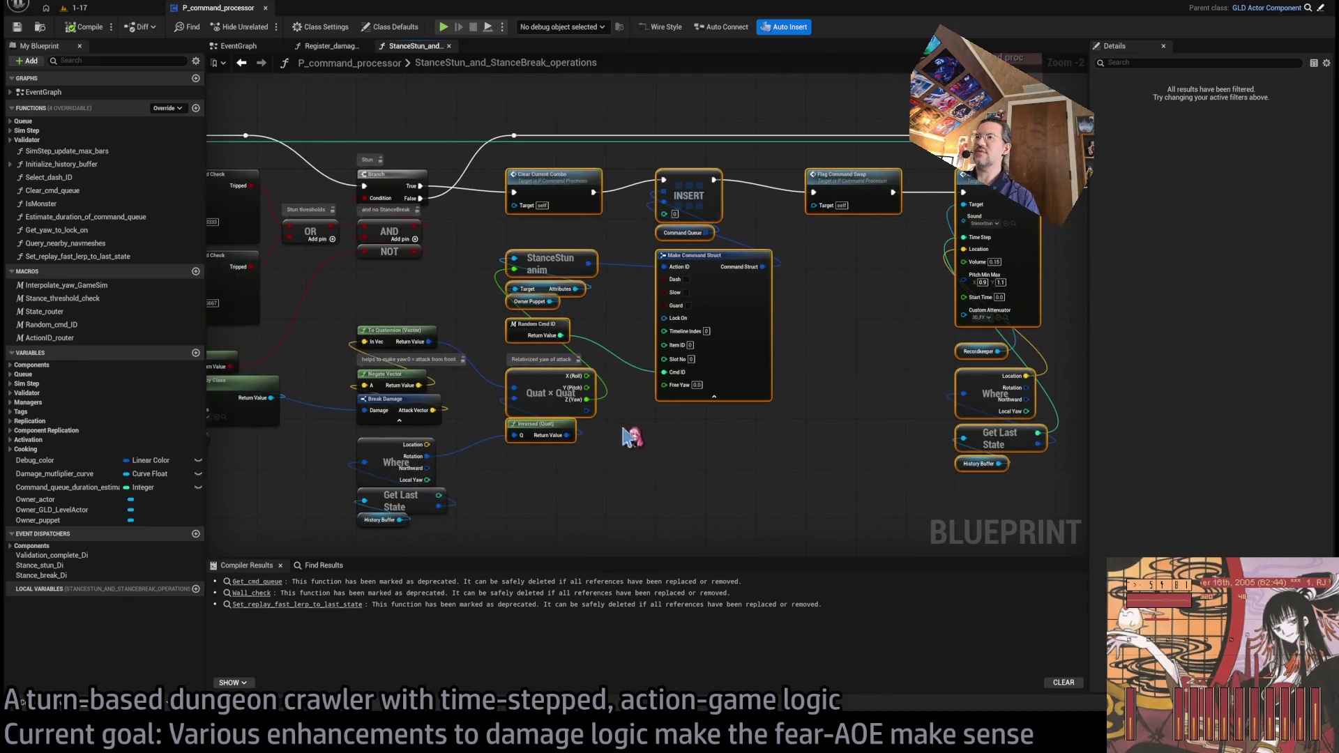
pyautogui.moveTo(446, 311); pyautogui.dragTo(697, 307)
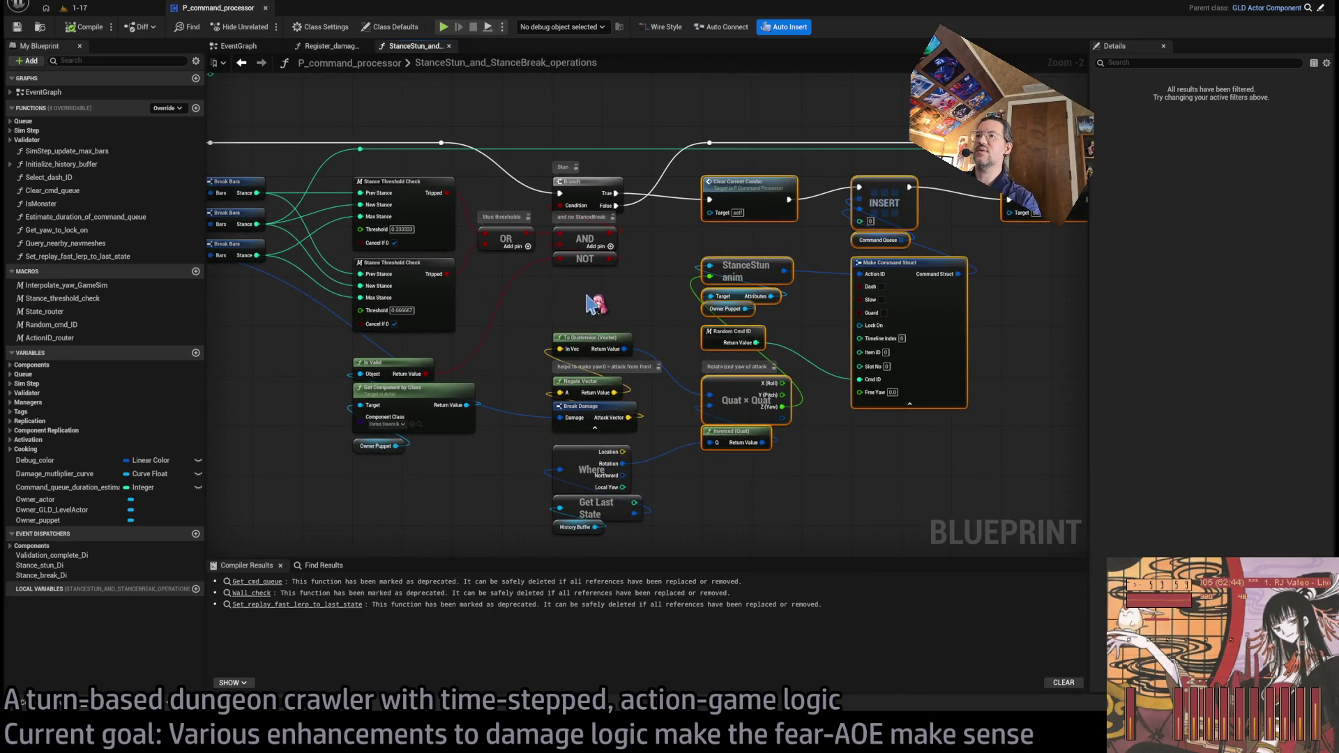
pyautogui.scroll(2, 481, 440)
pyautogui.click(480, 438)
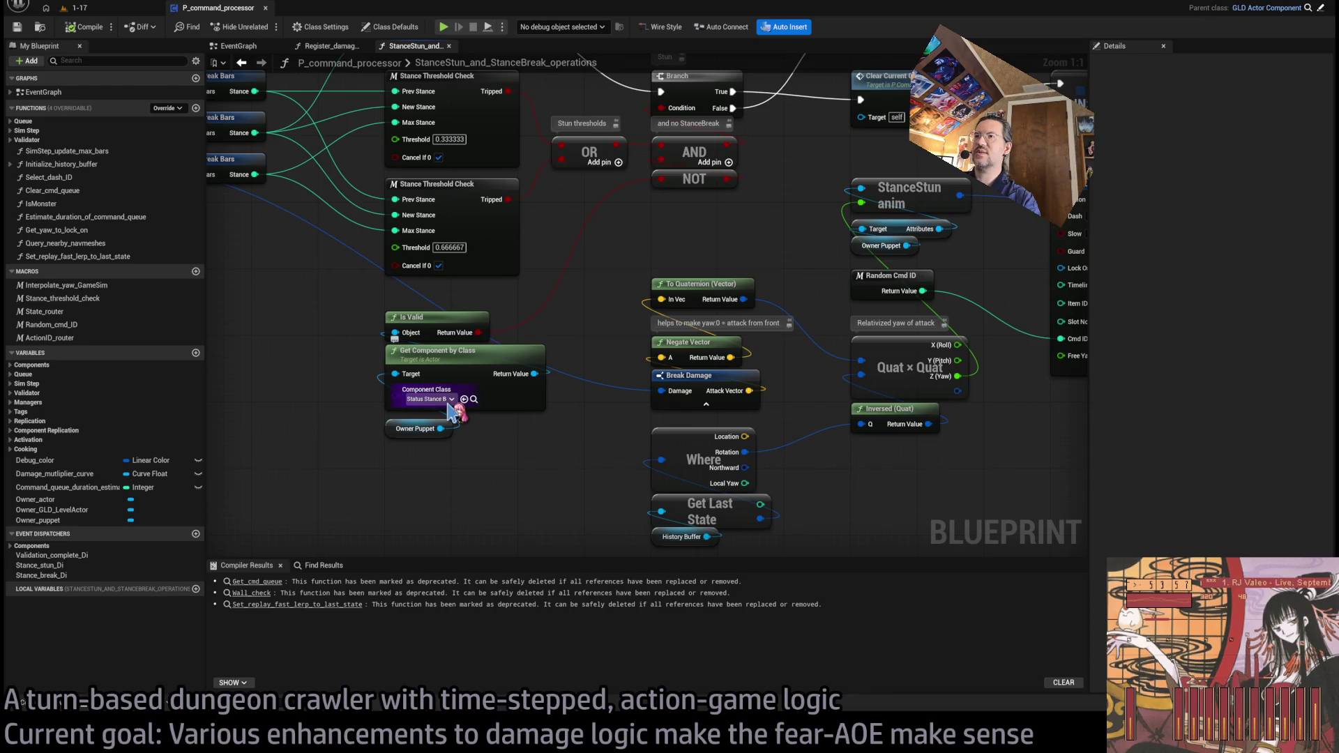
pyautogui.moveTo(598, 416)
pyautogui.mouseDown()
pyautogui.moveTo(554, 375)
pyautogui.moveTo(1001, 454)
pyautogui.moveTo(645, 413)
pyautogui.mouseUp()
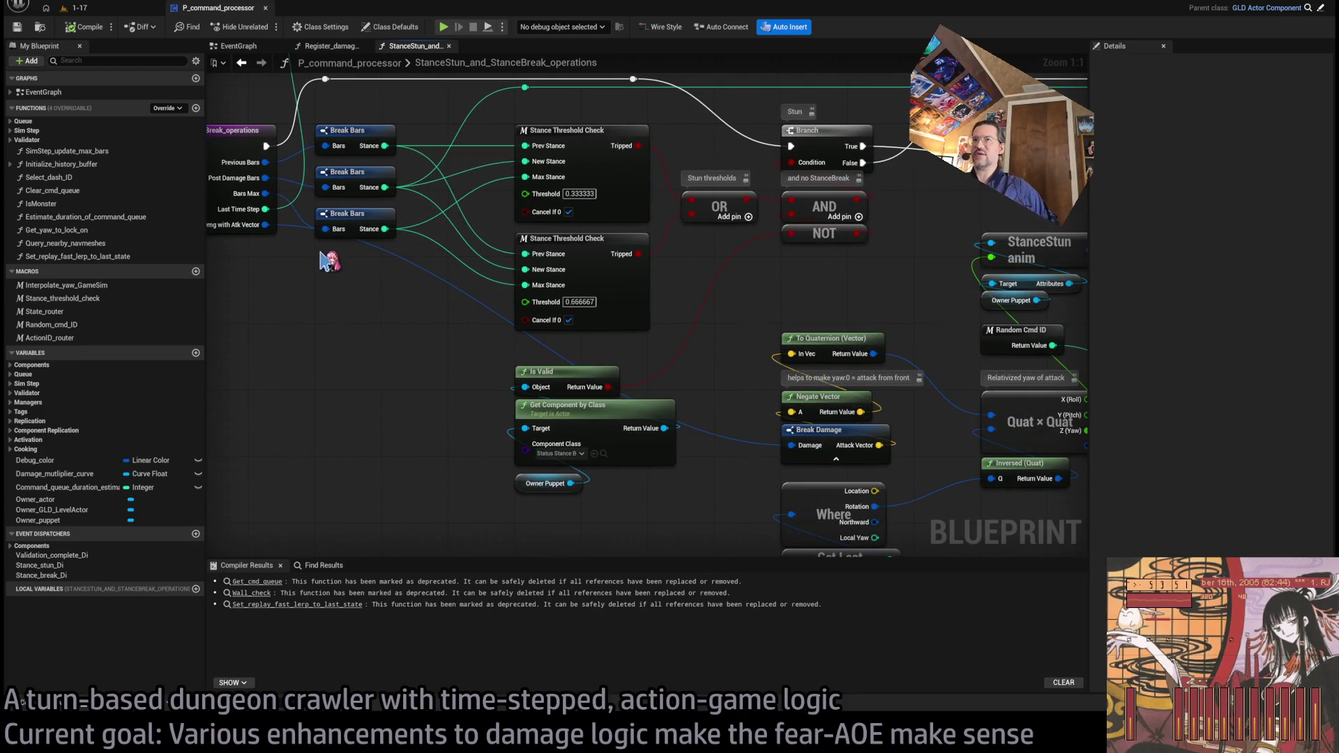
pyautogui.moveTo(403, 290); pyautogui.dragTo(375, 263)
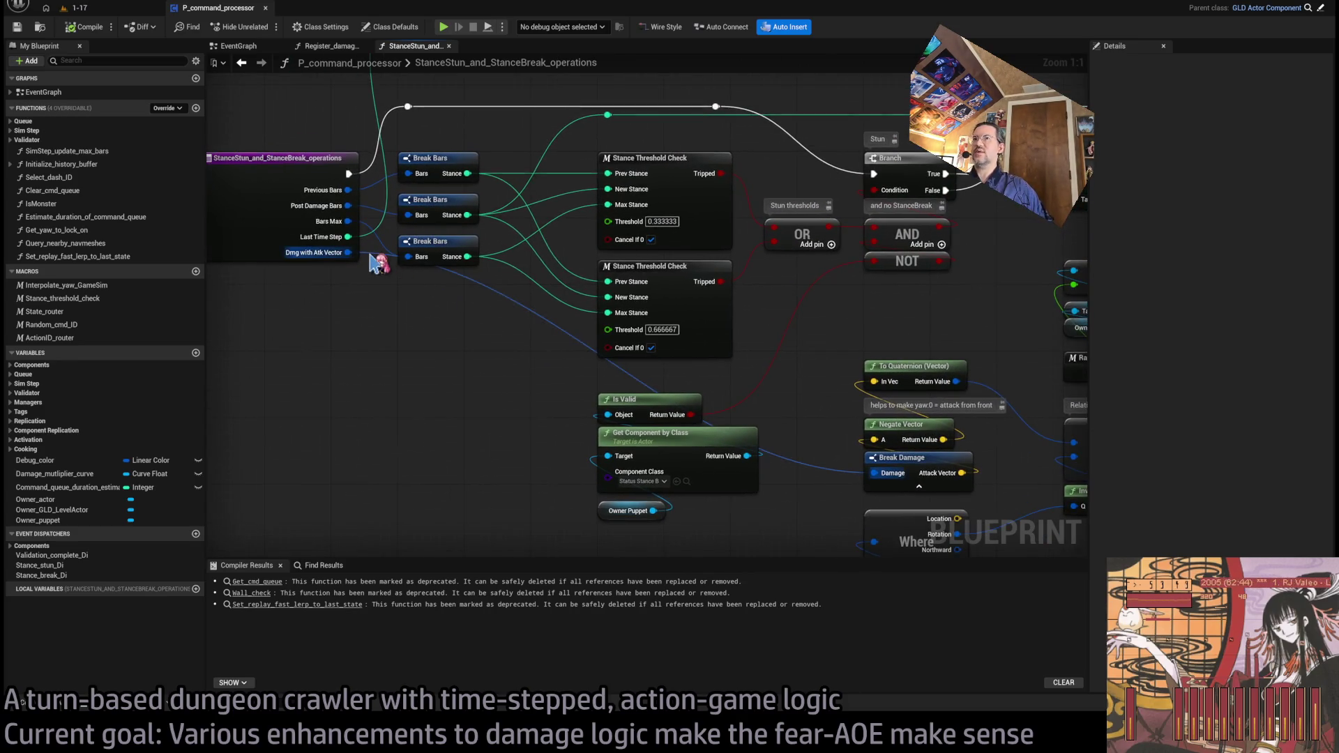
pyautogui.moveTo(556, 349); pyautogui.dragTo(546, 349)
pyautogui.moveTo(734, 351)
pyautogui.mouseDown()
pyautogui.moveTo(637, 337)
pyautogui.moveTo(631, 301)
pyautogui.mouseUp()
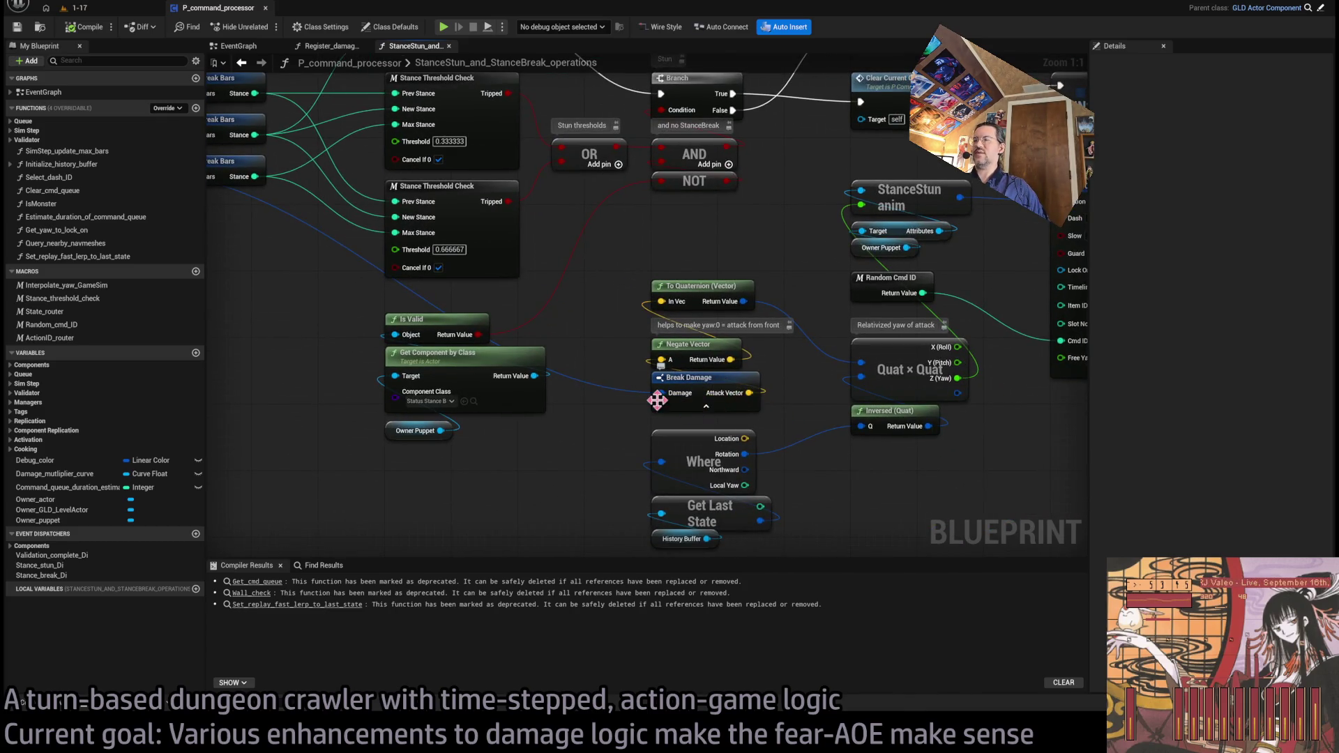
pyautogui.moveTo(767, 410)
pyautogui.mouseDown()
pyautogui.moveTo(608, 413)
pyautogui.moveTo(650, 383)
pyautogui.moveTo(646, 369)
pyautogui.mouseUp()
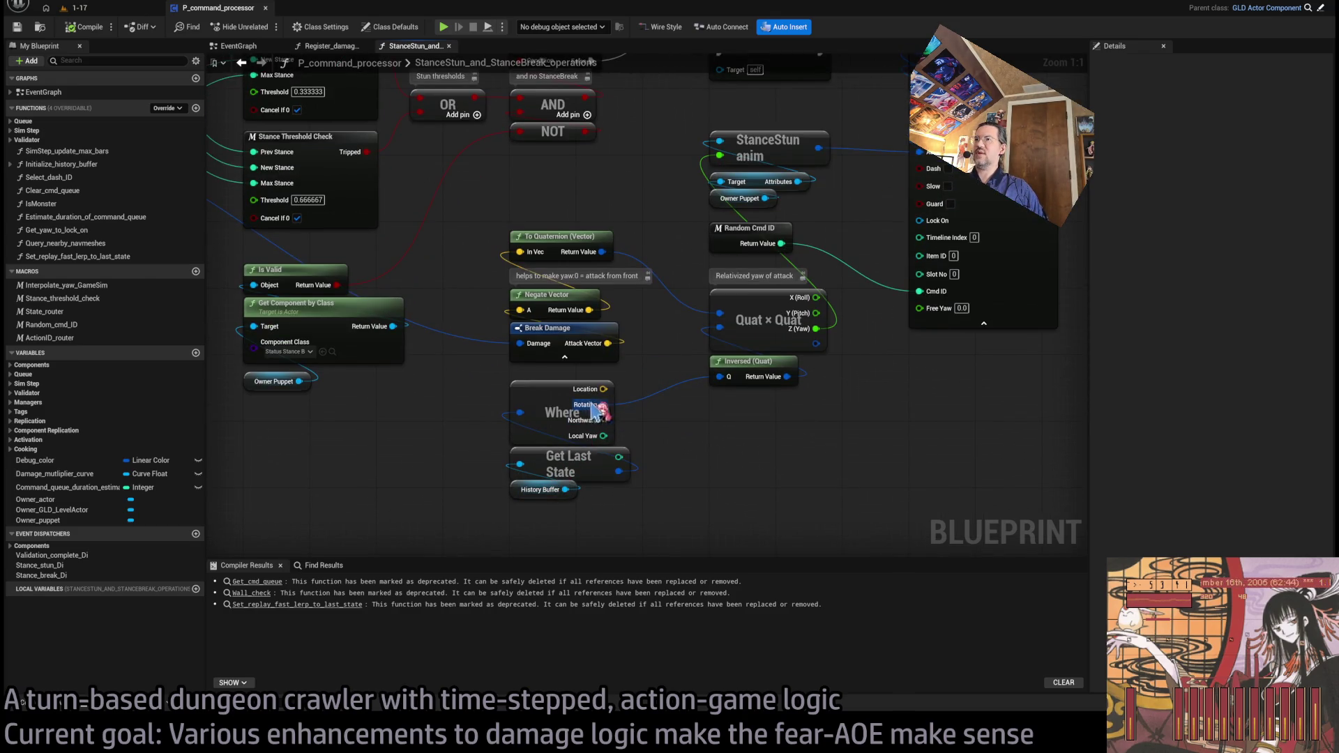
pyautogui.scroll(-3, 767, 422)
pyautogui.scroll(-2, 598, 427)
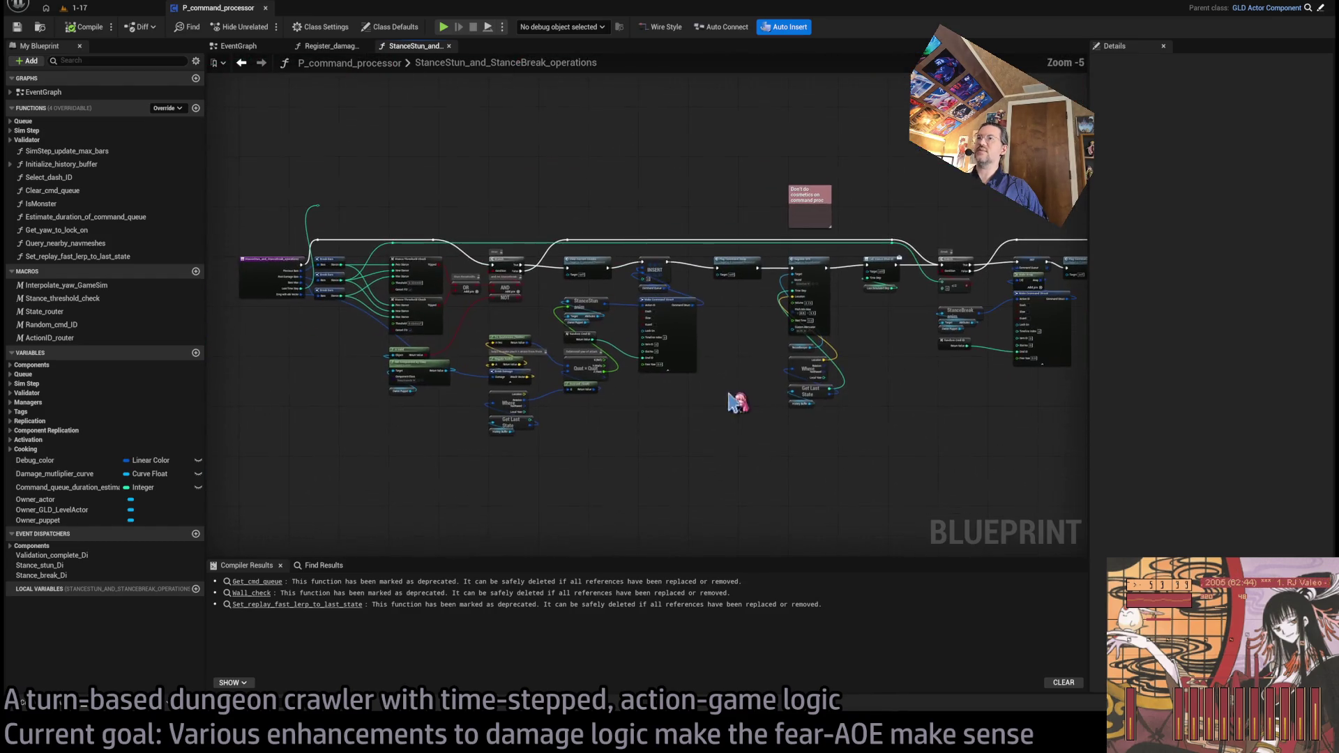
# Step: Marquee-select the stun nodes together with INSERT and Make Command Struct
pyautogui.moveTo(482, 328); pyautogui.dragTo(614, 439)
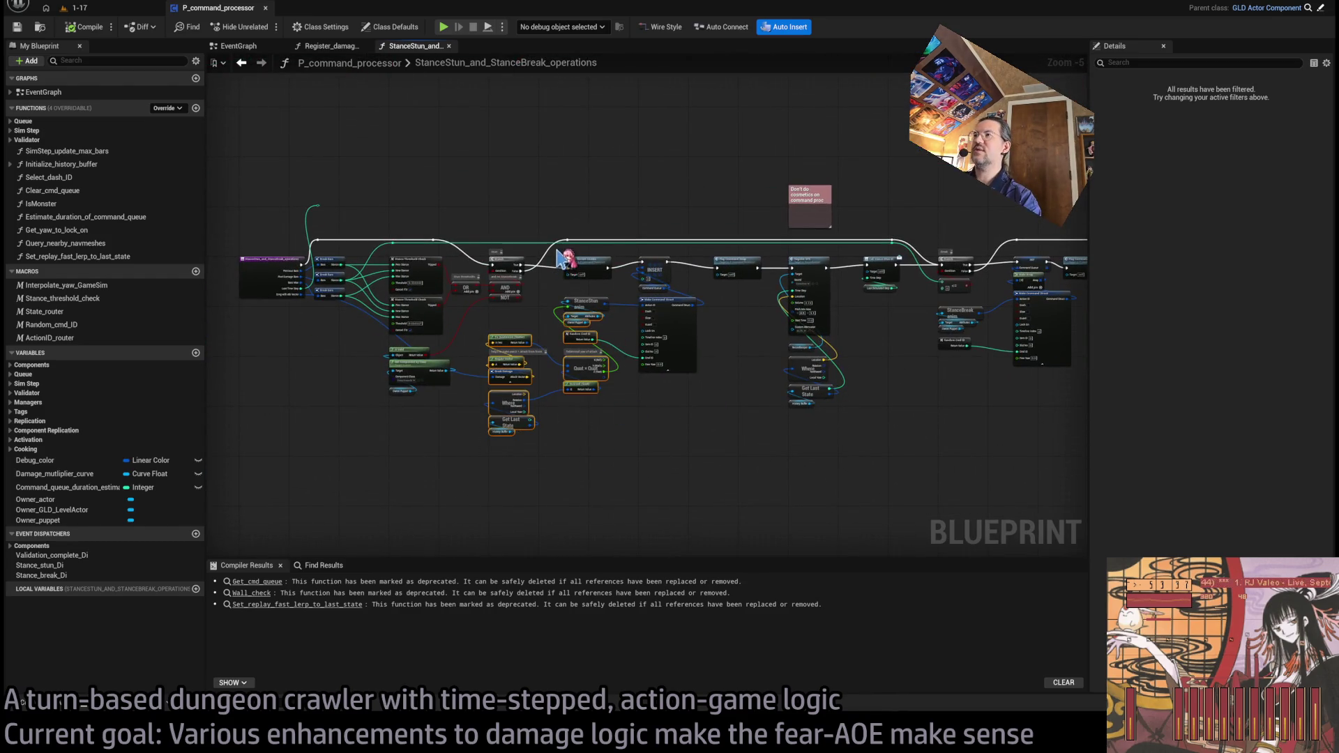
pyautogui.moveTo(558, 258); pyautogui.dragTo(914, 449)
pyautogui.scroll(4, 613, 334)
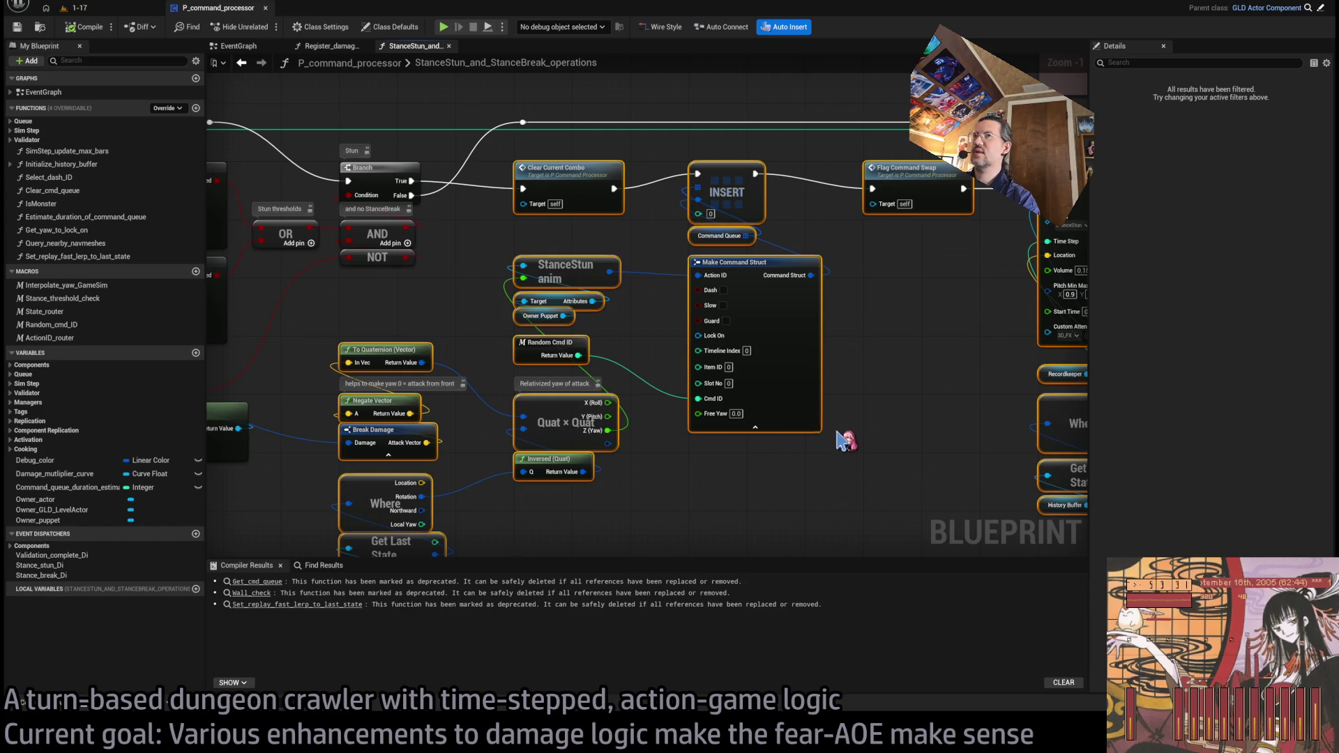
# Step: Collapse the selected stun nodes into a new function temporarily named 'a', then begin renaming it
pyautogui.hotkey('ctrl', 'shift', 'f')
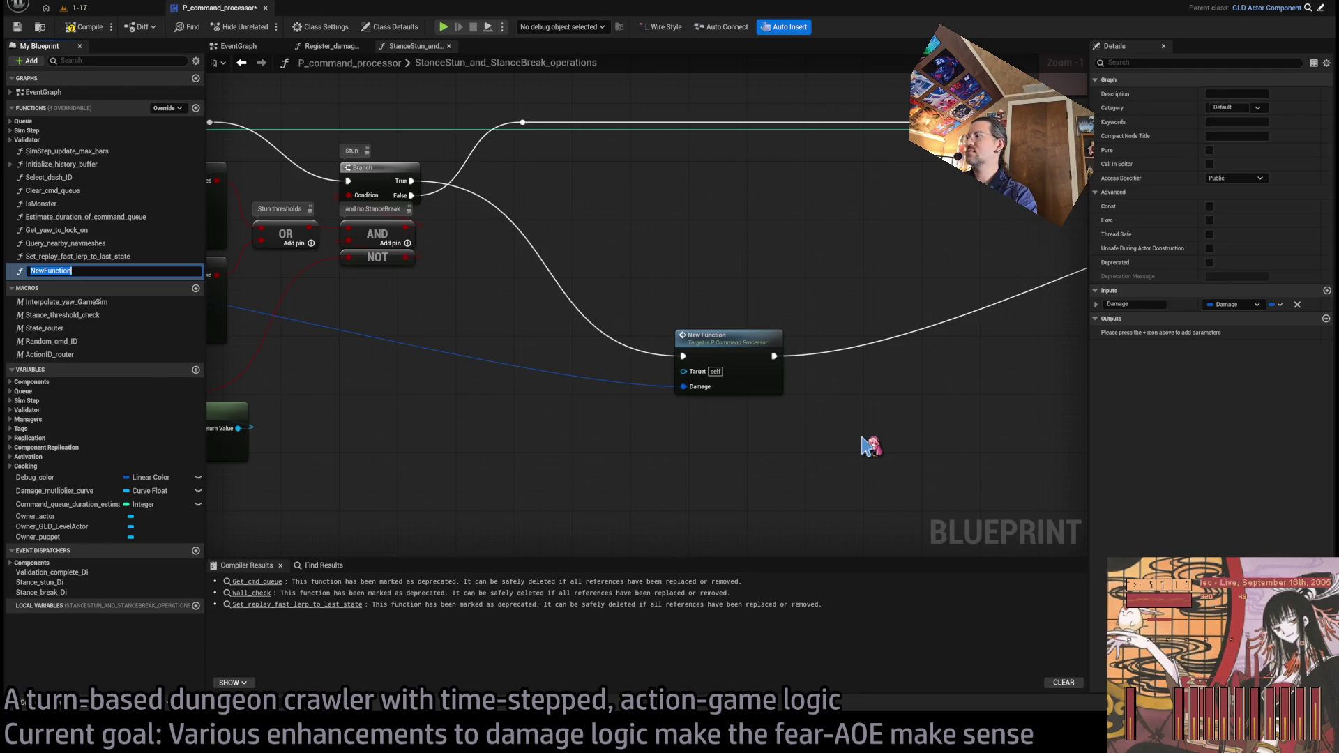
pyautogui.write('asdkfjlakdjflkasdjflksd')
pyautogui.press('Return')
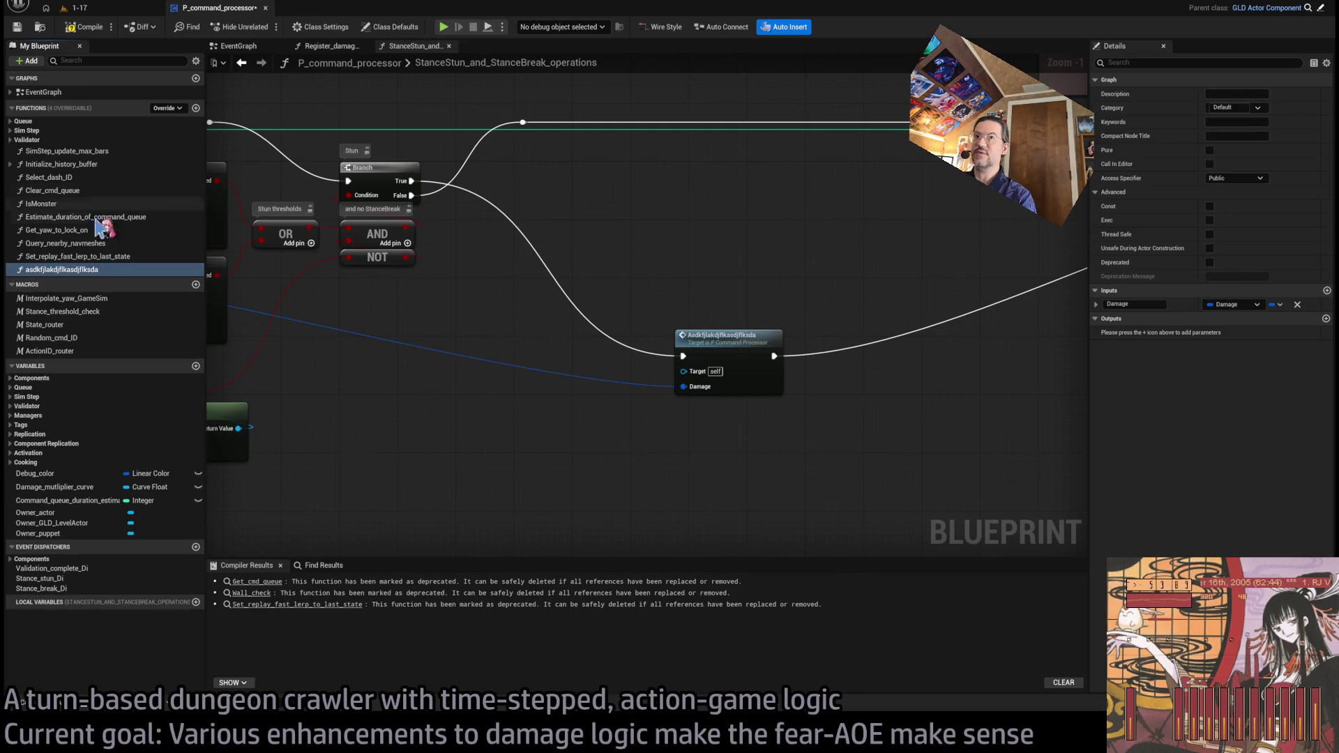
pyautogui.click(73, 269)
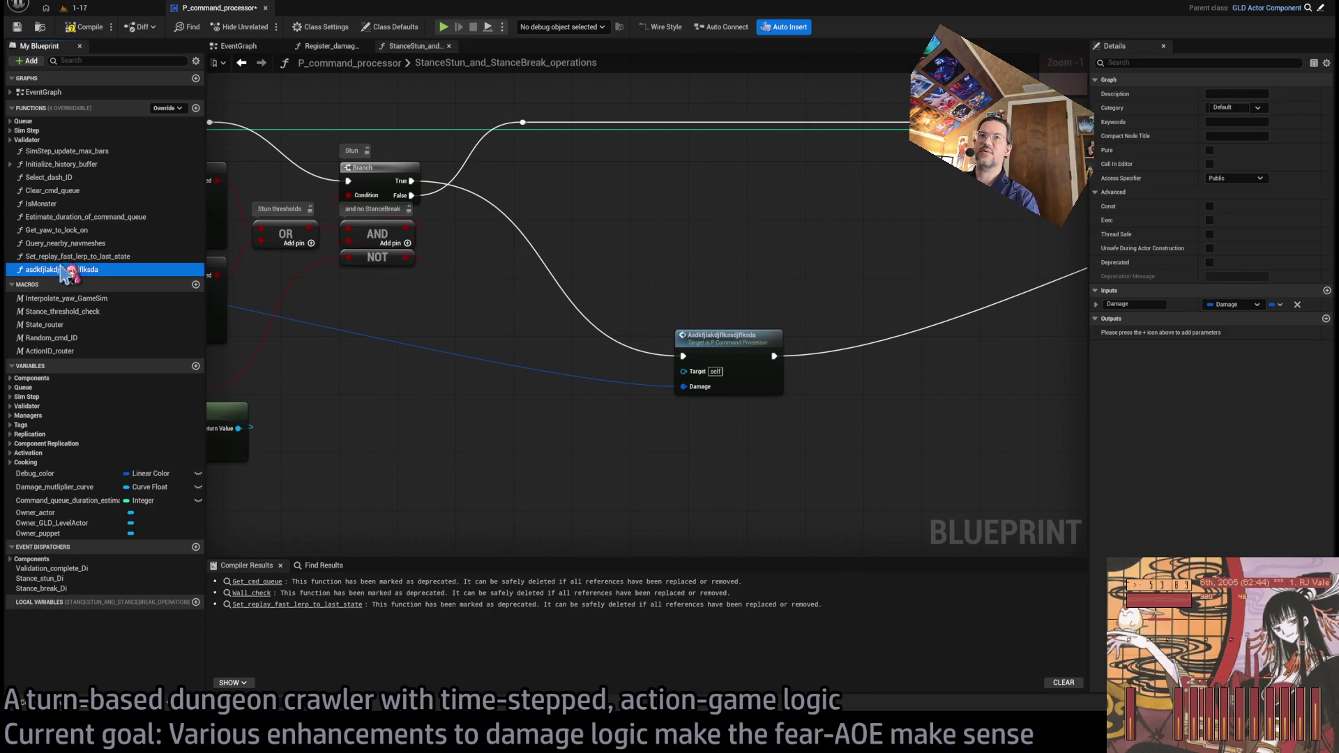
pyautogui.click(403, 359)
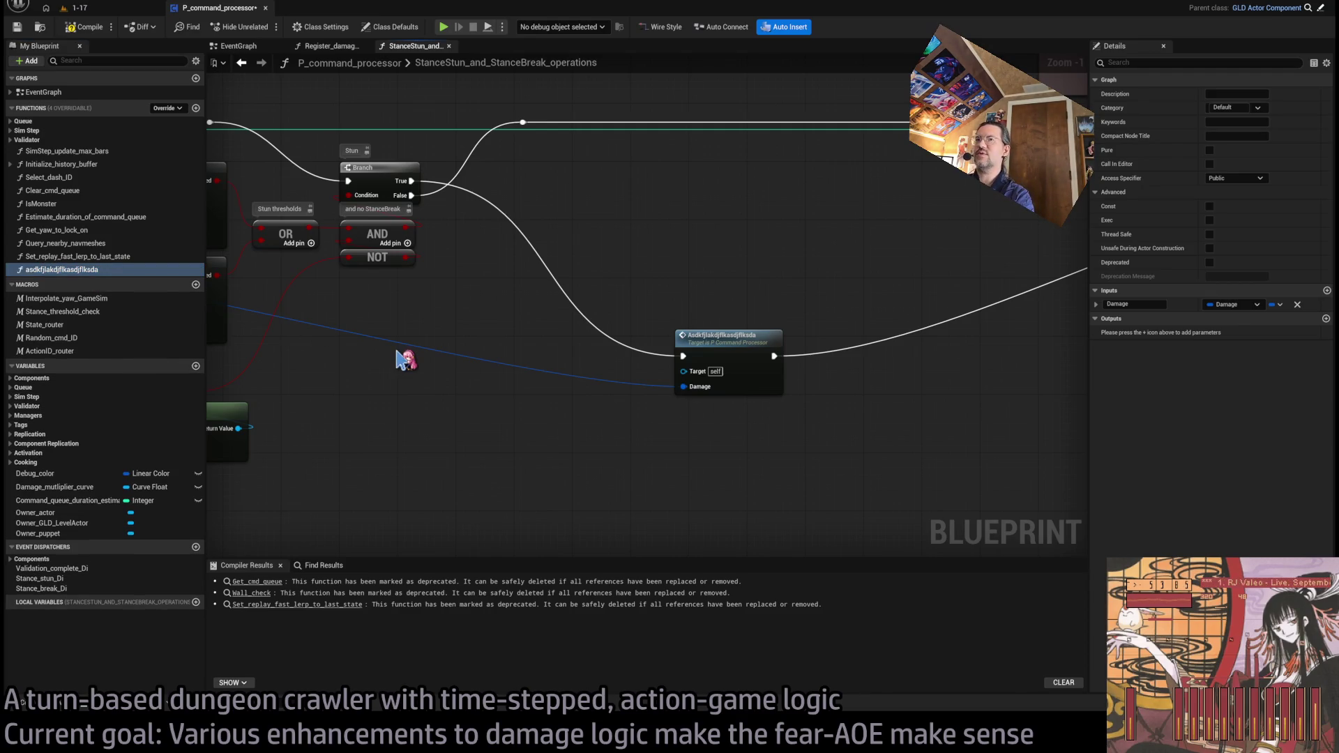
pyautogui.click(111, 272)
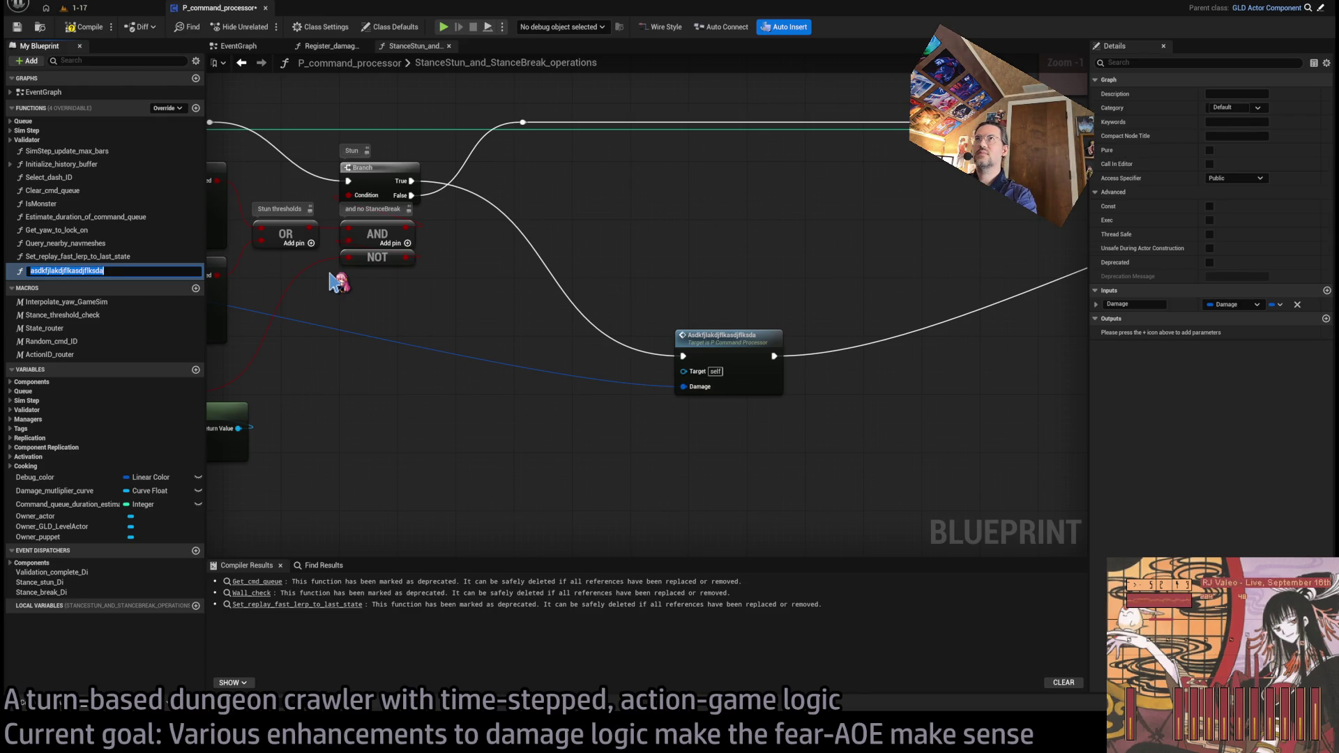
# Step: Rename the collapsed function to Stun_operations and place its node beside the Branch
pyautogui.write('StunO')
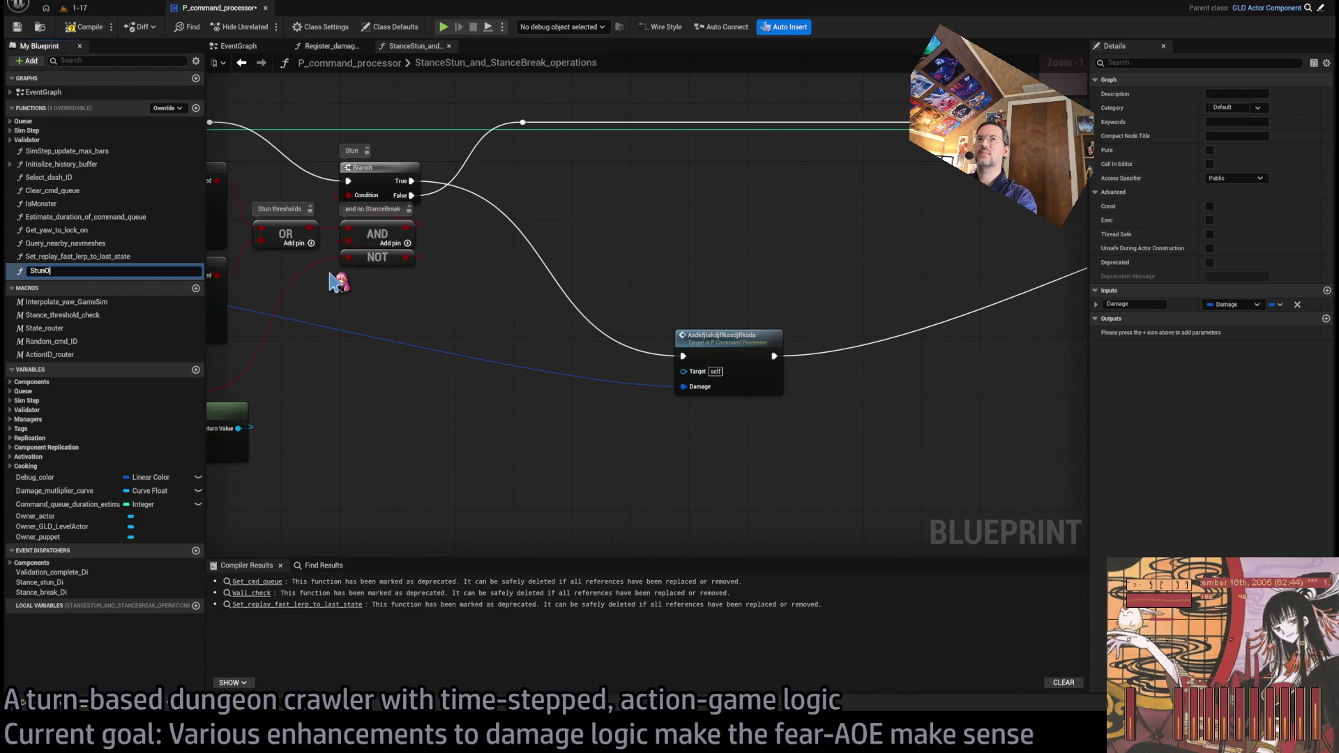
pyautogui.write('ons')
pyautogui.press('Return')
pyautogui.moveTo(745, 361); pyautogui.dragTo(586, 191)
pyautogui.click(52, 272)
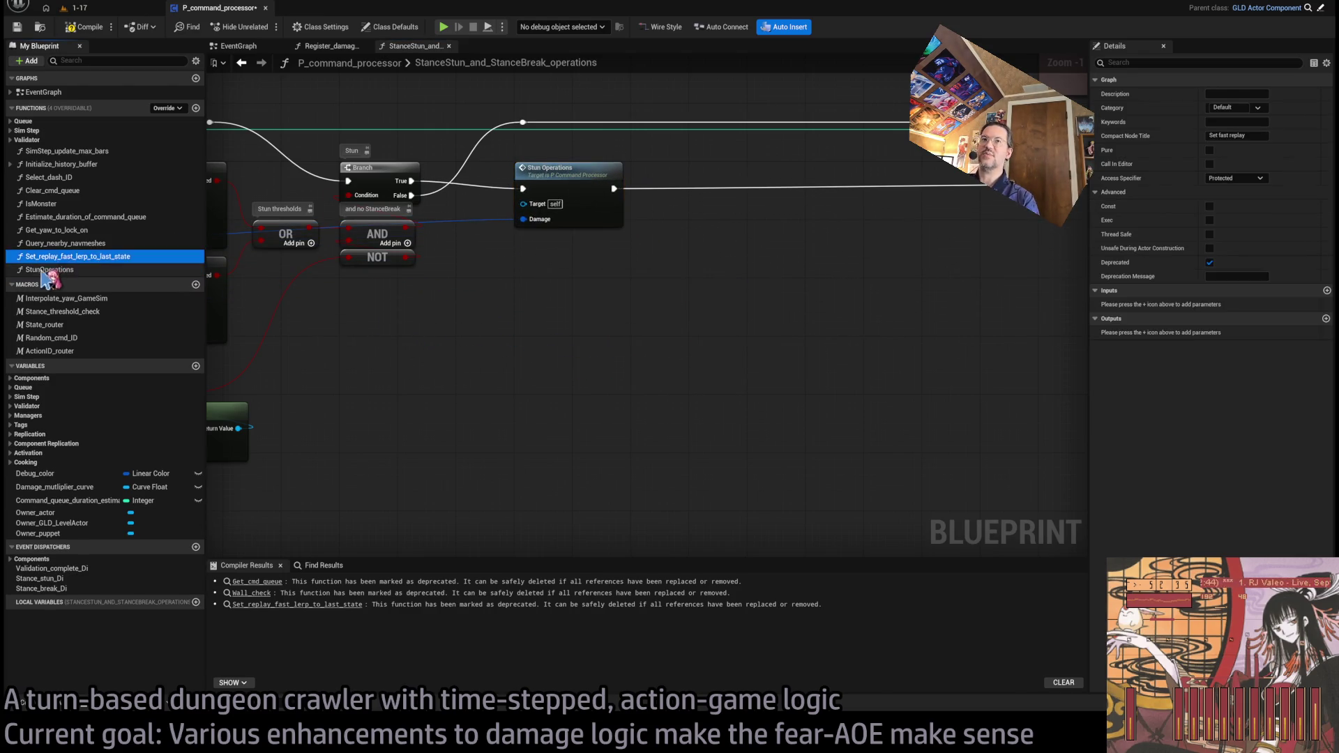
pyautogui.click(53, 272)
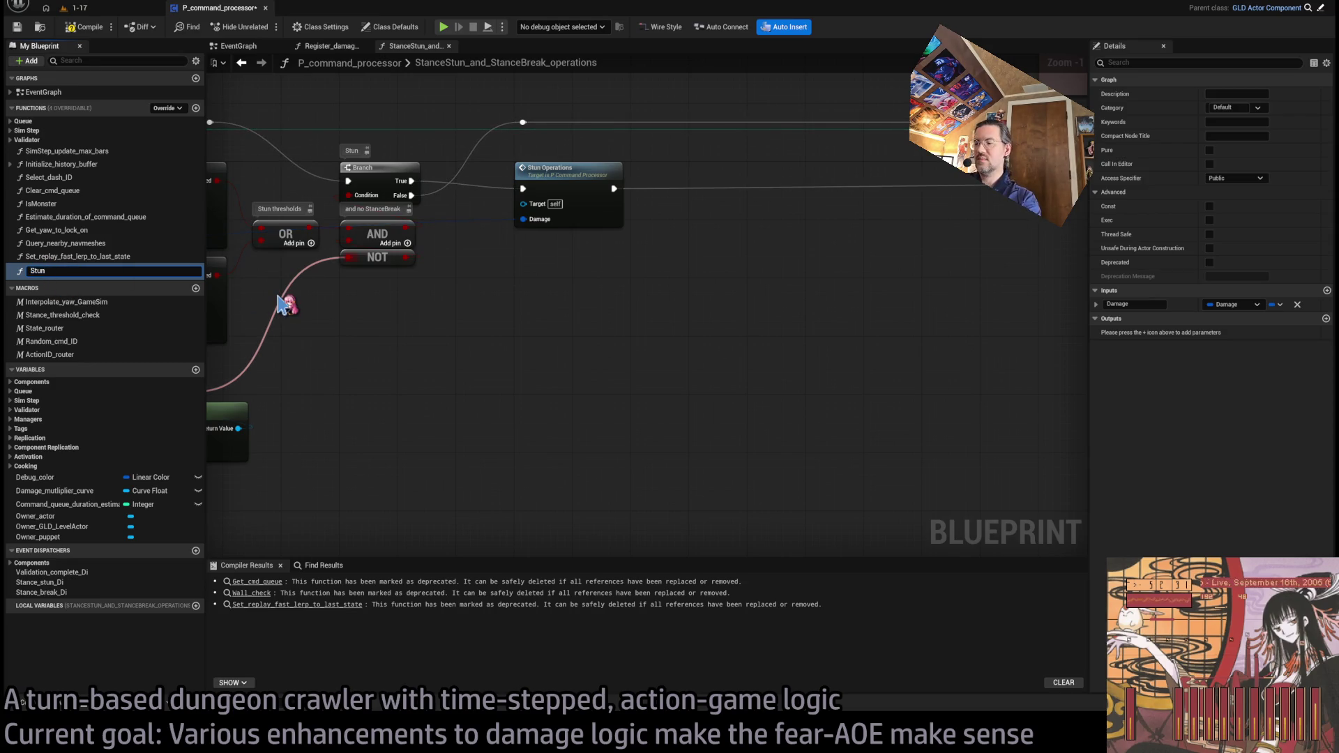
pyautogui.write('_operations')
pyautogui.press('Return')
pyautogui.scroll(1, 796, 409)
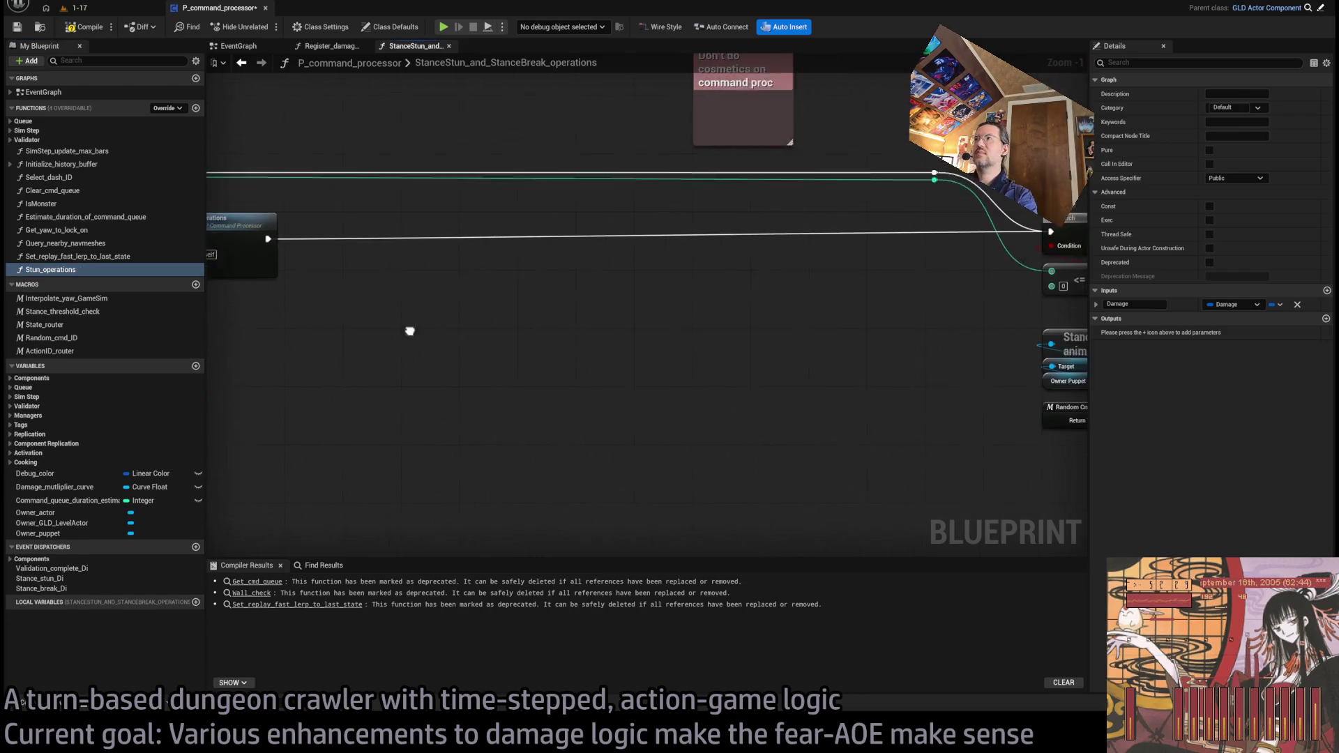
# Step: Add a Boolean input named Forced to Stun Operations
pyautogui.click(509, 312)
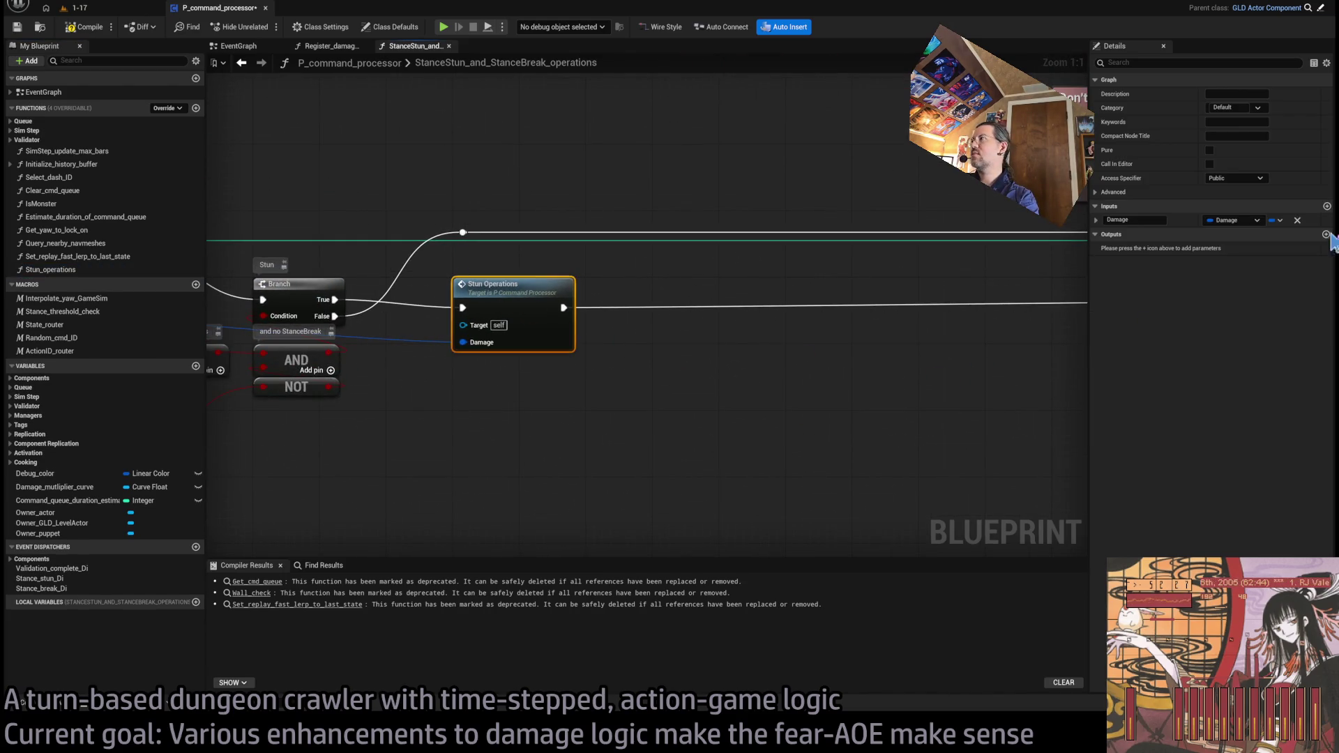
pyautogui.click(1326, 206)
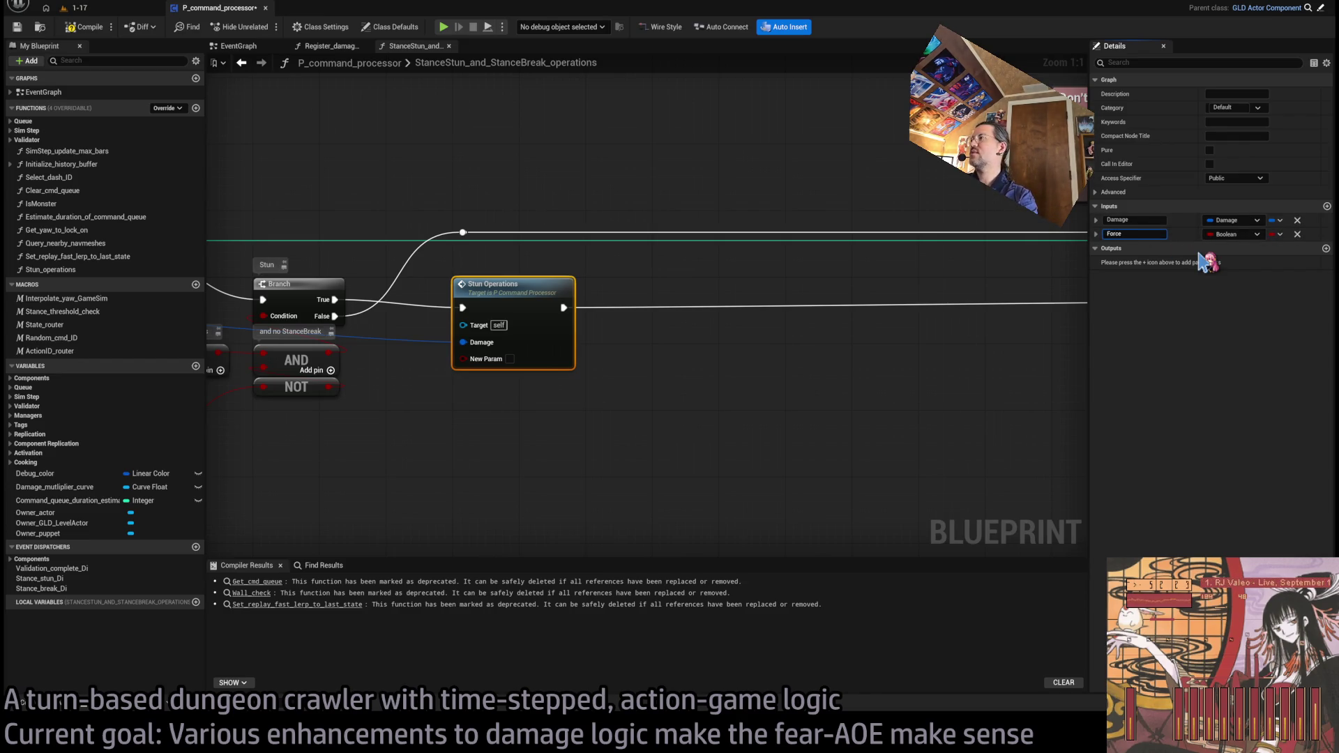
pyautogui.press('Return')
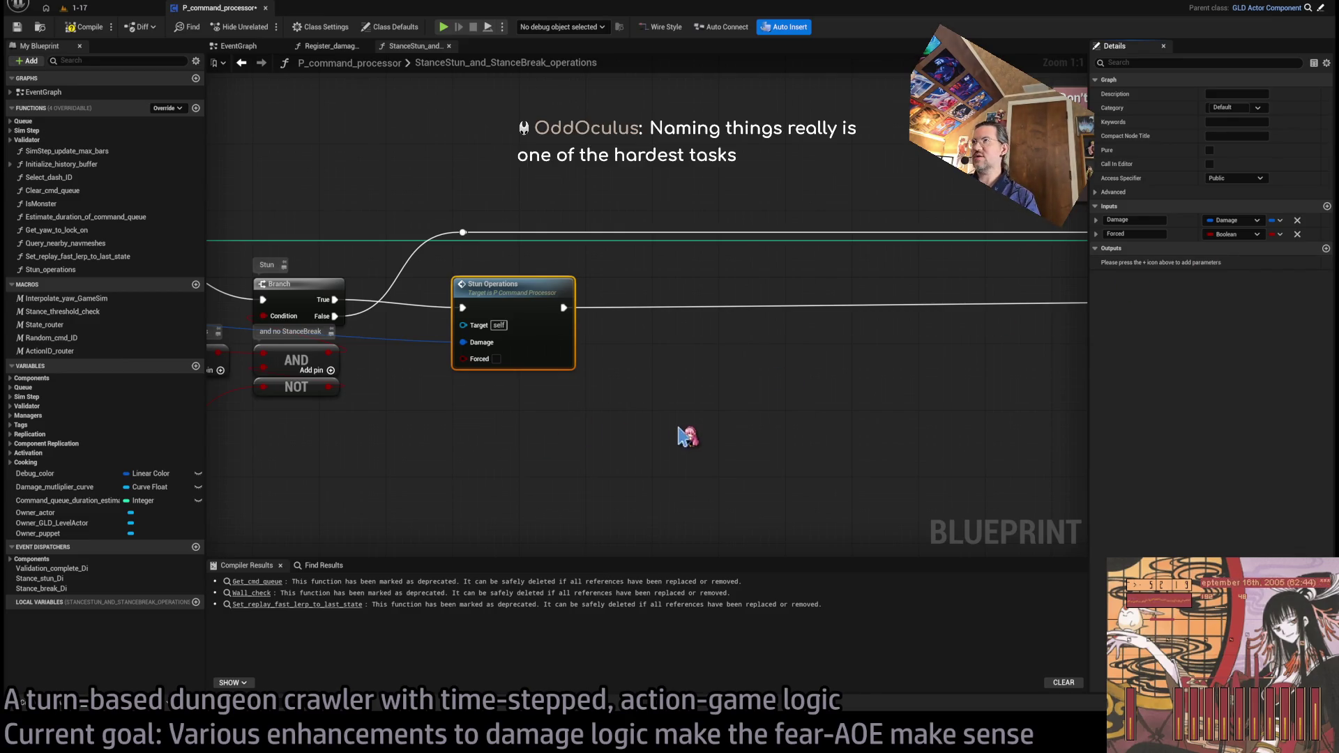
pyautogui.scroll(-6, 669, 401)
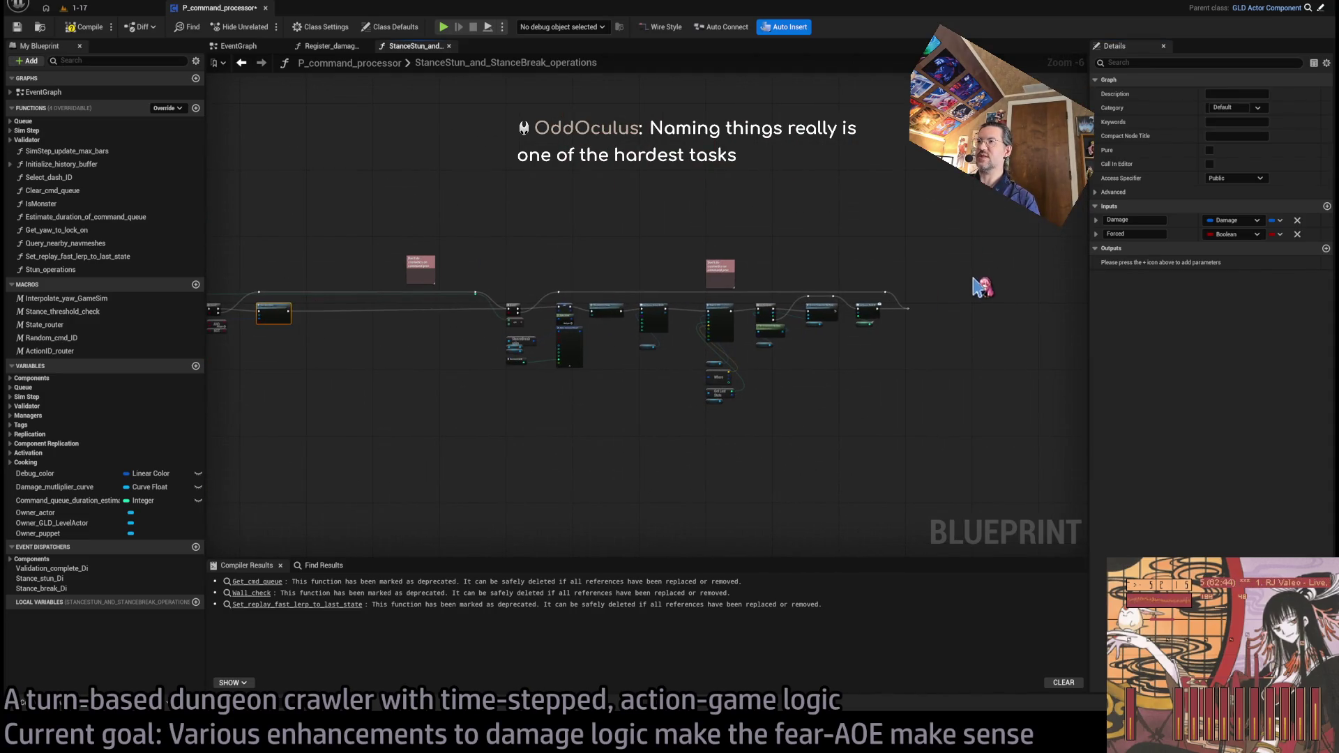
pyautogui.moveTo(980, 286); pyautogui.dragTo(843, 359)
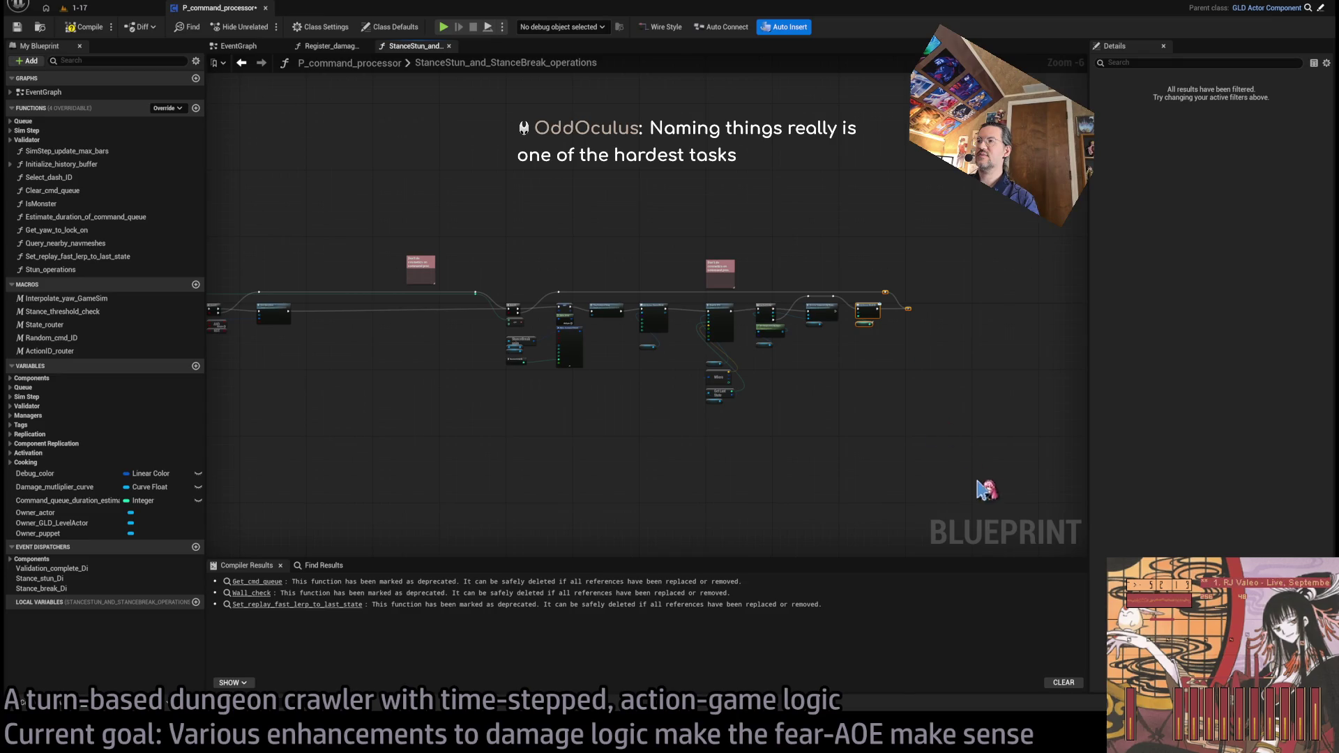
# Step: Select the trailing node chain and move it next to Stun Operations
pyautogui.moveTo(988, 490)
pyautogui.mouseDown()
pyautogui.moveTo(484, 316)
pyautogui.moveTo(478, 300)
pyautogui.mouseUp()
pyautogui.moveTo(478, 300); pyautogui.dragTo(655, 382)
pyautogui.scroll(5, 600, 339)
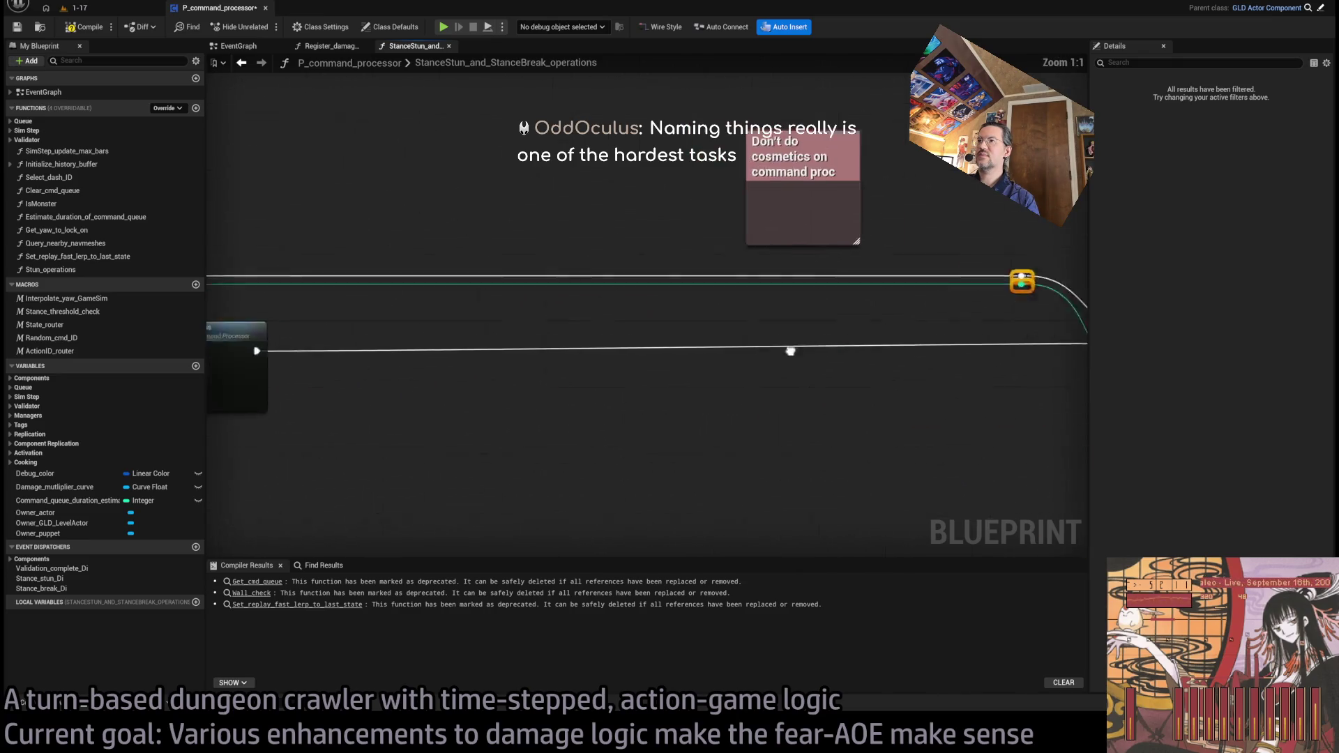
pyautogui.moveTo(979, 294); pyautogui.dragTo(313, 293)
pyautogui.scroll(-4, 526, 270)
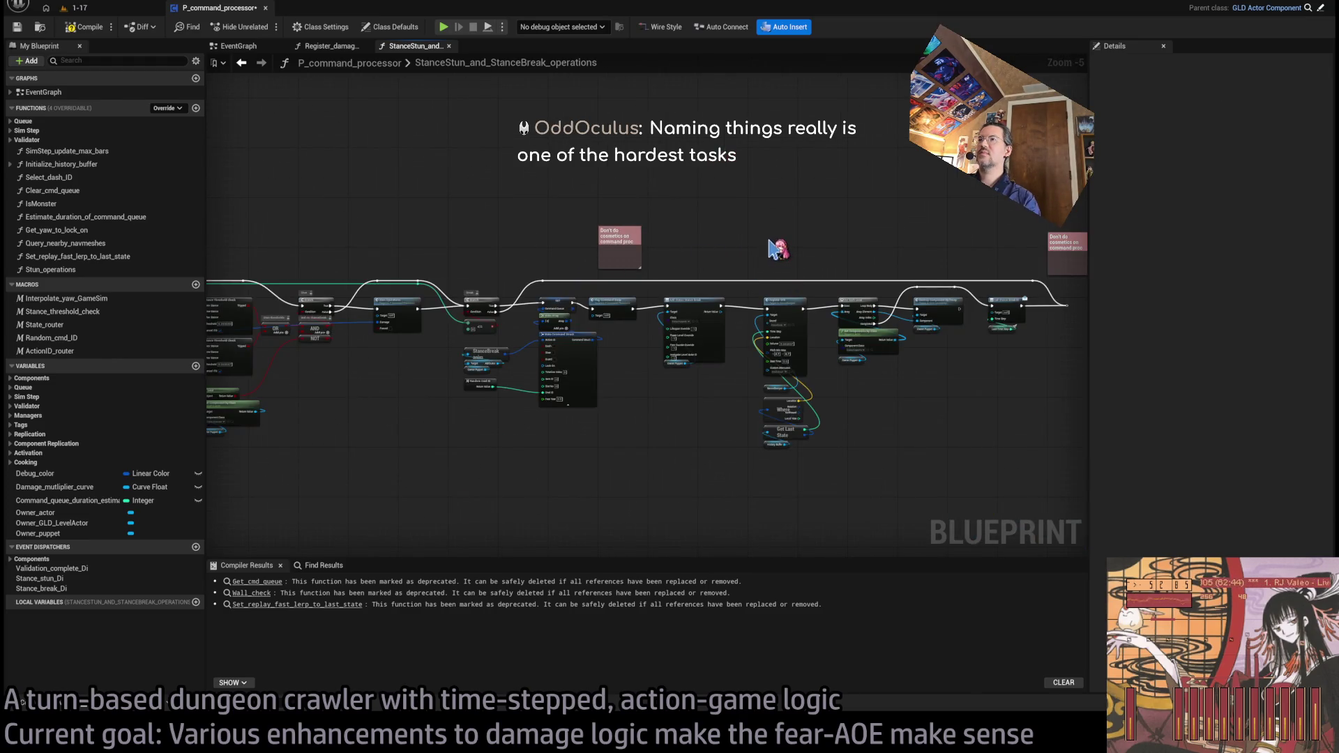
# Step: Delete the duplicate 'Don't do cosmetics on command proc' comment and position the remaining one above the chain
pyautogui.click(638, 237)
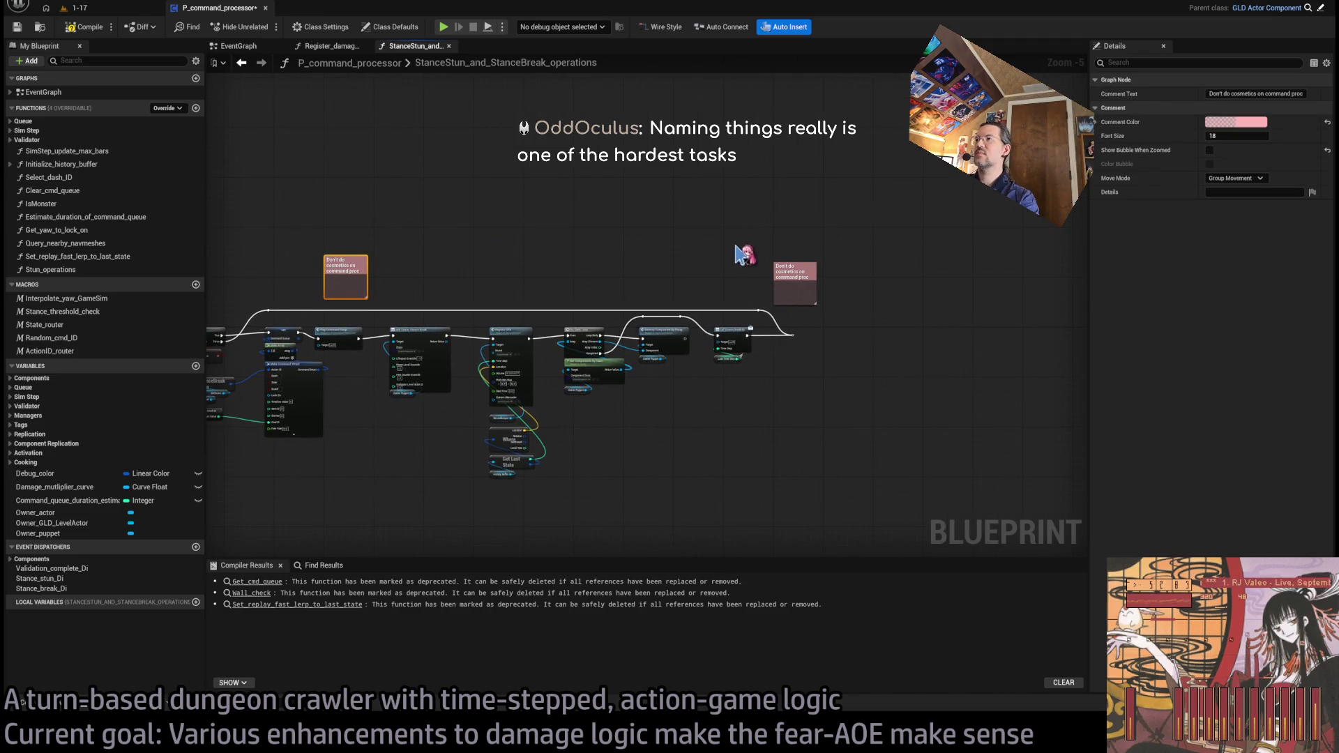
pyautogui.press('Delete')
pyautogui.click(791, 283)
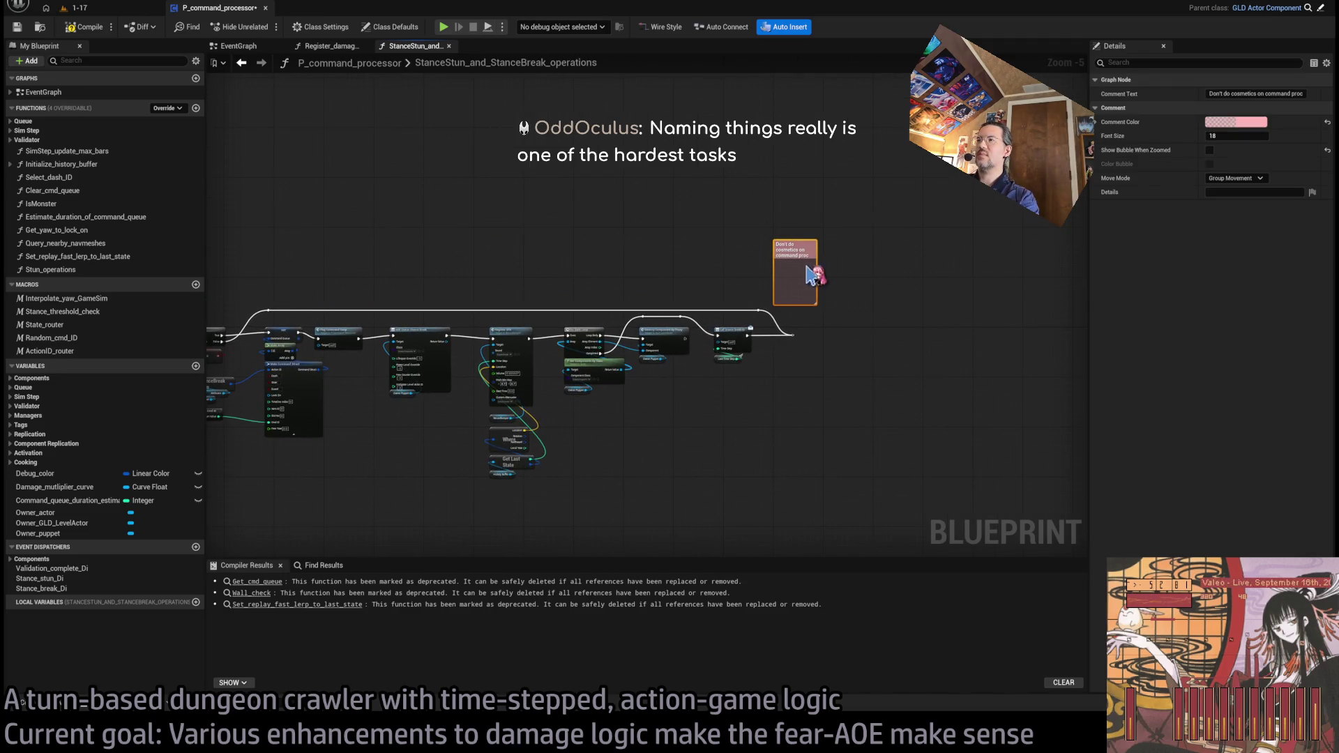
pyautogui.moveTo(793, 265); pyautogui.dragTo(508, 265)
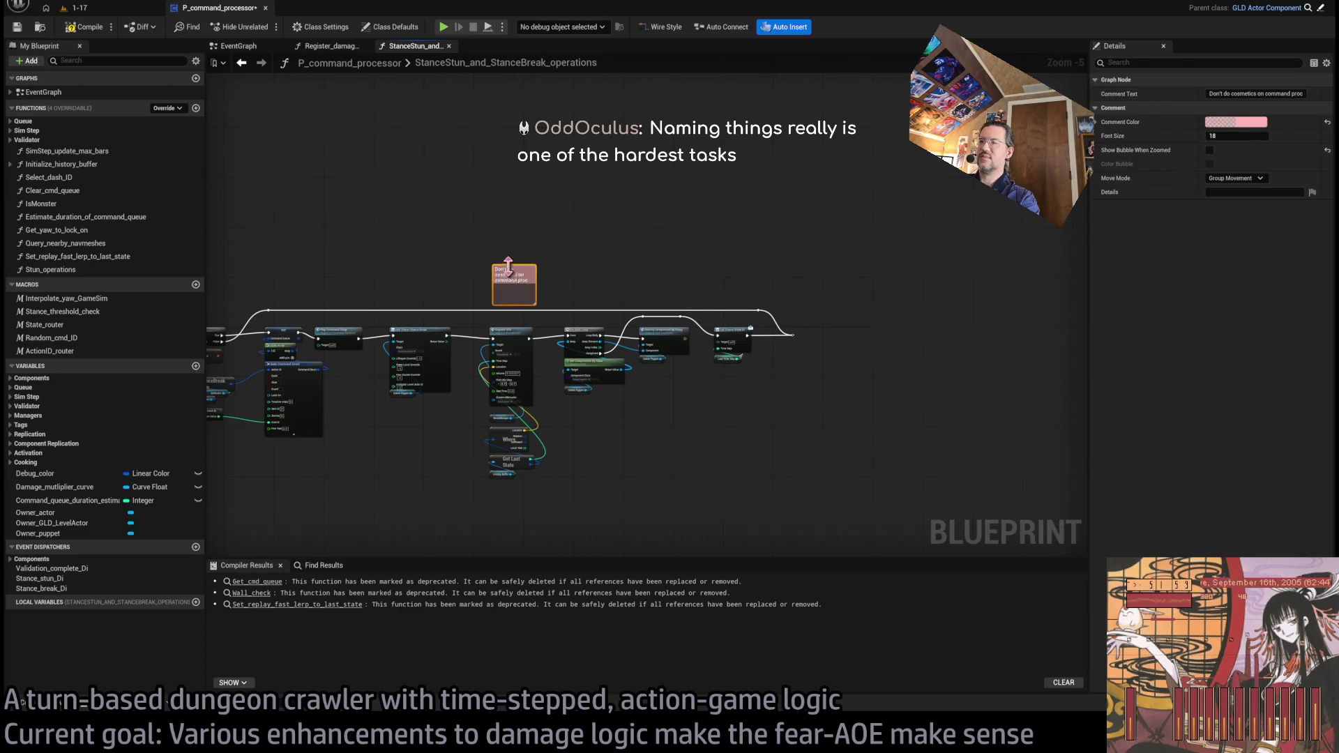
pyautogui.scroll(5, 508, 267)
pyautogui.moveTo(633, 199); pyautogui.dragTo(628, 207)
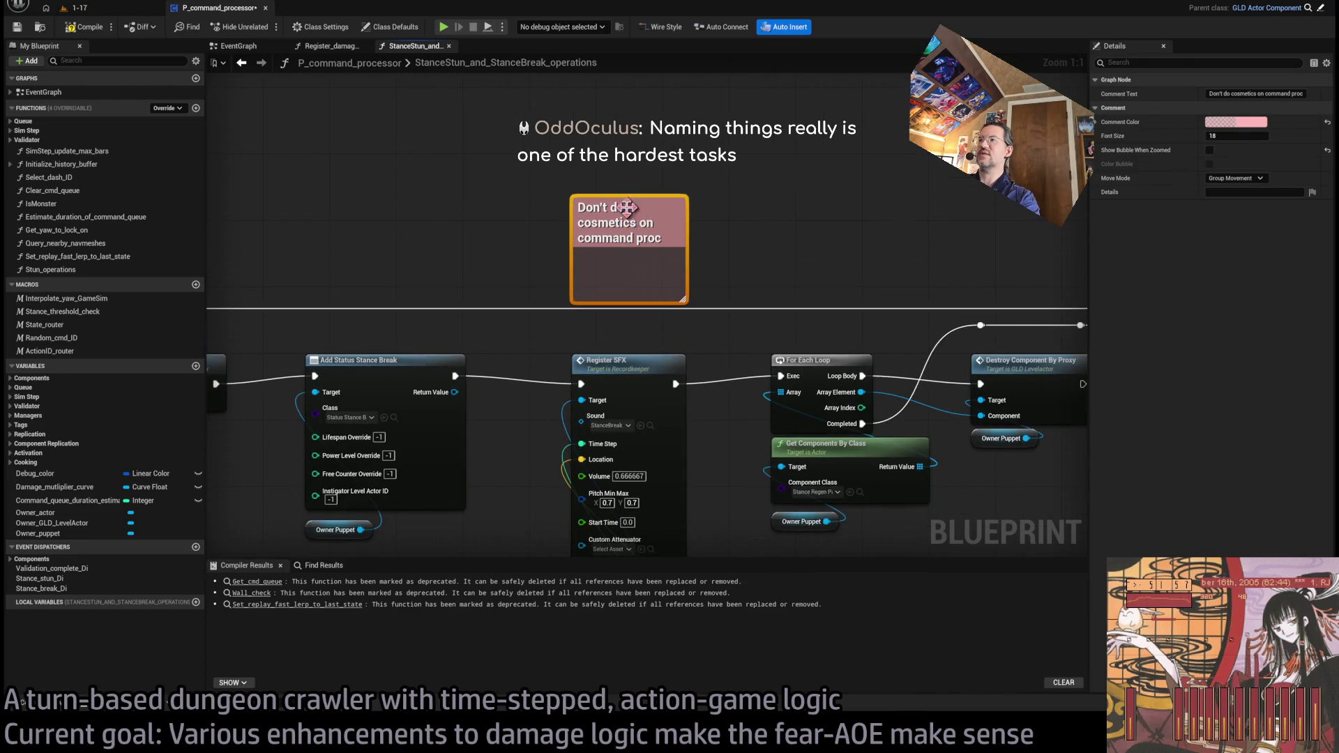
pyautogui.scroll(-5, 628, 207)
pyautogui.scroll(4, 617, 359)
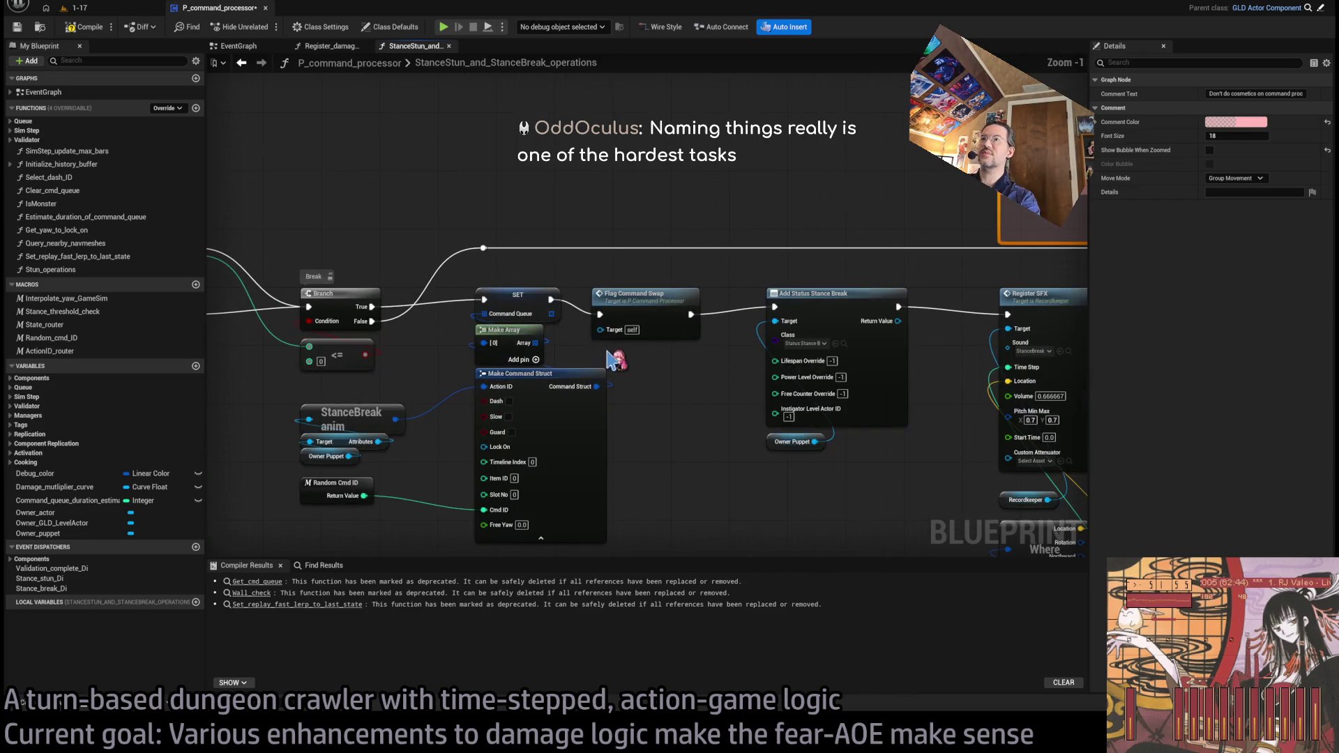
pyautogui.scroll(-4, 401, 289)
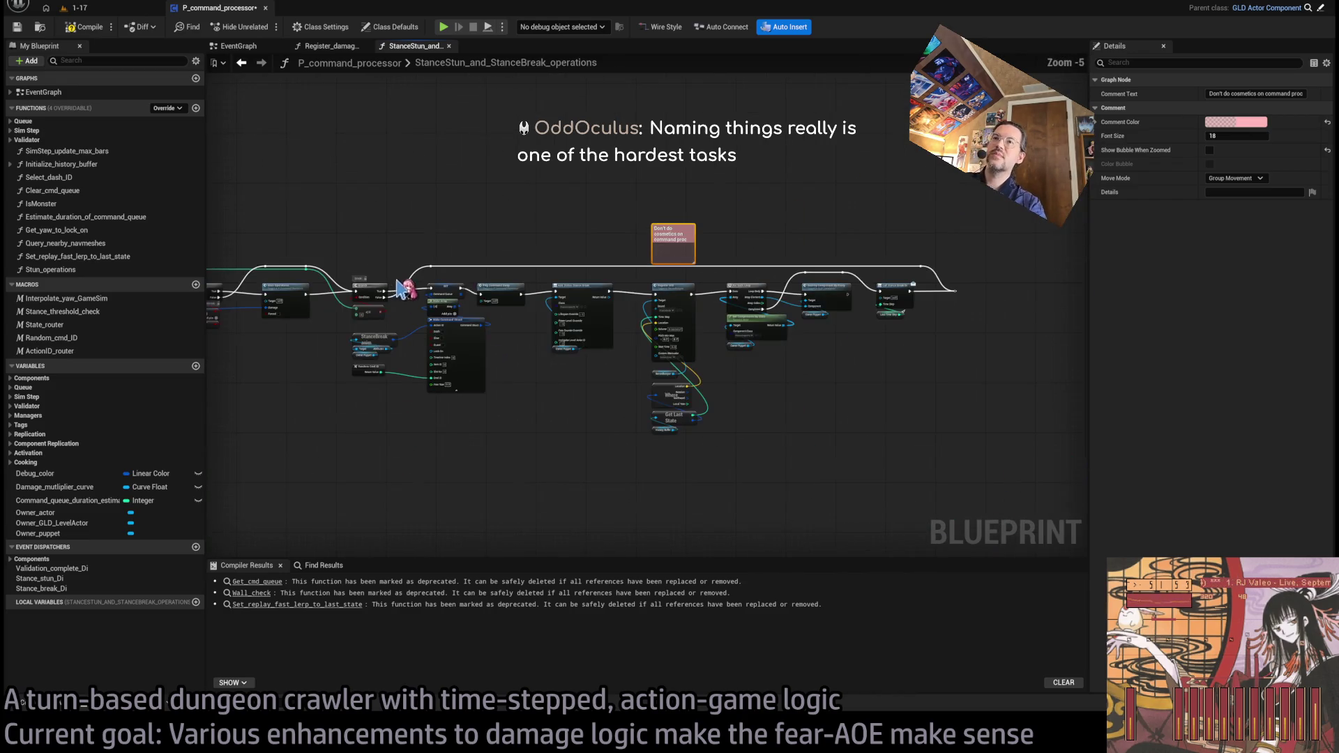
pyautogui.moveTo(1057, 206); pyautogui.dragTo(350, 478)
pyautogui.scroll(5, 373, 237)
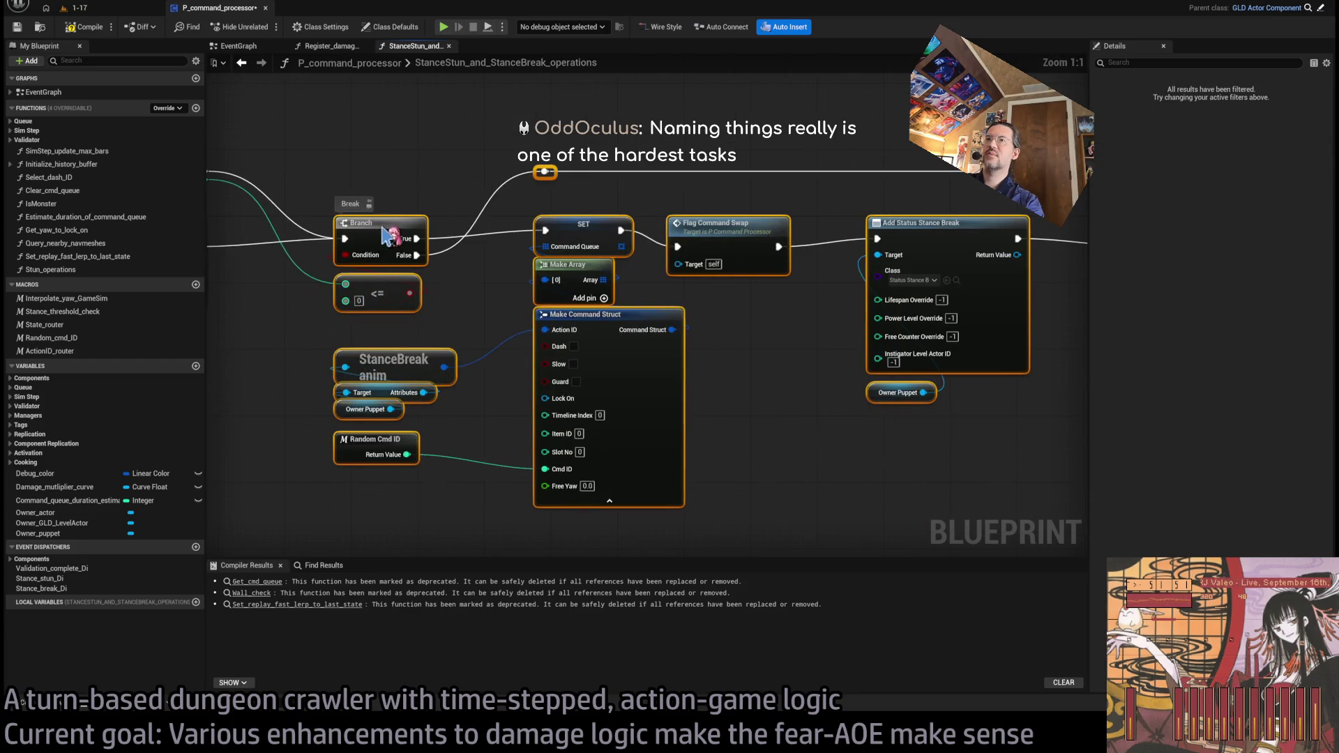
pyautogui.moveTo(389, 235); pyautogui.dragTo(552, 299)
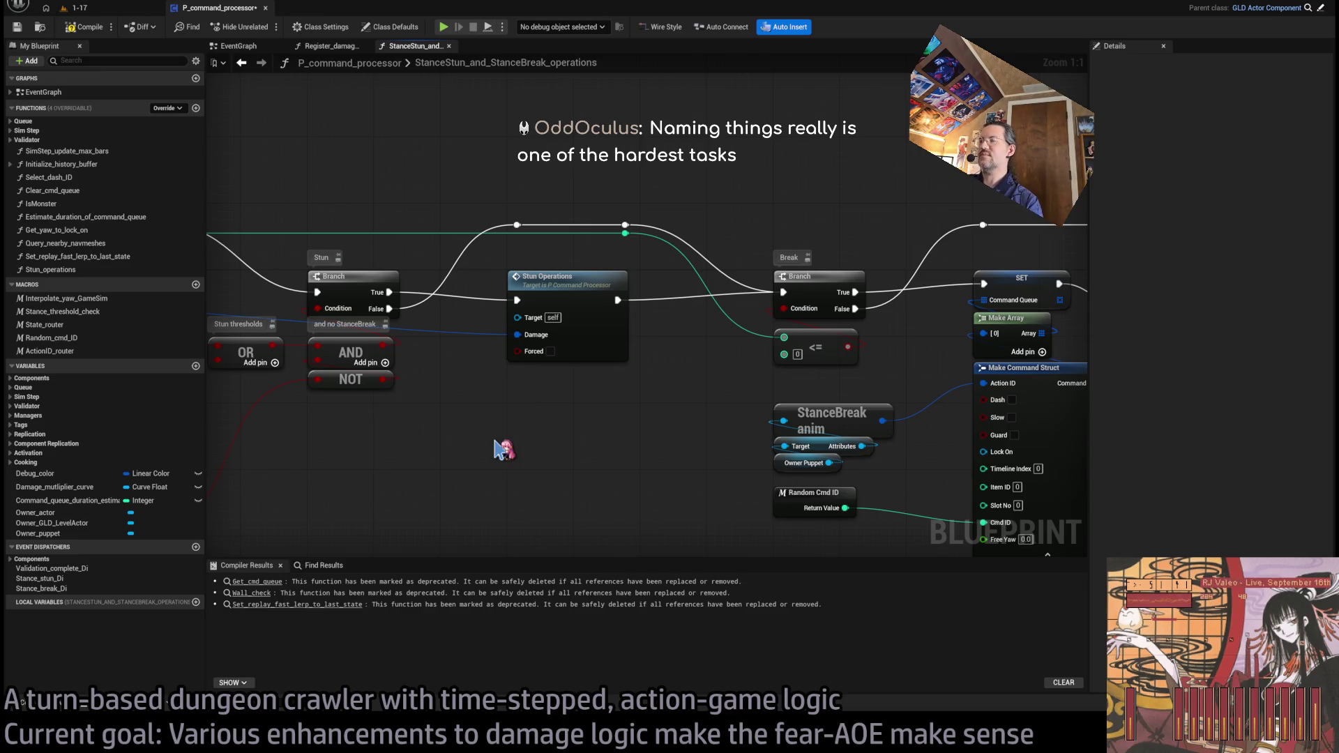
pyautogui.moveTo(583, 436); pyautogui.dragTo(554, 441)
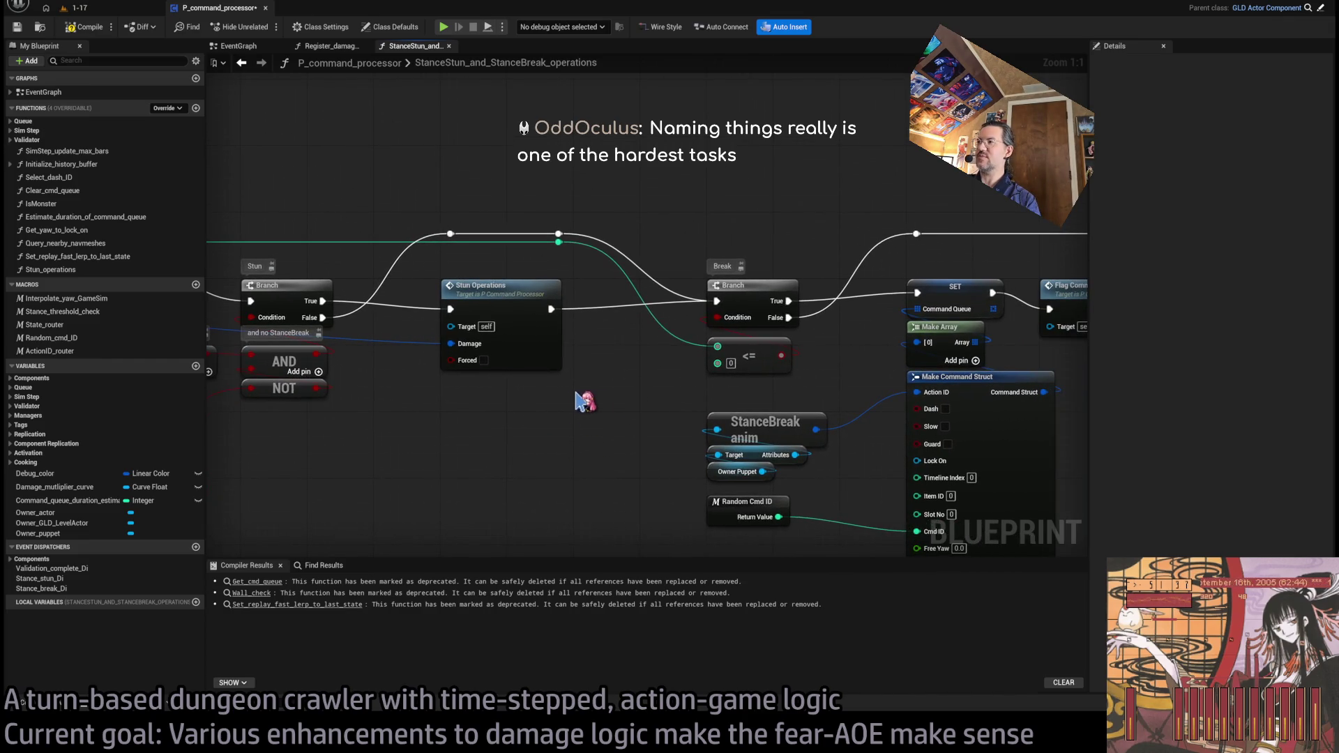
pyautogui.click(491, 288)
pyautogui.click(604, 423)
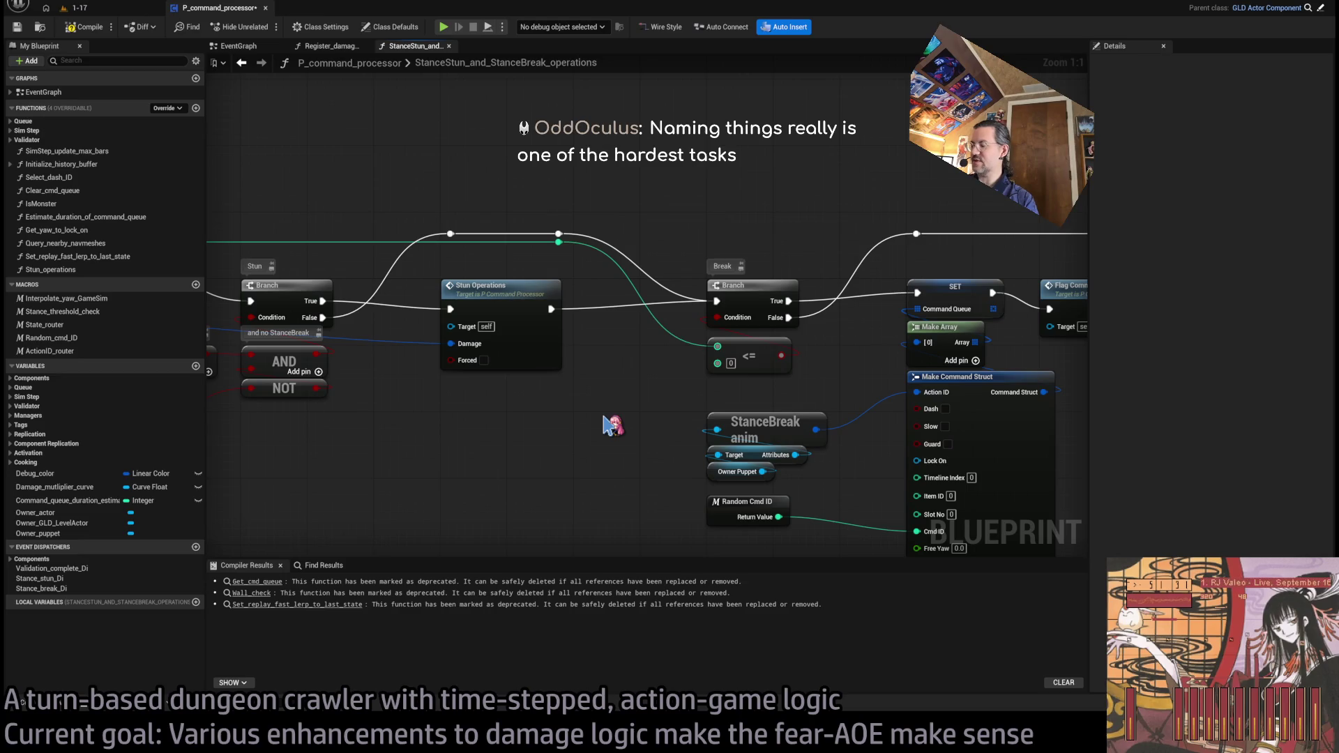
pyautogui.moveTo(614, 425)
pyautogui.mouseDown()
pyautogui.moveTo(348, 443)
pyautogui.moveTo(509, 359)
pyautogui.moveTo(558, 388)
pyautogui.moveTo(221, 400)
pyautogui.moveTo(1039, 375)
pyautogui.mouseUp()
pyautogui.moveTo(487, 352); pyautogui.dragTo(947, 364)
pyautogui.click(627, 335)
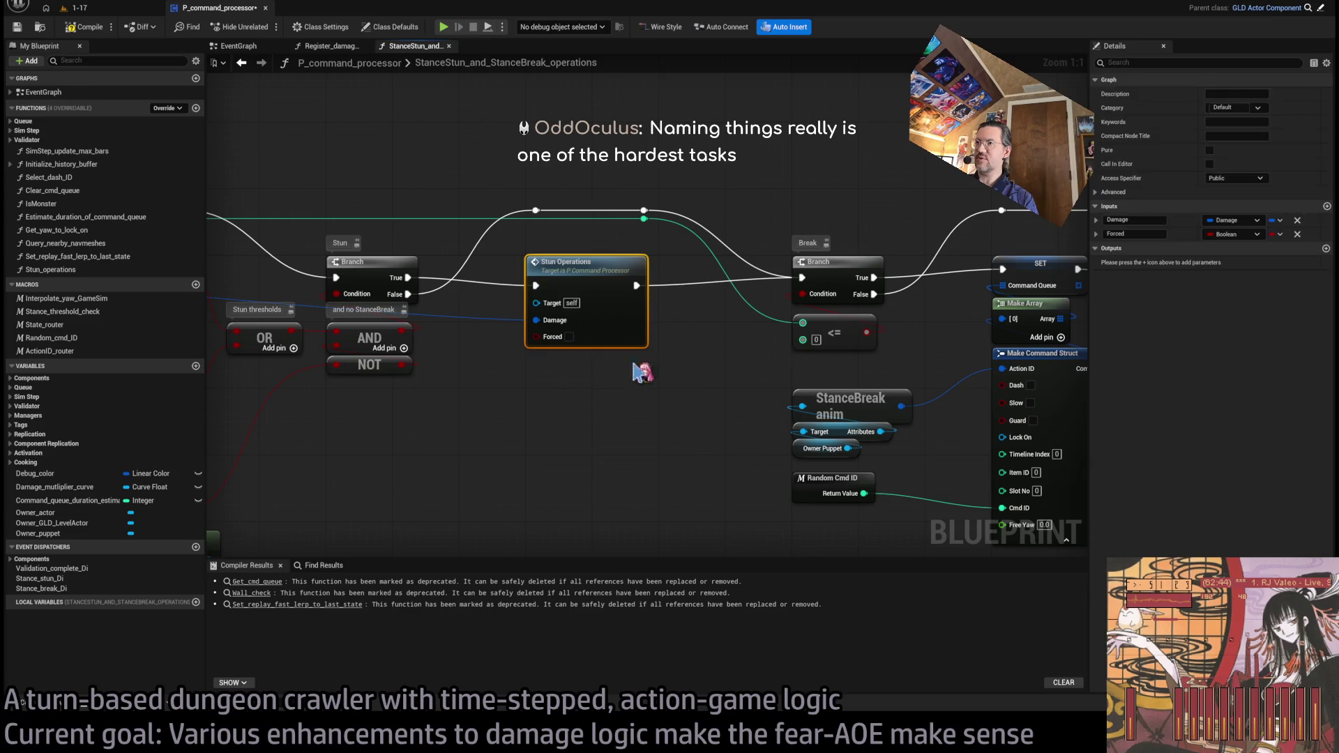
# Step: Select Stun Operations and rename its Boolean input to ForcedStun
pyautogui.click(647, 385)
pyautogui.moveTo(464, 377); pyautogui.dragTo(634, 396)
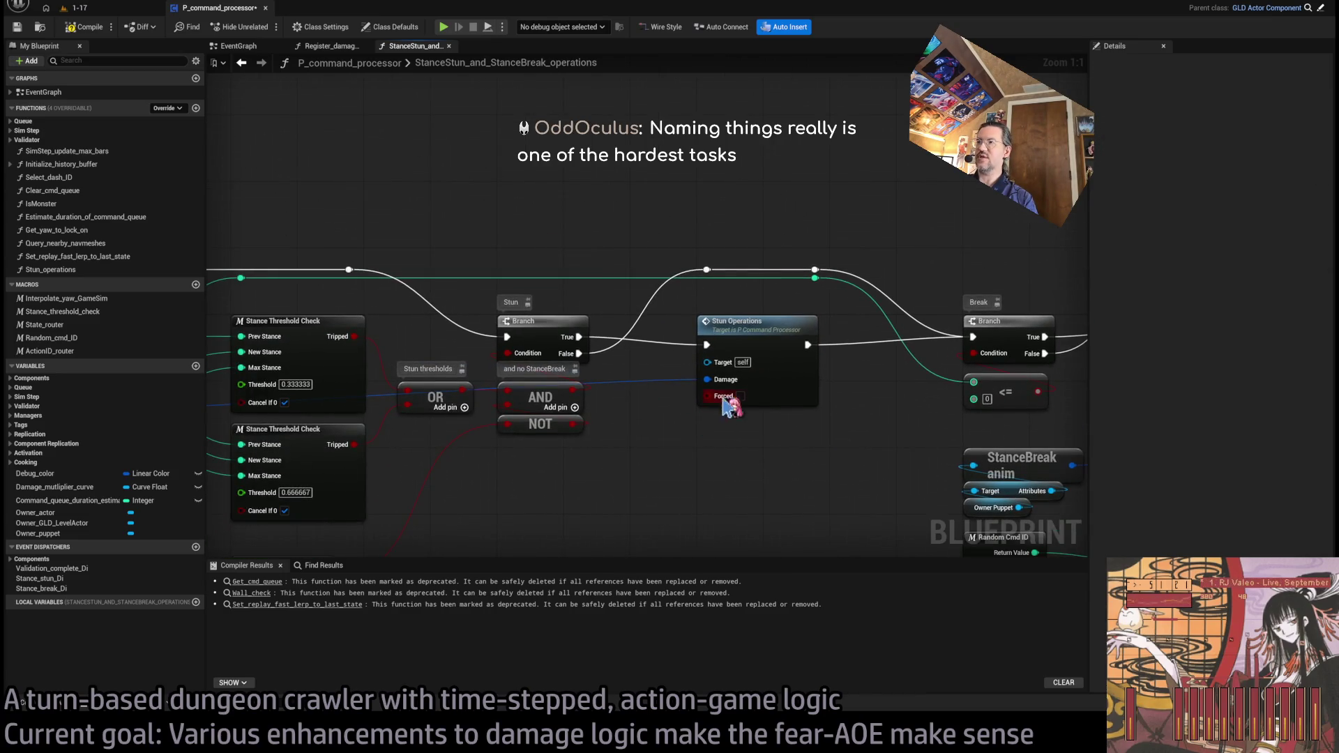
pyautogui.click(756, 326)
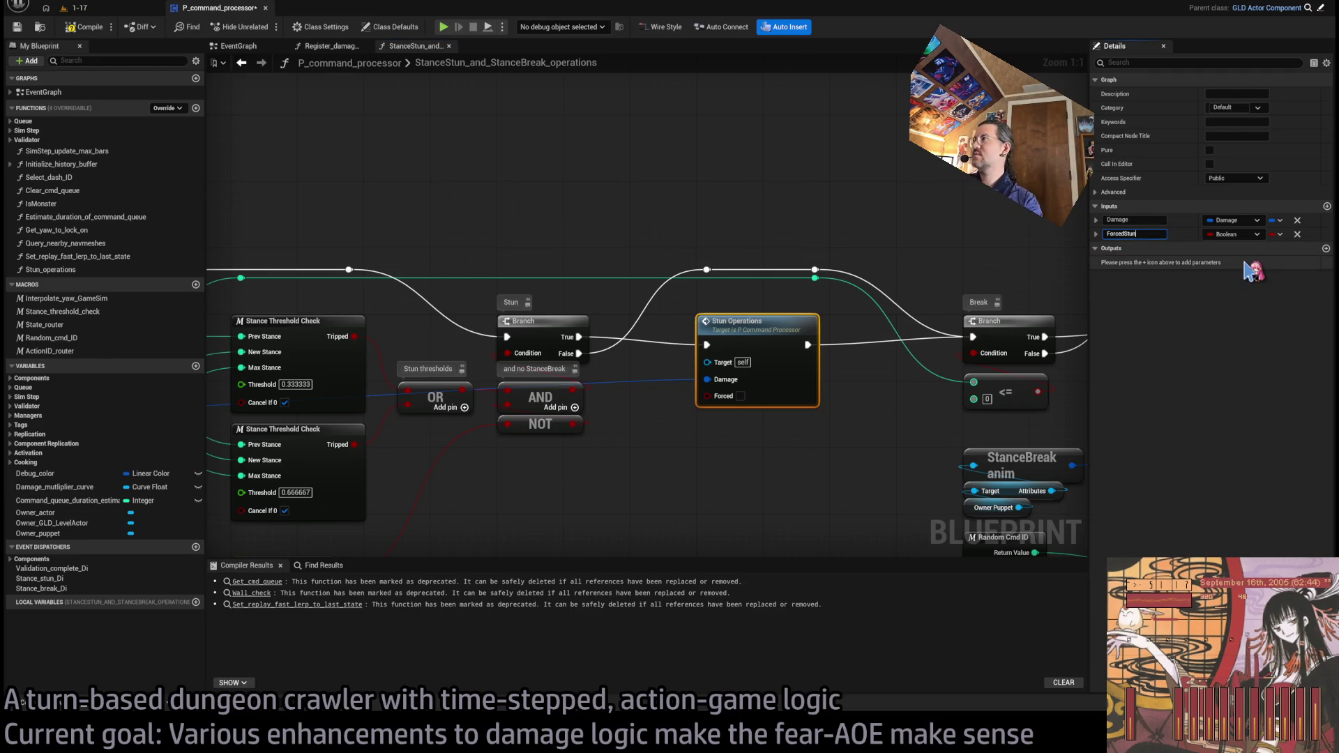
pyautogui.moveTo(739, 391); pyautogui.dragTo(955, 359)
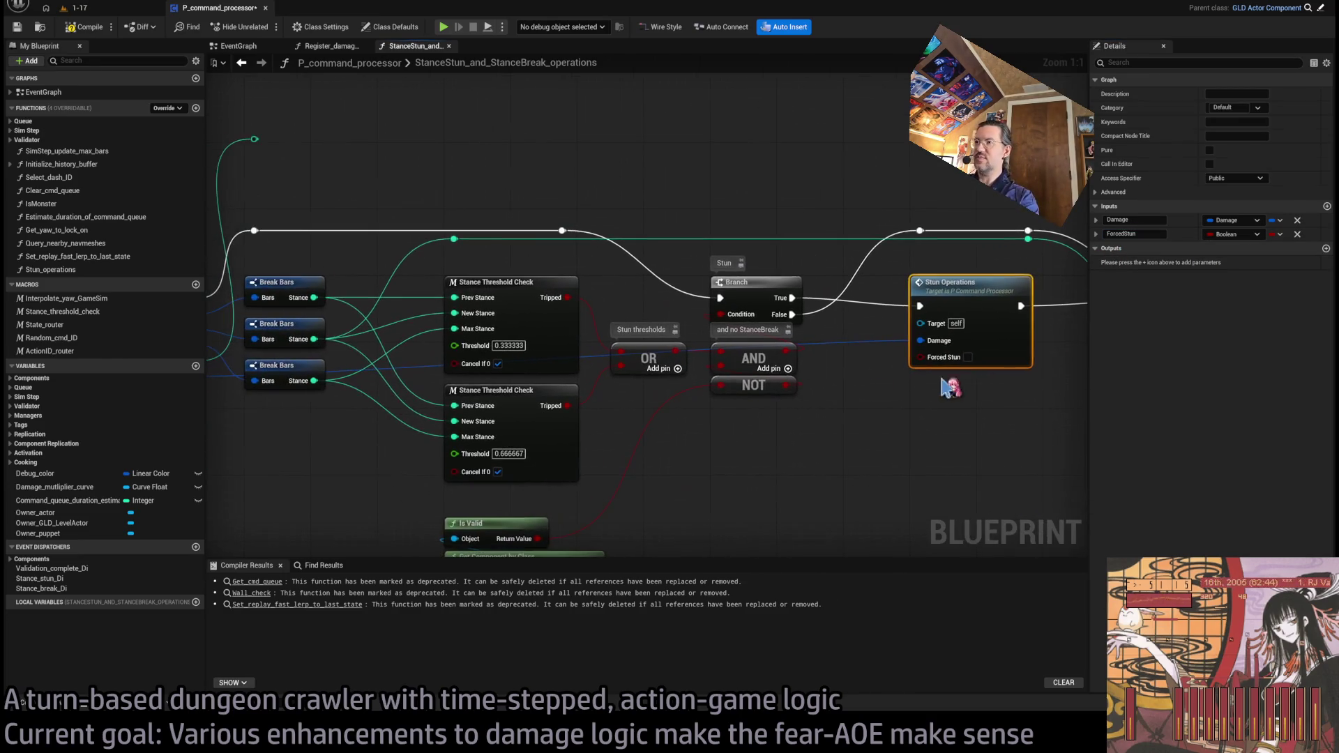
pyautogui.moveTo(289, 451)
pyautogui.mouseDown()
pyautogui.moveTo(497, 448)
pyautogui.moveTo(378, 466)
pyautogui.mouseUp()
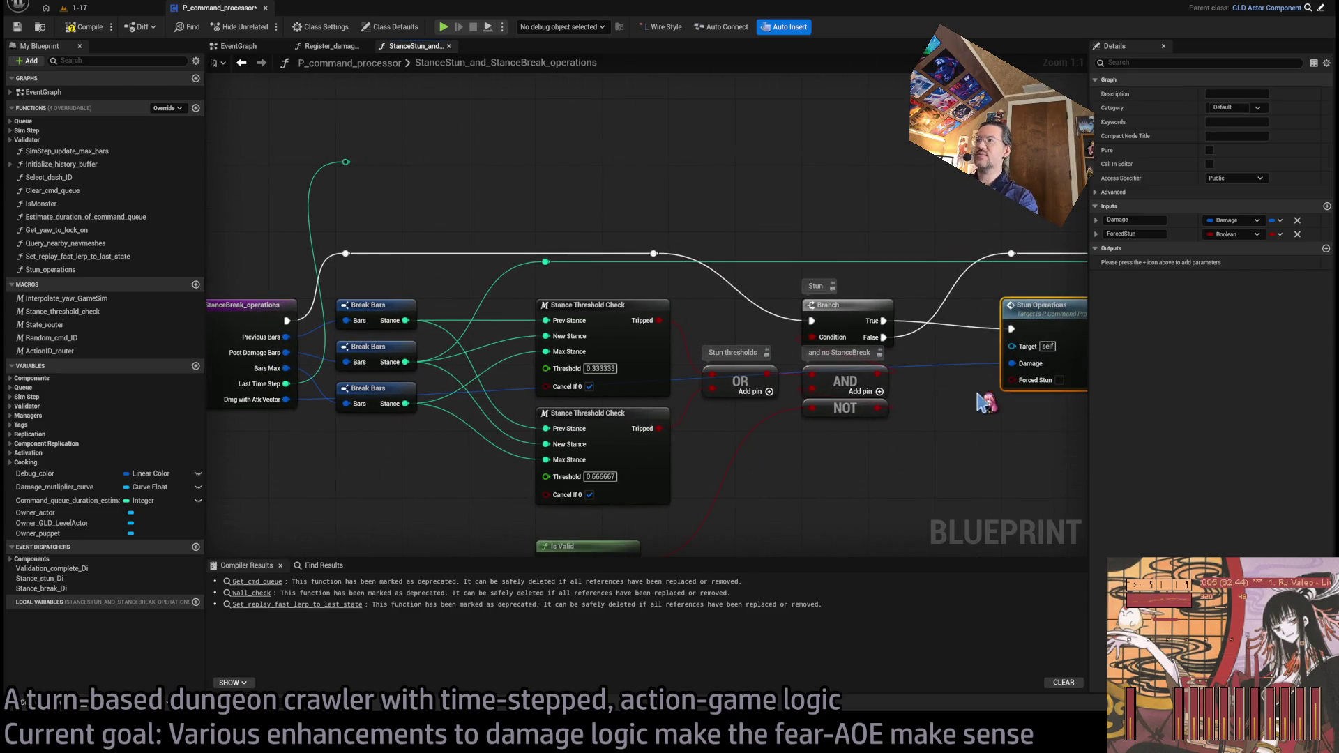
# Step: Add reroute points on the Damage and execution wires and arrange them neatly near the entry node
pyautogui.doubleClick(957, 363)
pyautogui.moveTo(963, 365)
pyautogui.mouseDown()
pyautogui.moveTo(907, 300)
pyautogui.moveTo(887, 247)
pyautogui.mouseUp()
pyautogui.moveTo(326, 235)
pyautogui.mouseDown()
pyautogui.moveTo(711, 272)
pyautogui.moveTo(668, 226)
pyautogui.mouseUp()
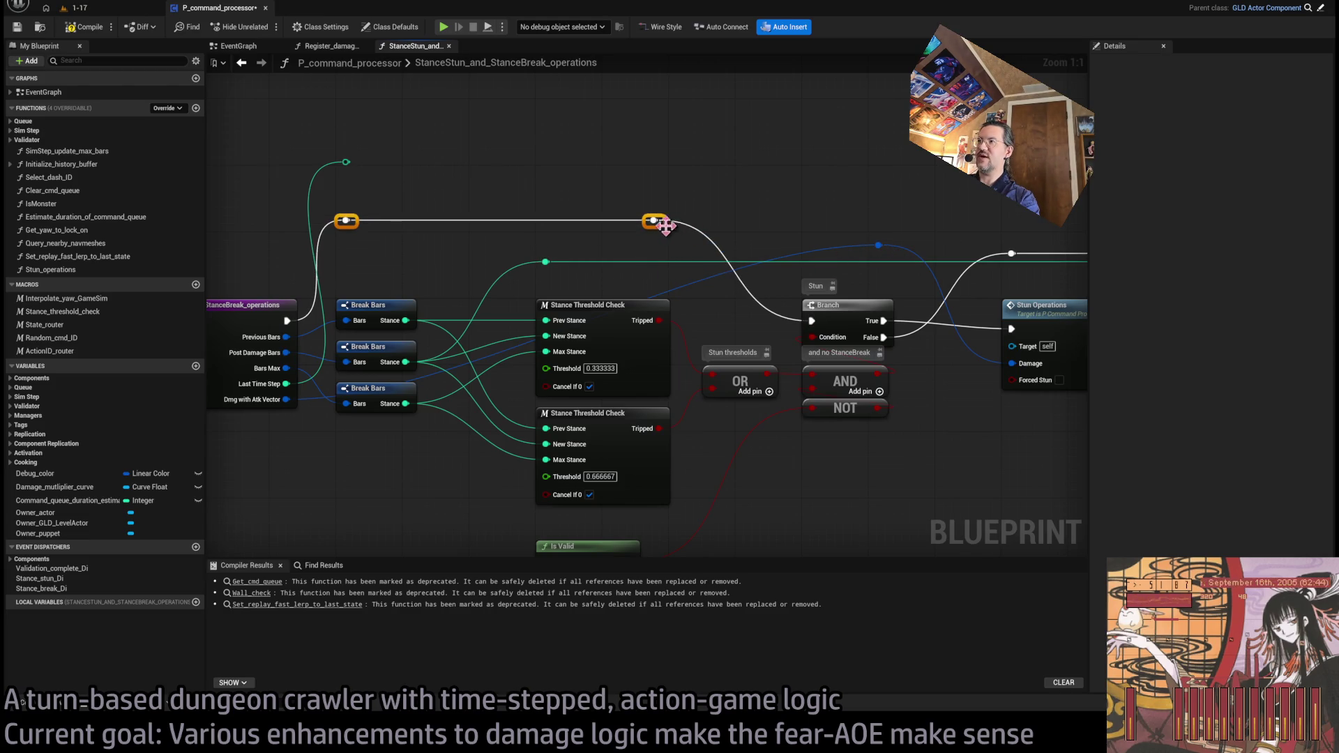
pyautogui.click(767, 230)
pyautogui.moveTo(880, 250)
pyautogui.mouseDown()
pyautogui.moveTo(842, 263)
pyautogui.moveTo(352, 263)
pyautogui.mouseUp()
pyautogui.click(474, 183)
pyautogui.scroll(-10, 475, 182)
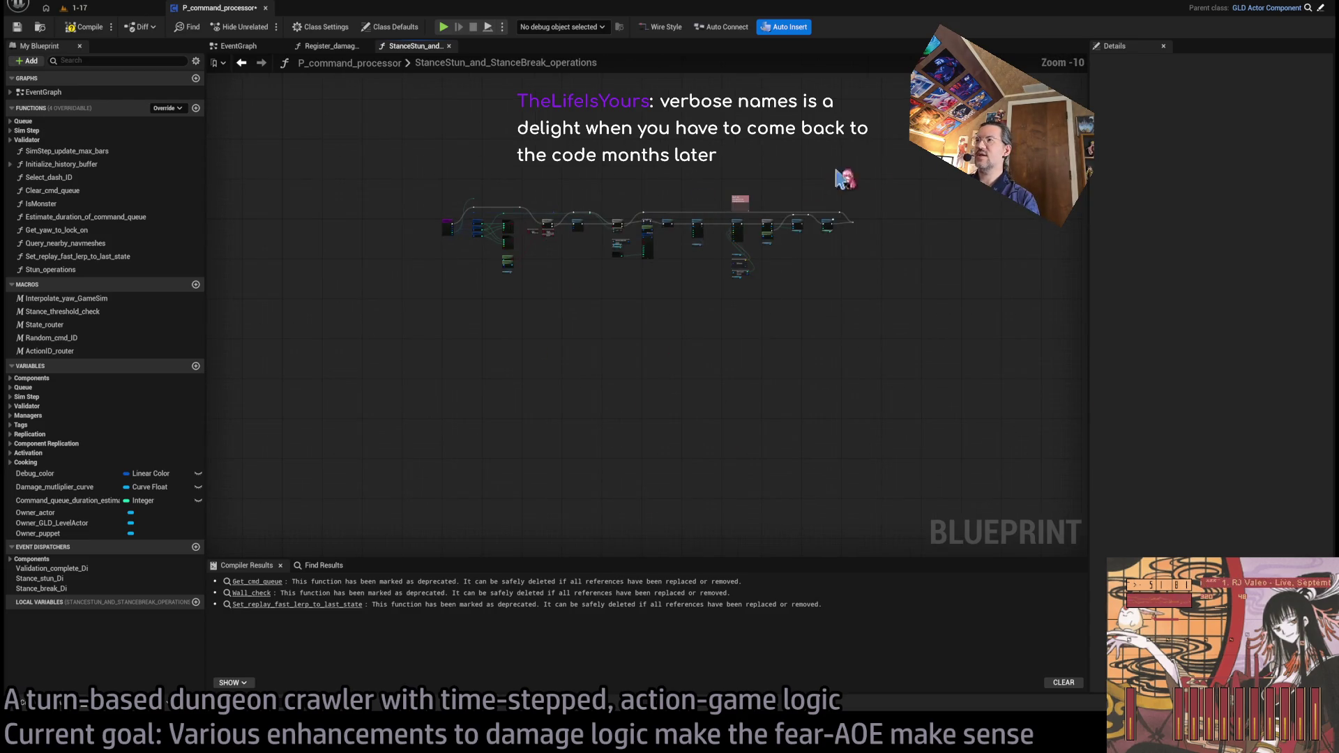
pyautogui.moveTo(965, 151)
pyautogui.mouseDown()
pyautogui.moveTo(508, 357)
pyautogui.moveTo(470, 351)
pyautogui.mouseUp()
pyautogui.scroll(10, 516, 272)
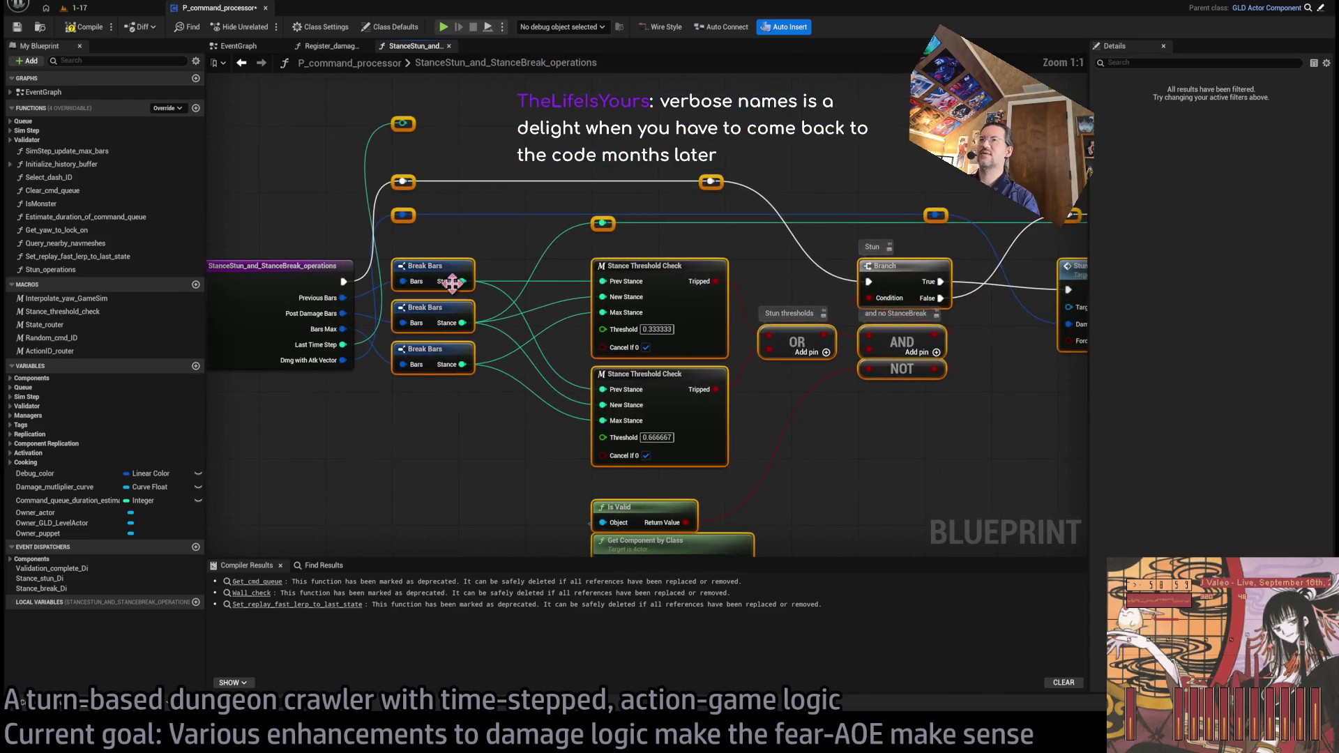
# Step: Bring Stun Operations back into view and compile the blueprint
pyautogui.click(516, 272)
pyautogui.moveTo(1011, 446)
pyautogui.mouseDown()
pyautogui.moveTo(735, 442)
pyautogui.moveTo(696, 392)
pyautogui.mouseUp()
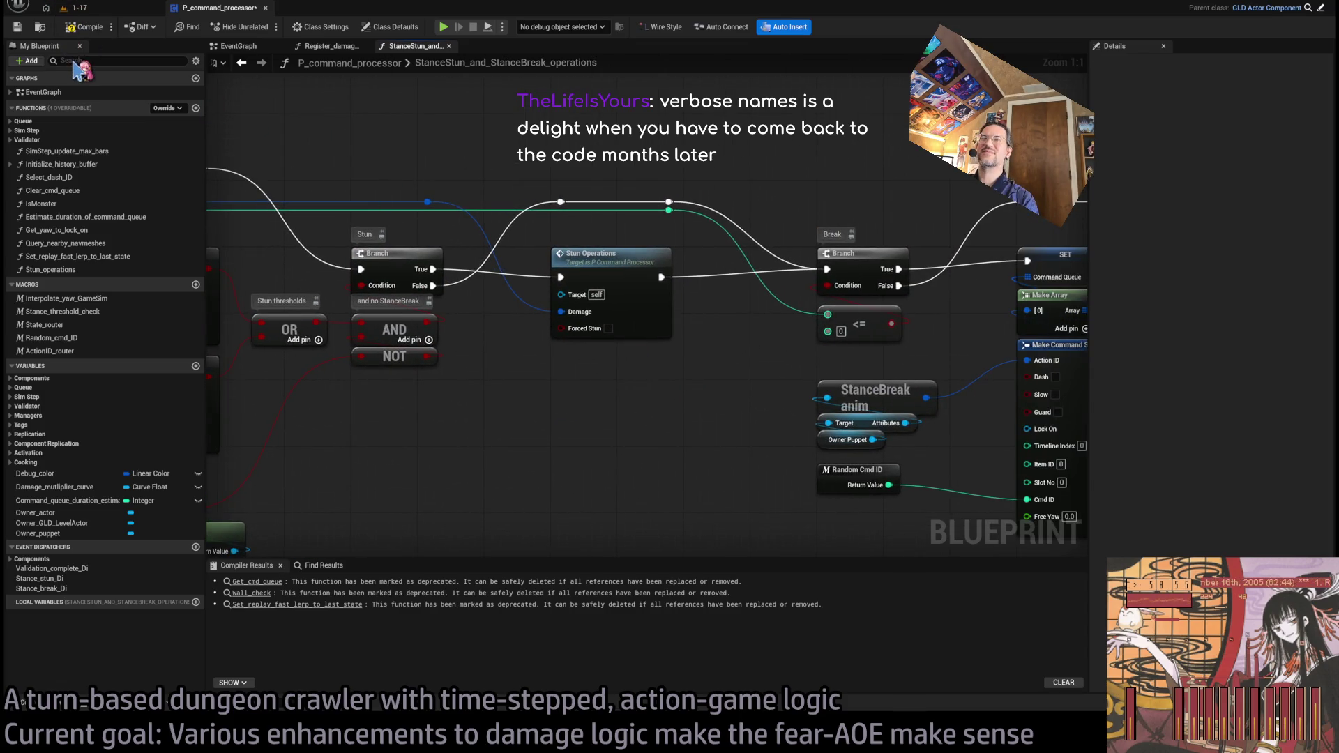
pyautogui.click(87, 30)
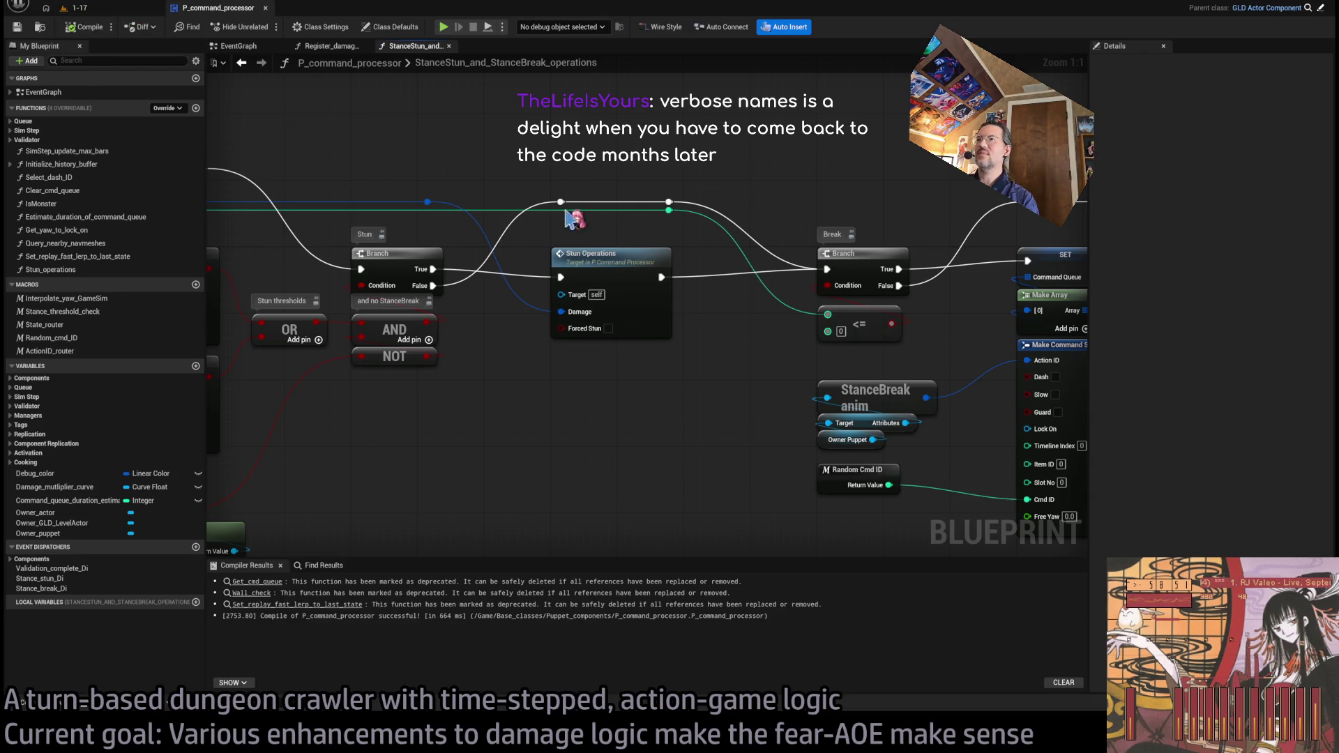
# Step: Select the Stun Operations call to show its Damage and ForcedStun settings in Details
pyautogui.click(642, 324)
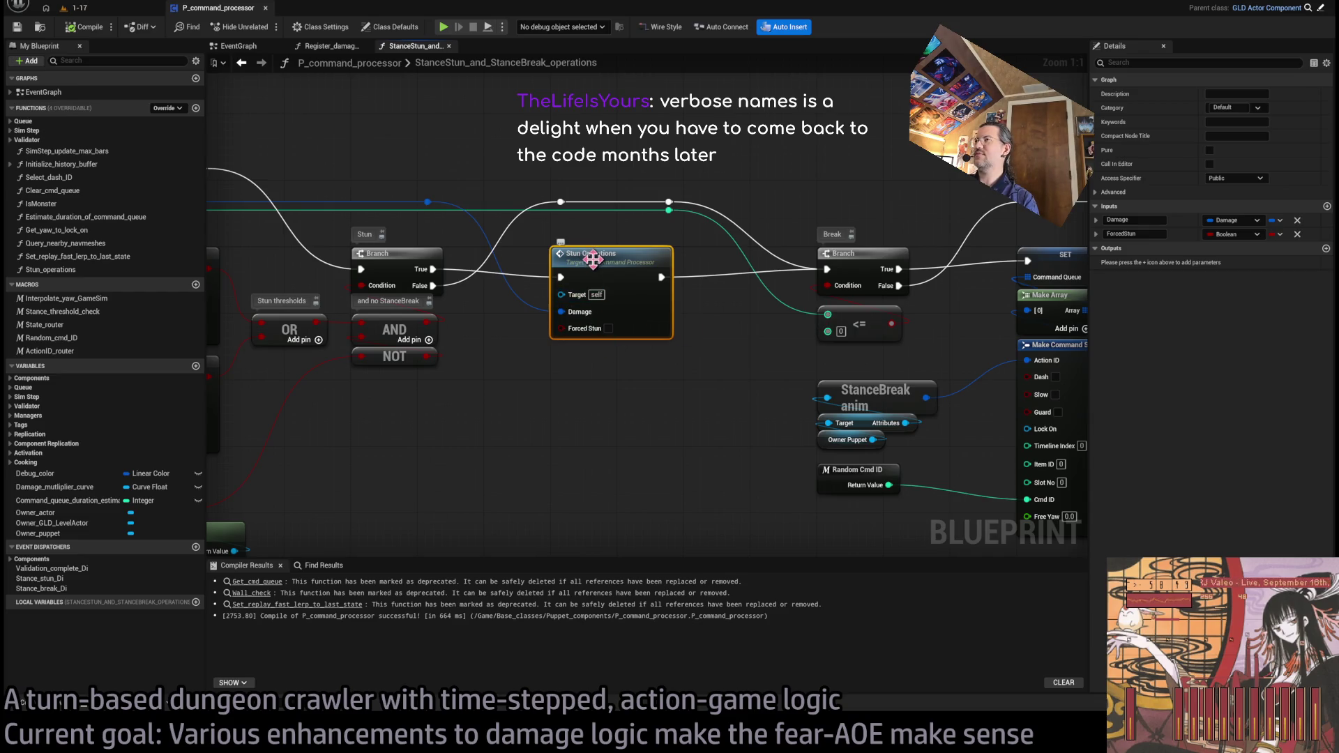
pyautogui.moveTo(593, 259); pyautogui.dragTo(1042, 270)
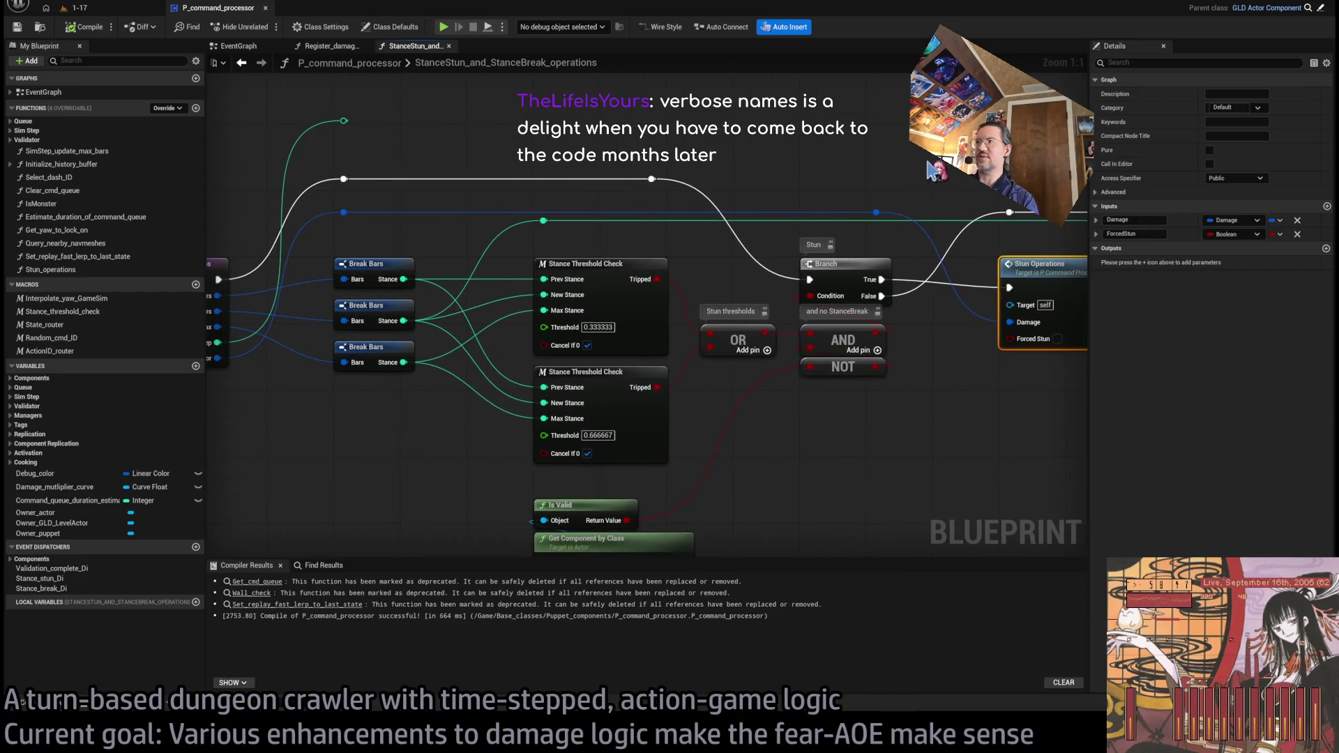
pyautogui.moveTo(935, 171); pyautogui.dragTo(995, 159)
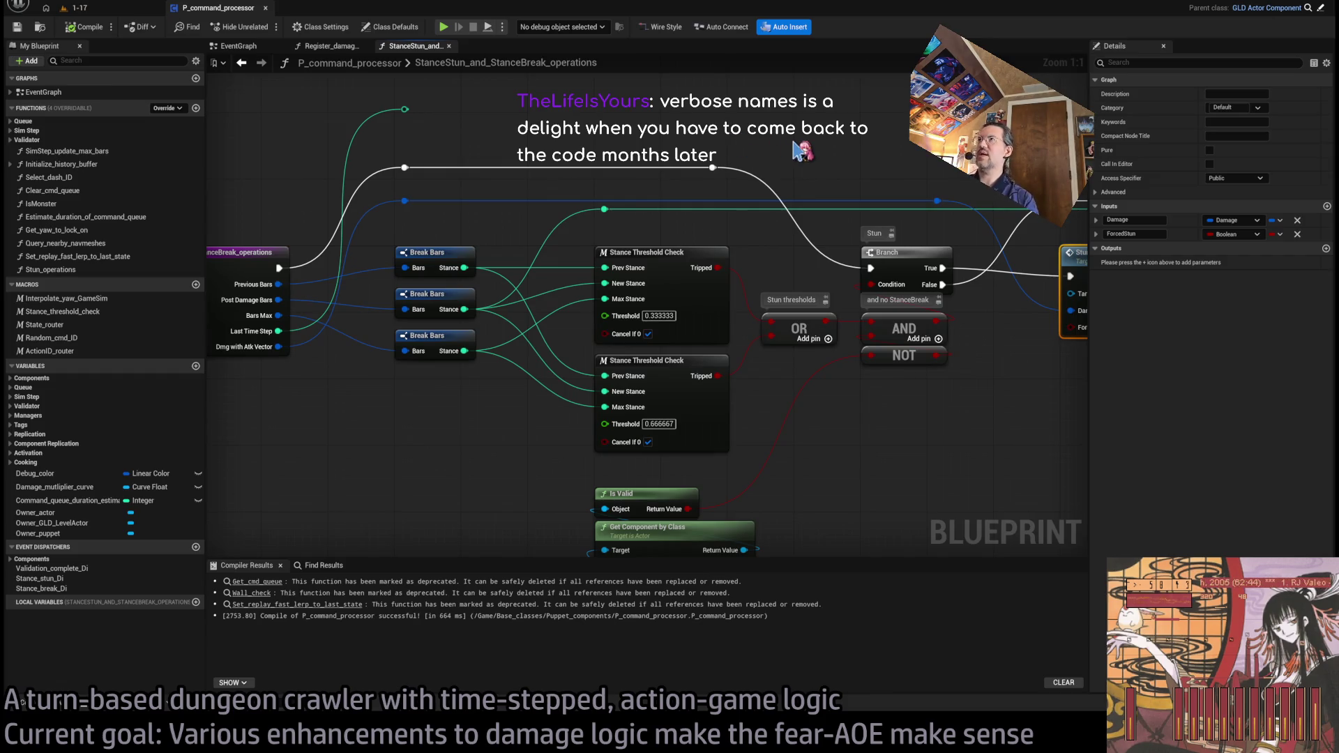
pyautogui.moveTo(802, 152); pyautogui.dragTo(416, 153)
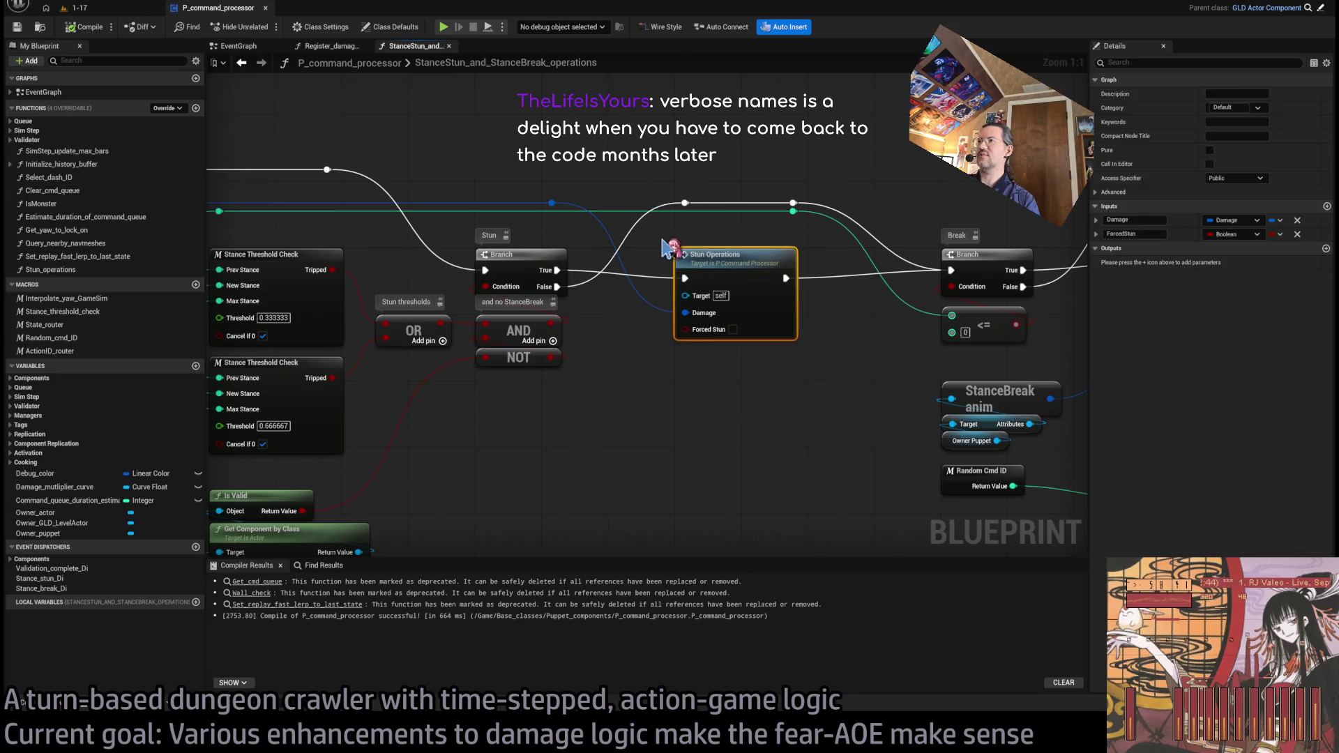
pyautogui.click(728, 327)
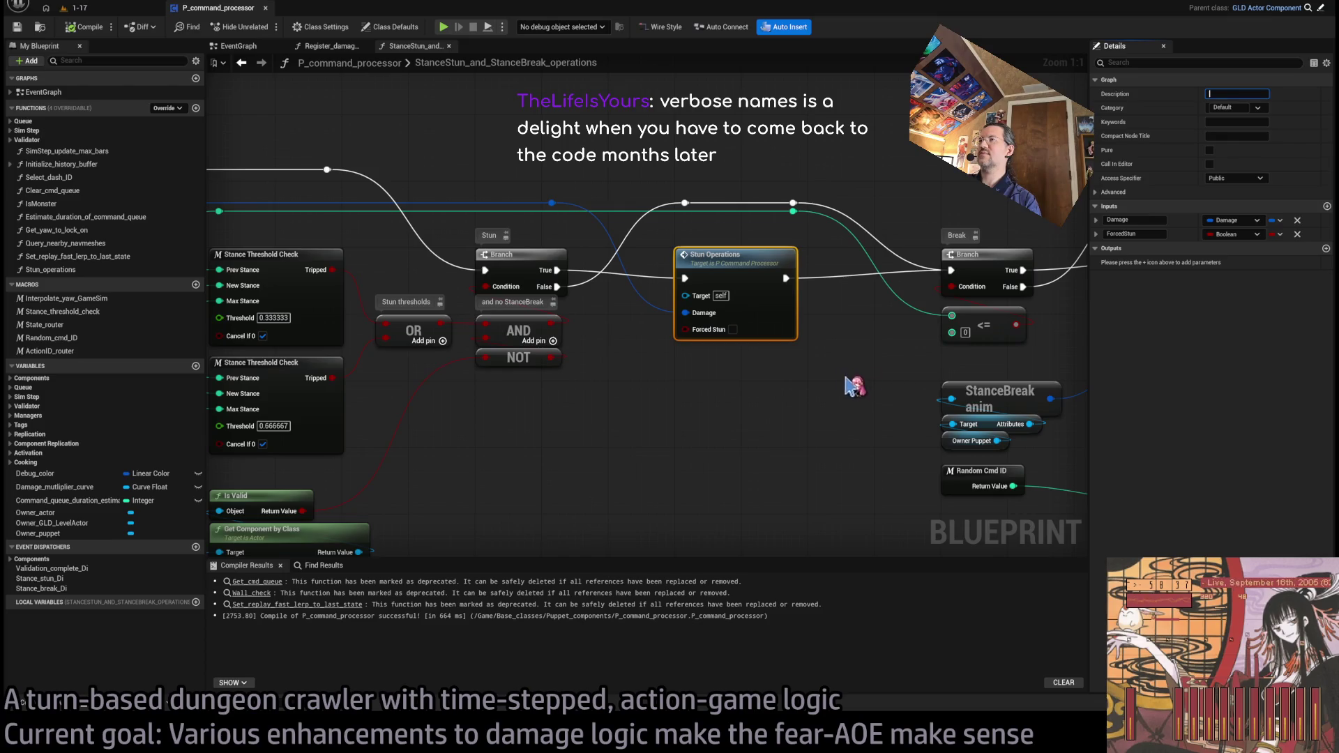
# Step: Describe Stun Operations as callable externally for a forced stun, otherwise used in normal damage processing
pyautogui.press('f')
pyautogui.click(1236, 93)
pyautogui.write('Can be called externally for a forced stun')
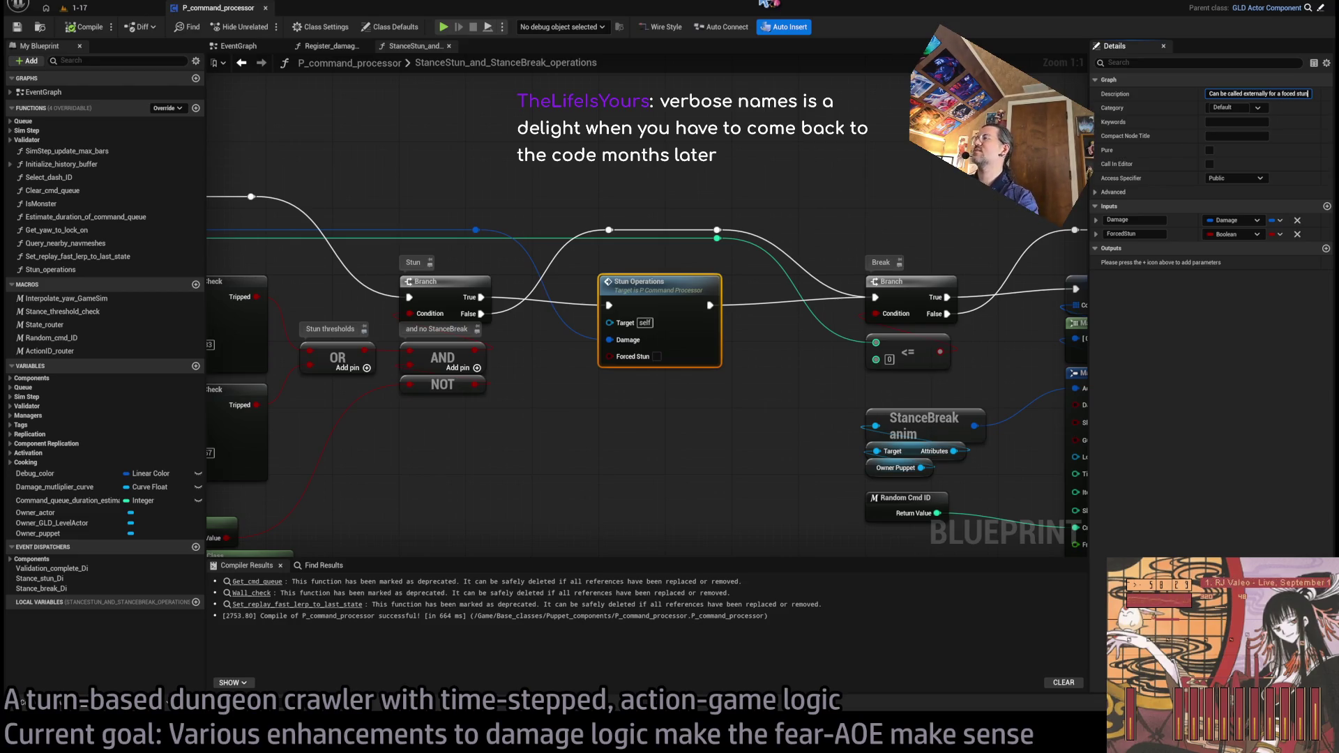
pyautogui.press('Return')
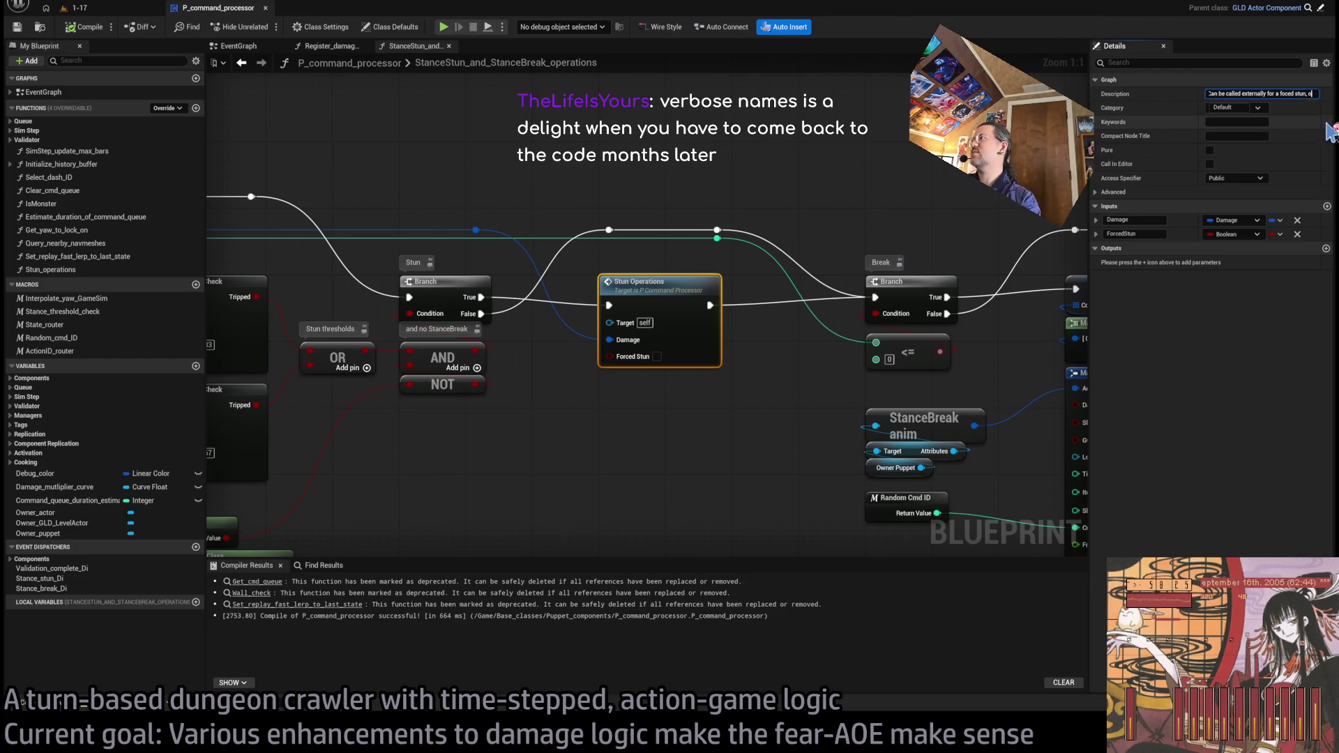
pyautogui.write('therwise used in normal damage')
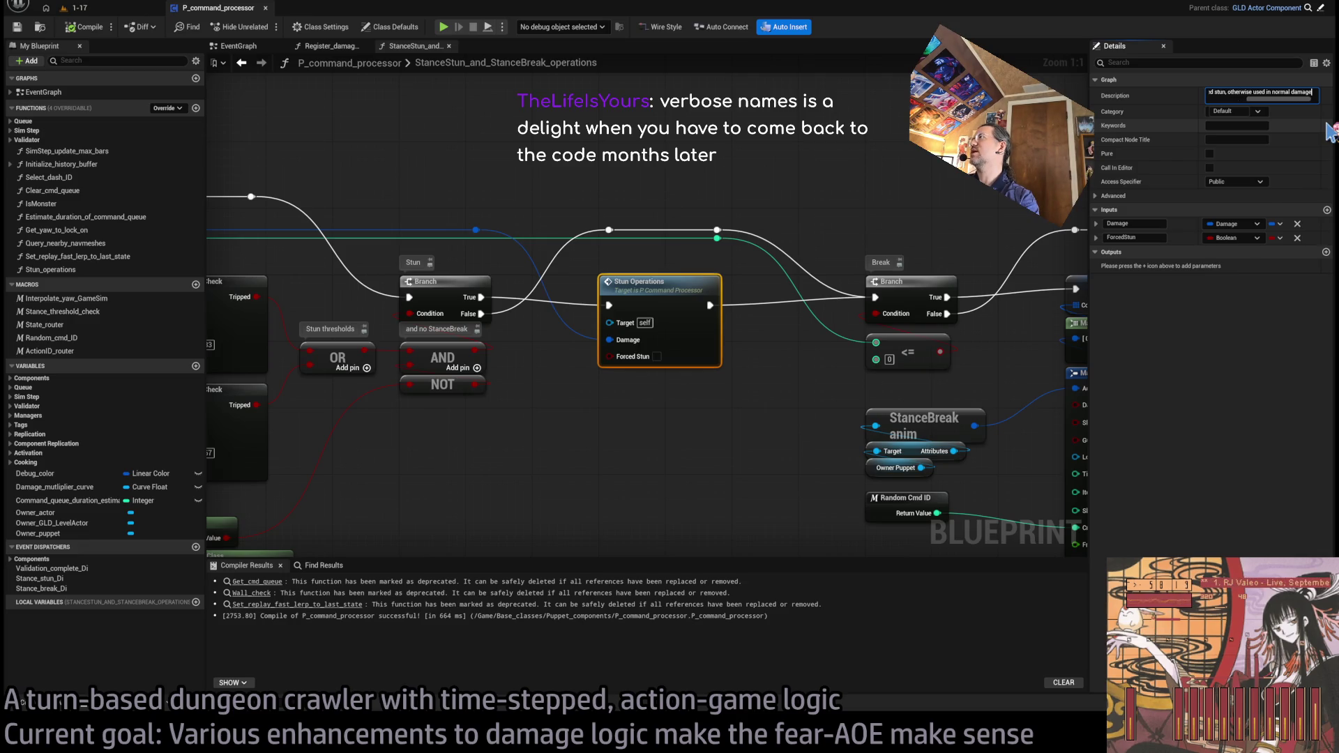
pyautogui.write('processing')
pyautogui.press('Return')
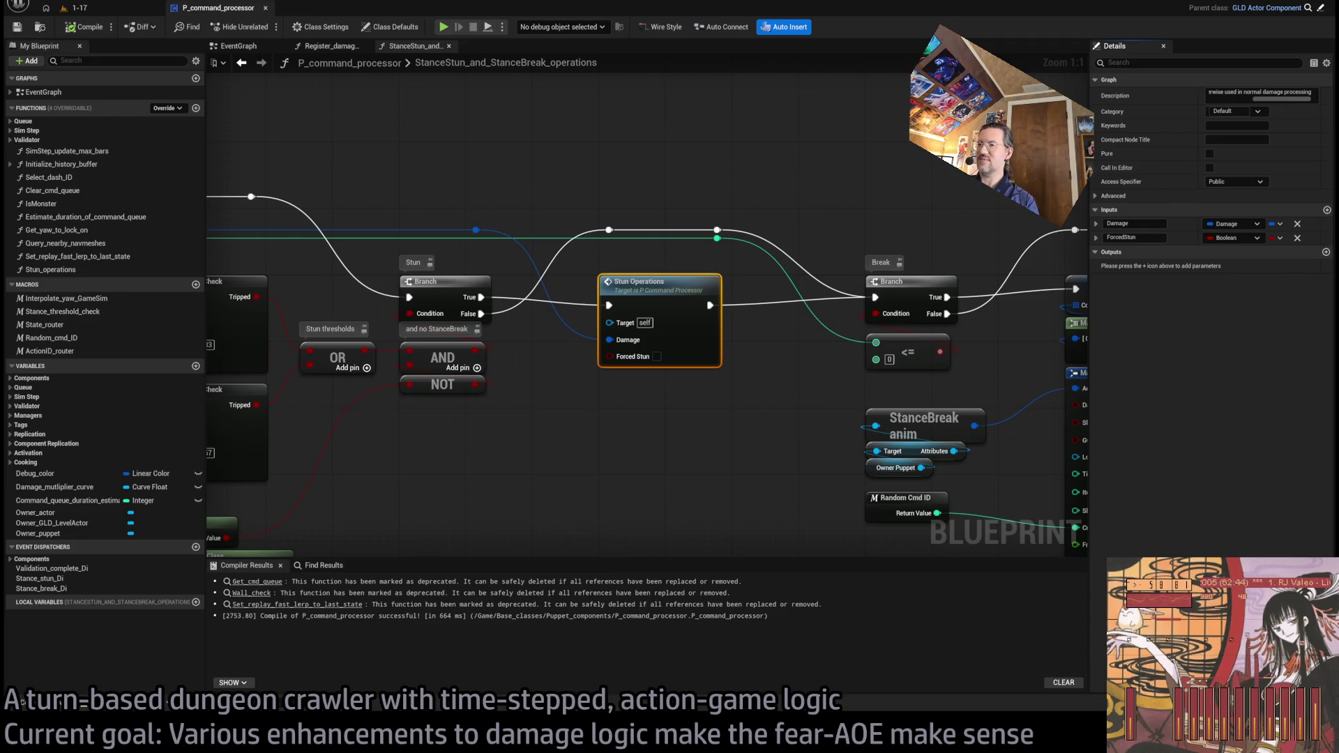
# Step: Nudge the reroute point on the stance-stun graph's wire slightly to the left
pyautogui.hotkey('alt', 'Tab')
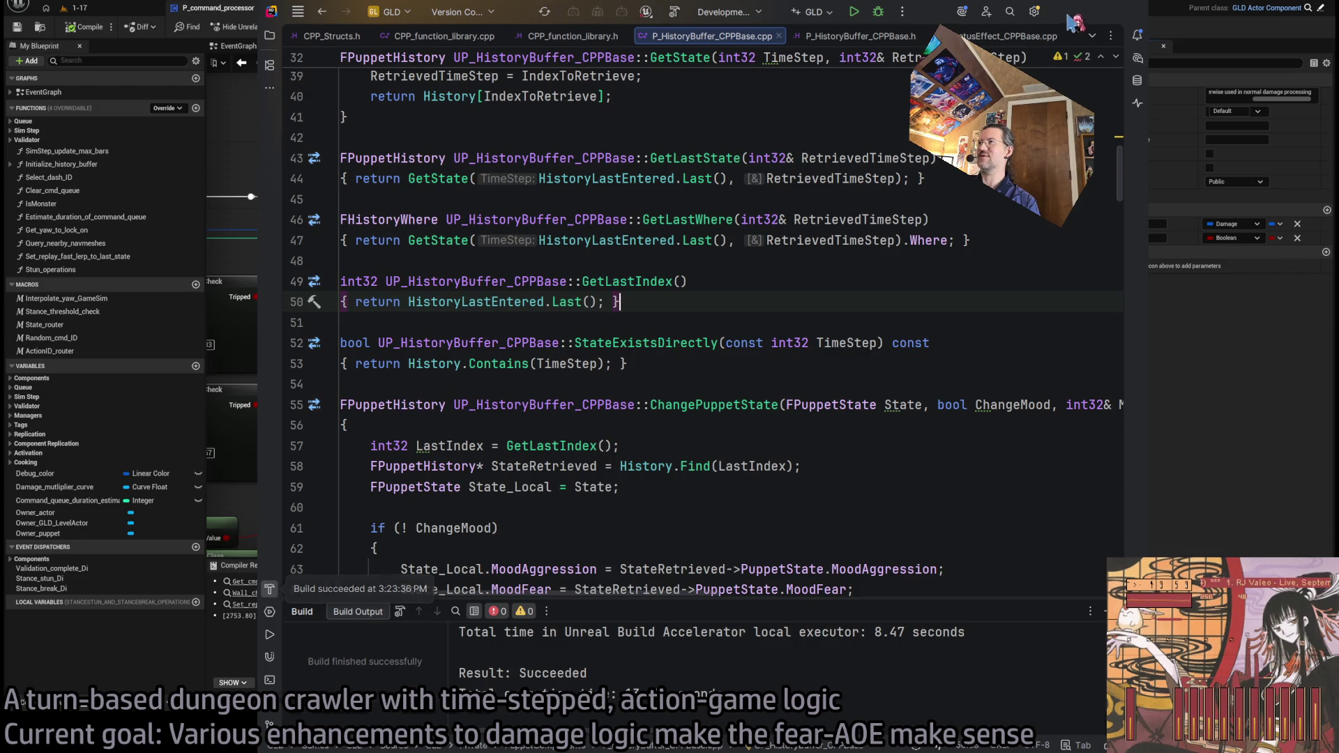
pyautogui.hotkey('alt', 'Tab')
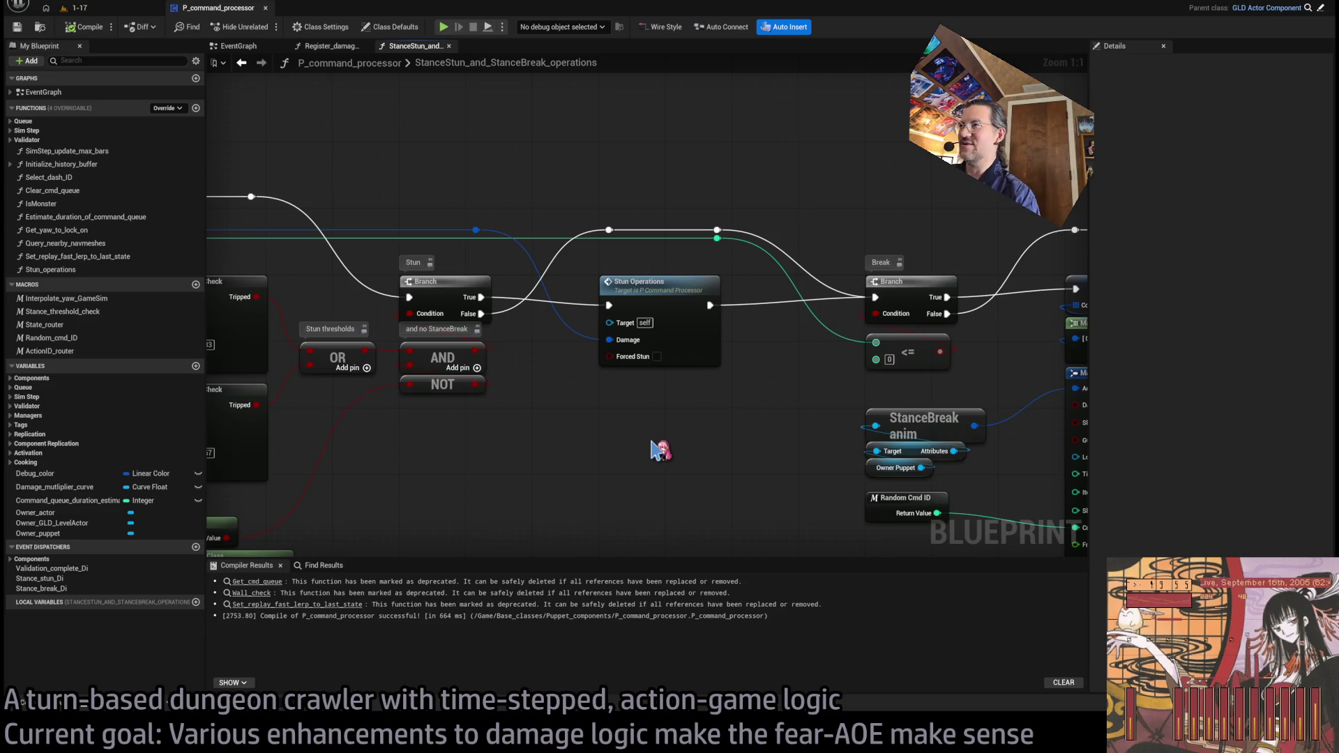
pyautogui.click(718, 235)
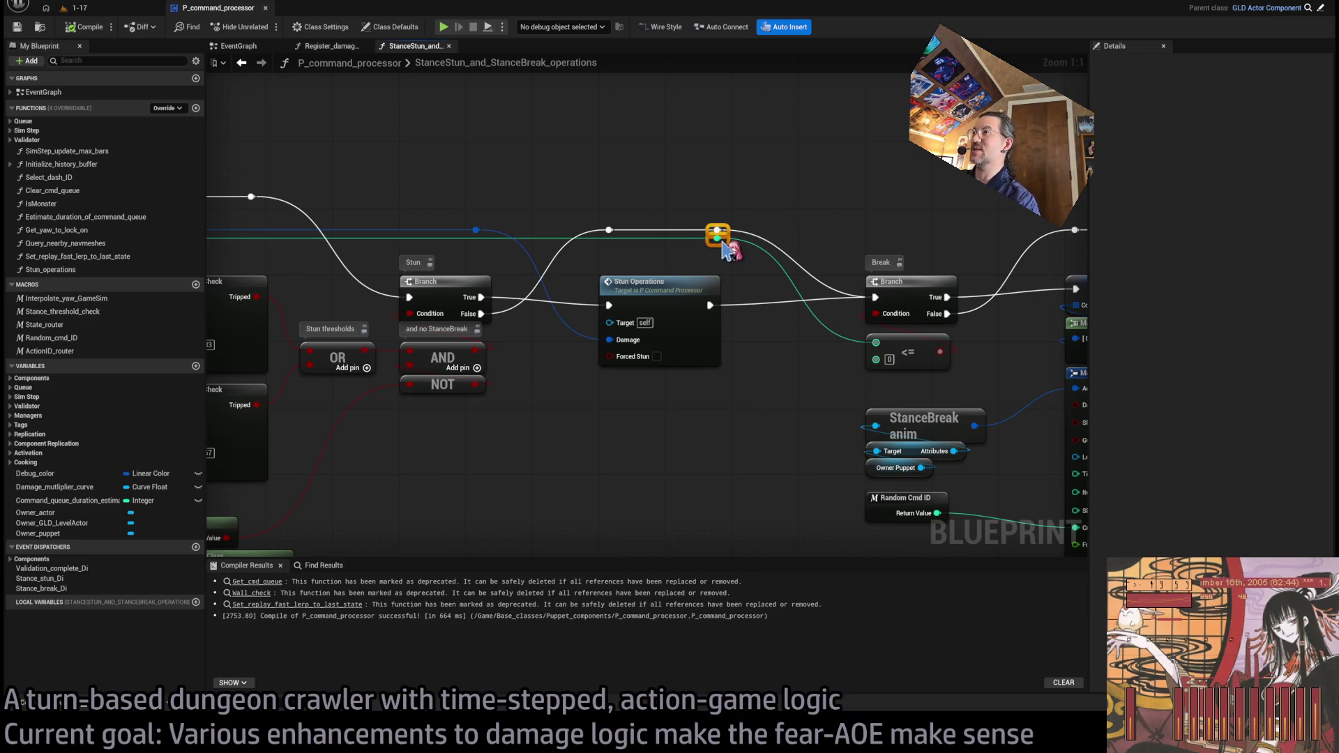
pyautogui.moveTo(726, 247)
pyautogui.mouseDown()
pyautogui.moveTo(558, 209)
pyautogui.moveTo(407, 196)
pyautogui.moveTo(831, 178)
pyautogui.mouseUp()
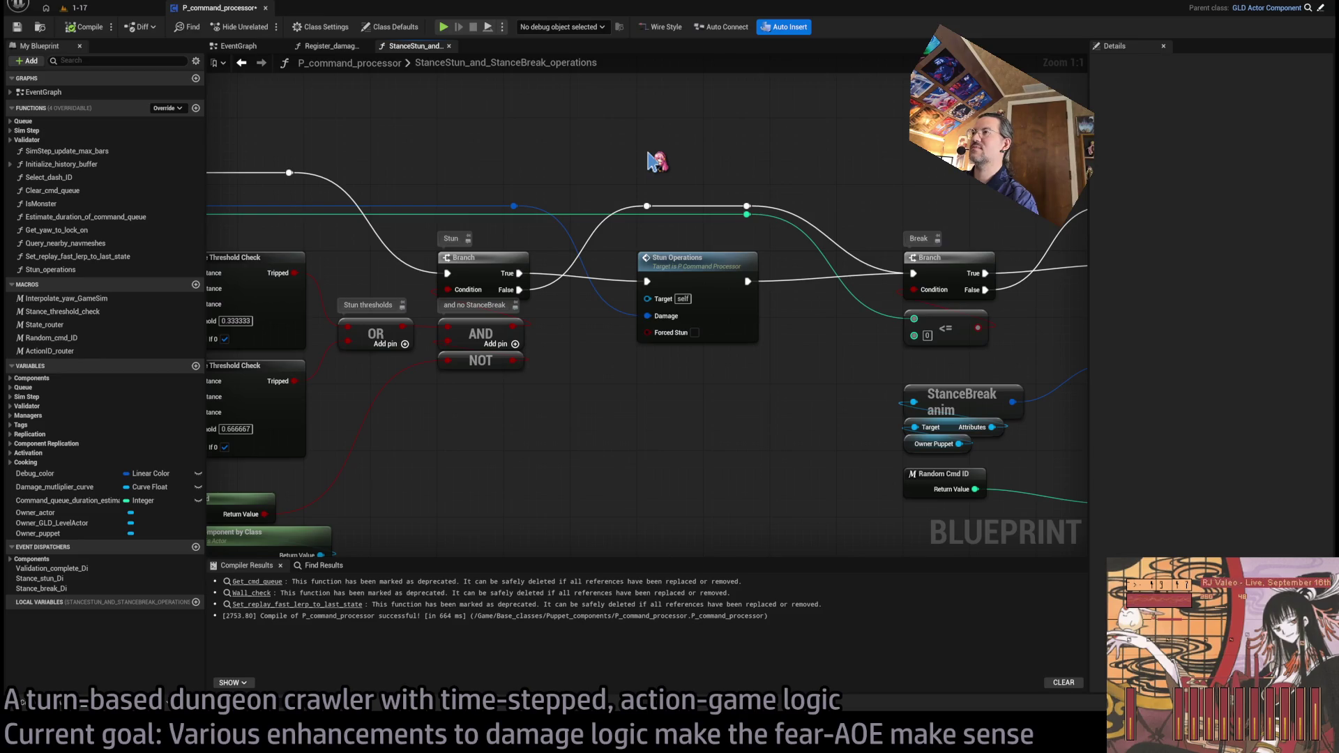
pyautogui.moveTo(639, 164)
pyautogui.mouseDown()
pyautogui.moveTo(1131, 192)
pyautogui.moveTo(612, 206)
pyautogui.mouseUp()
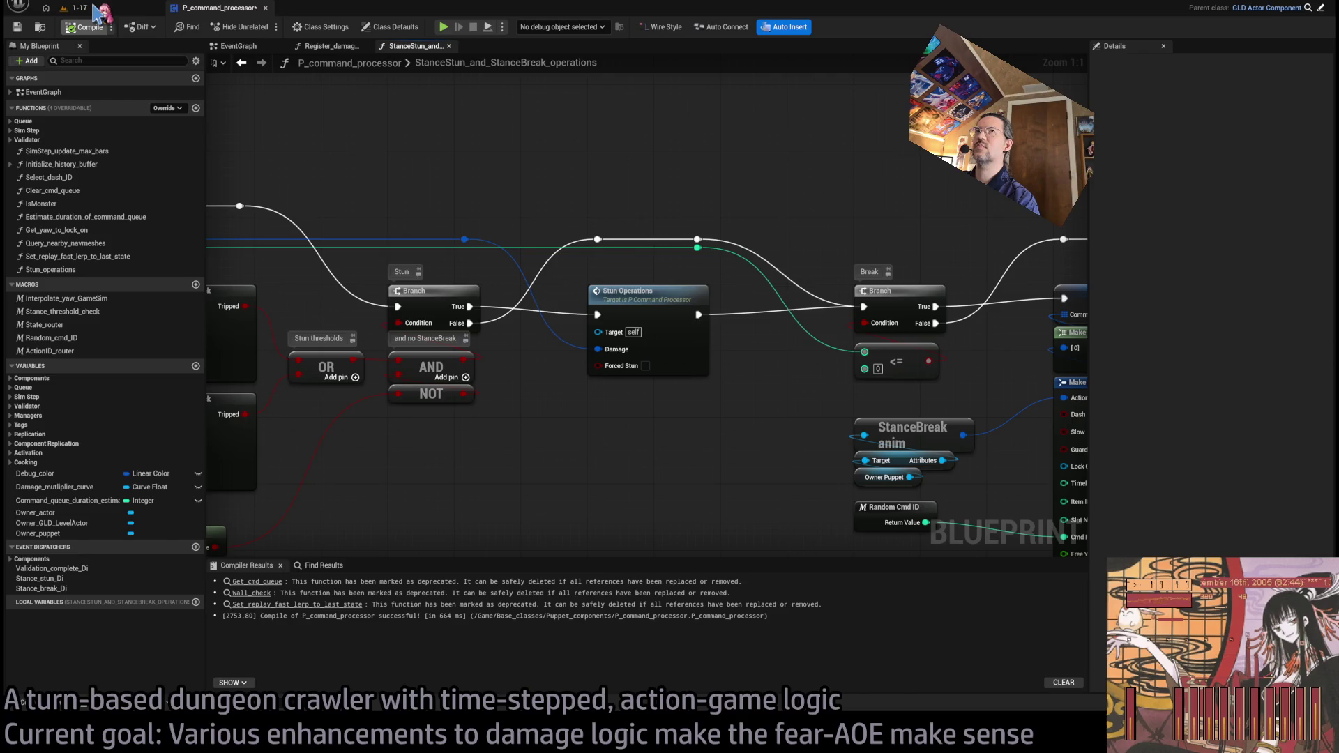
pyautogui.click(94, 8)
pyautogui.hotkey('ctrl', 'space')
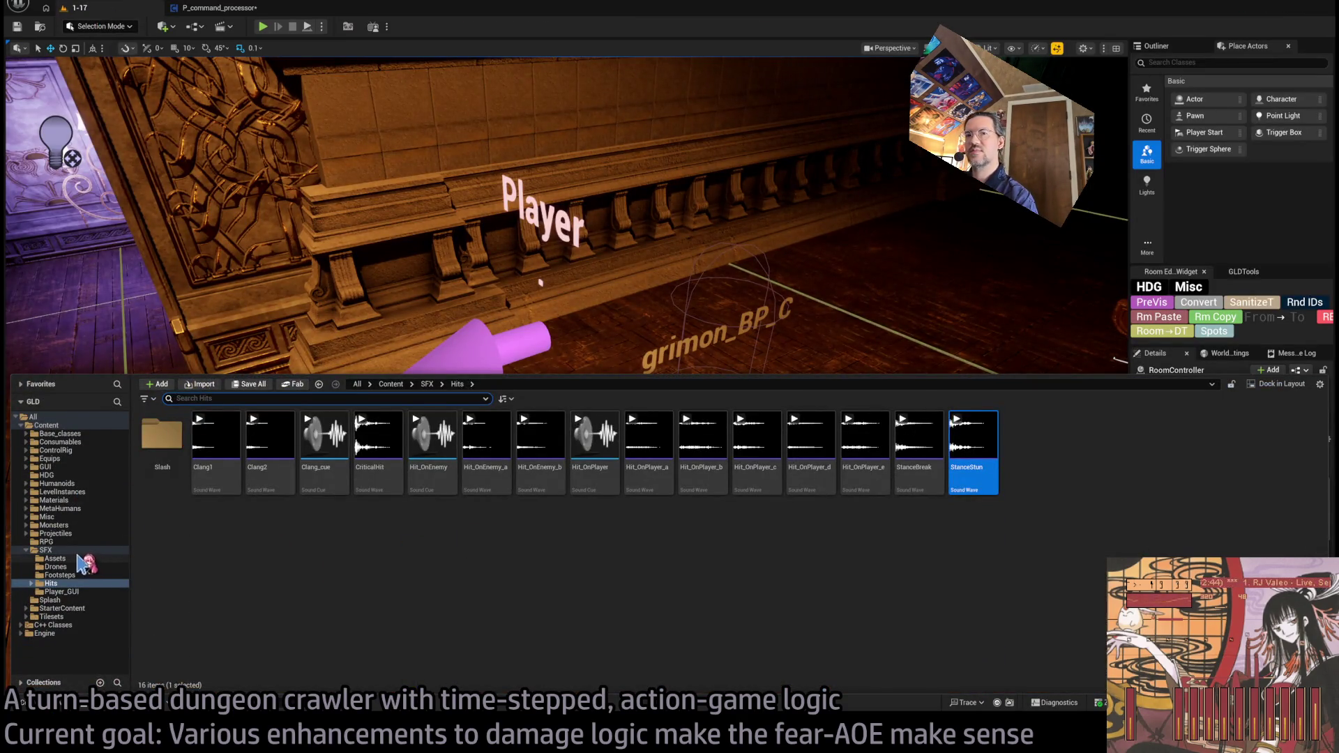
# Step: In Base_classes > Status_effects, create the Status Effect child blueprint Force_stun_SE and open it
pyautogui.doubleClick(46, 550)
pyautogui.click(60, 433)
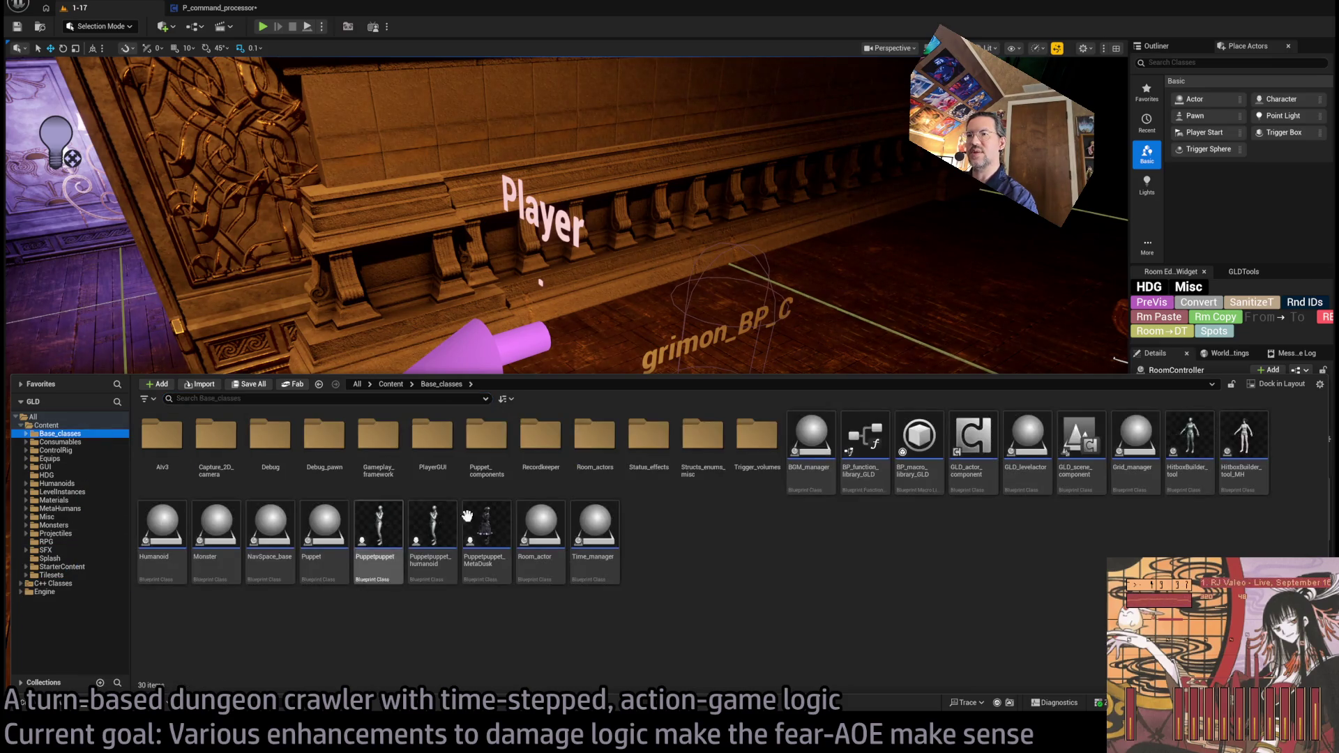
pyautogui.click(656, 453)
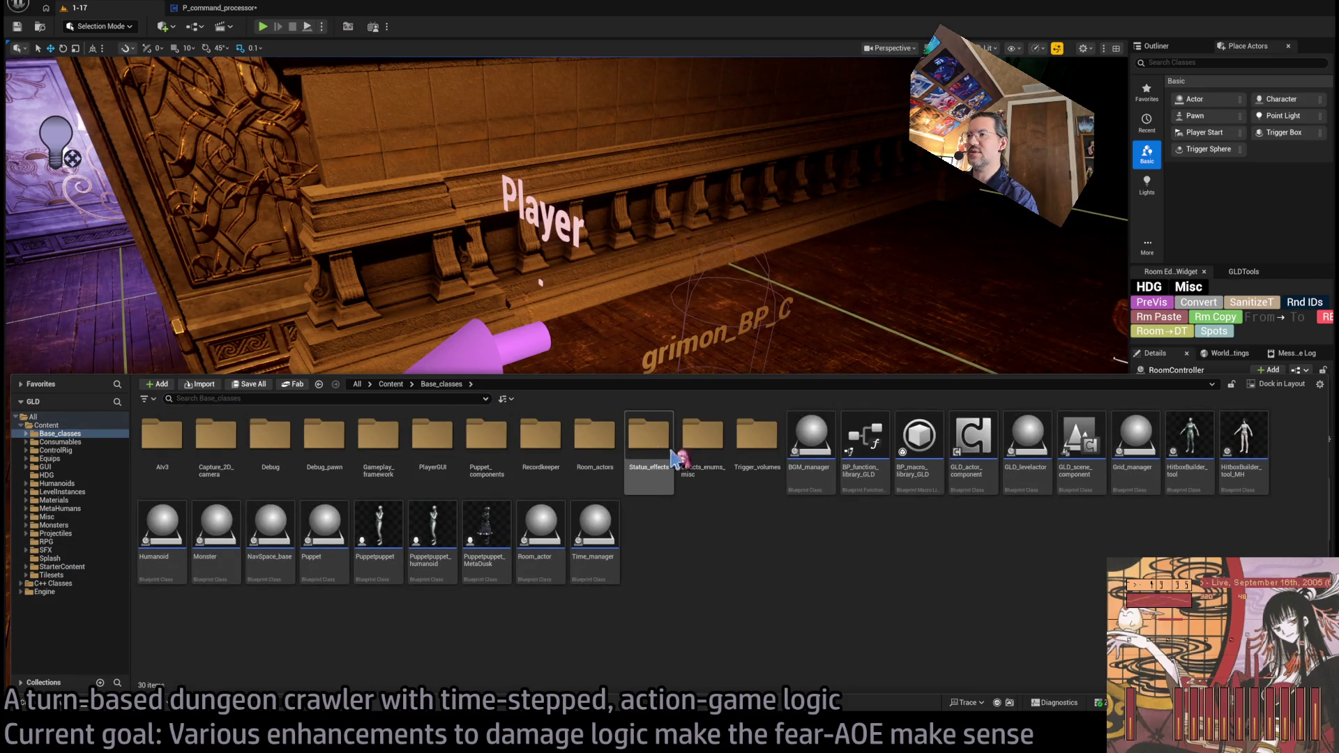
pyautogui.doubleClick(655, 447)
pyautogui.write('Force_s')
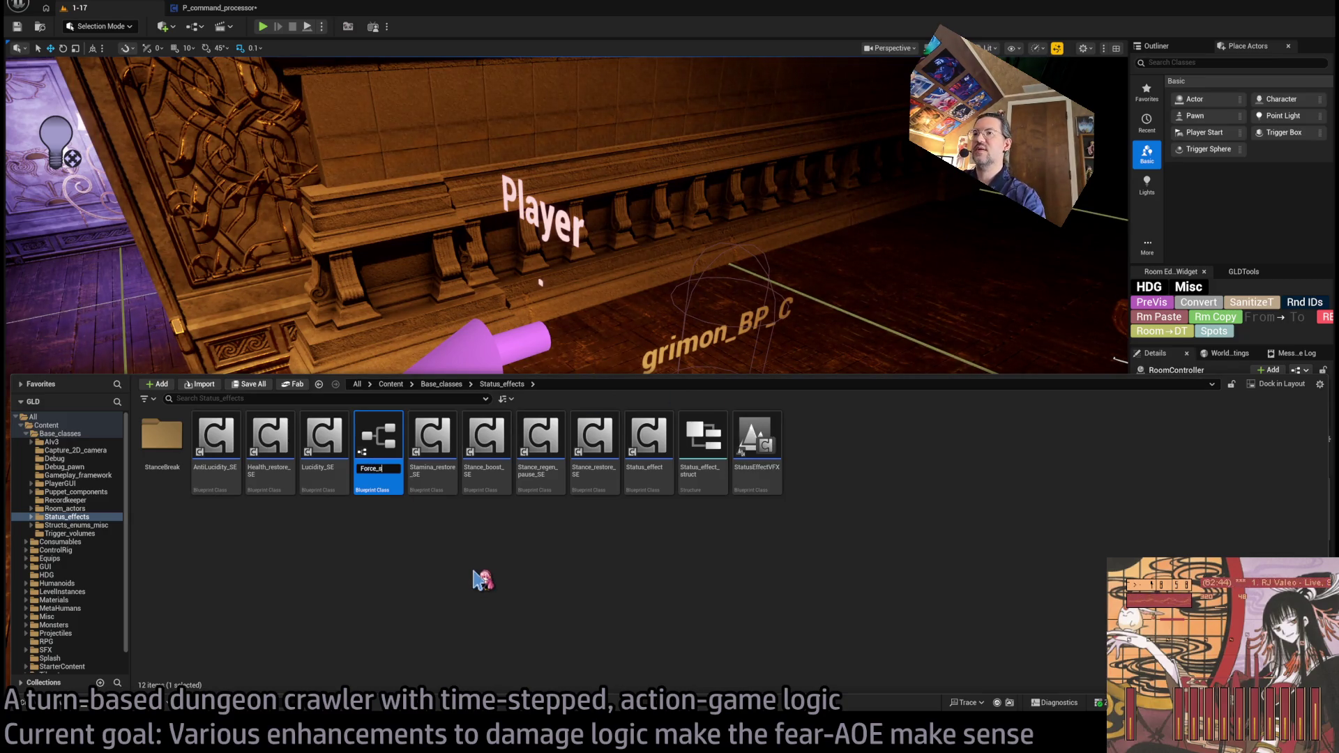
pyautogui.write('tun_SE')
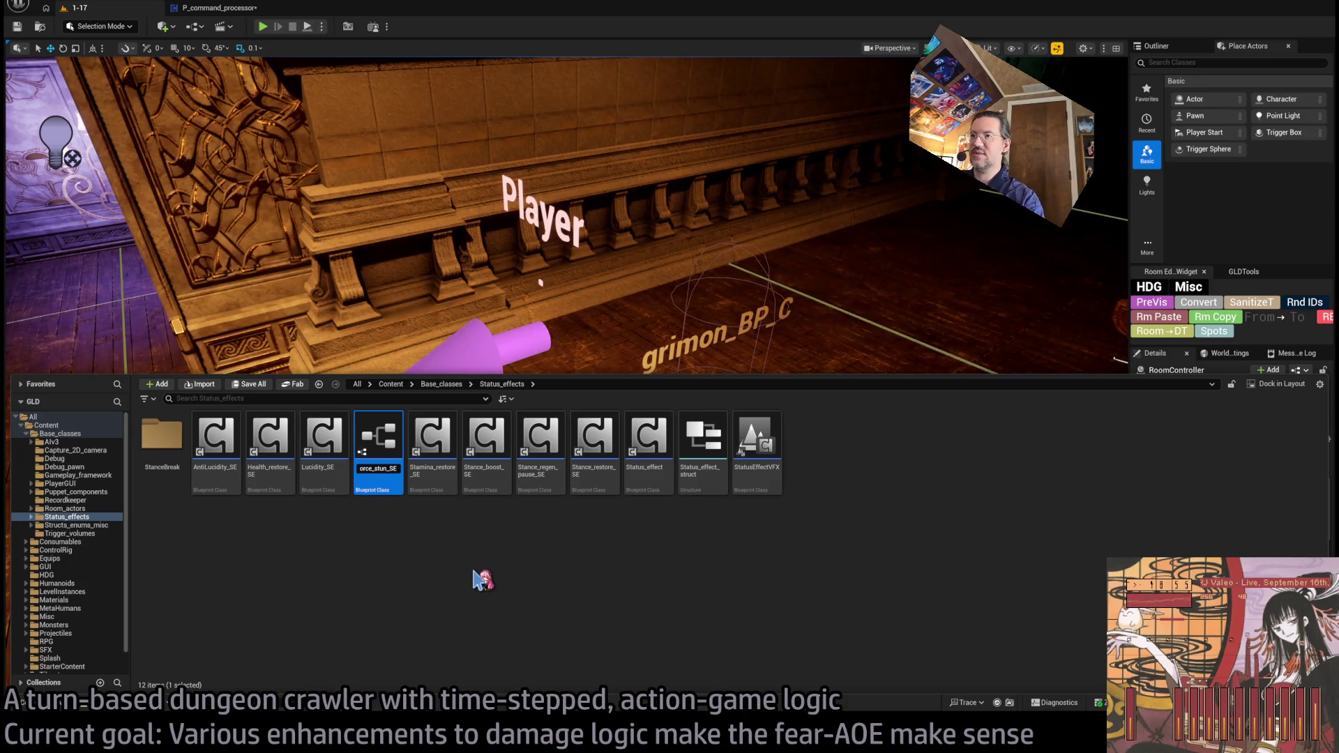
pyautogui.press('Return')
pyautogui.press('Return')
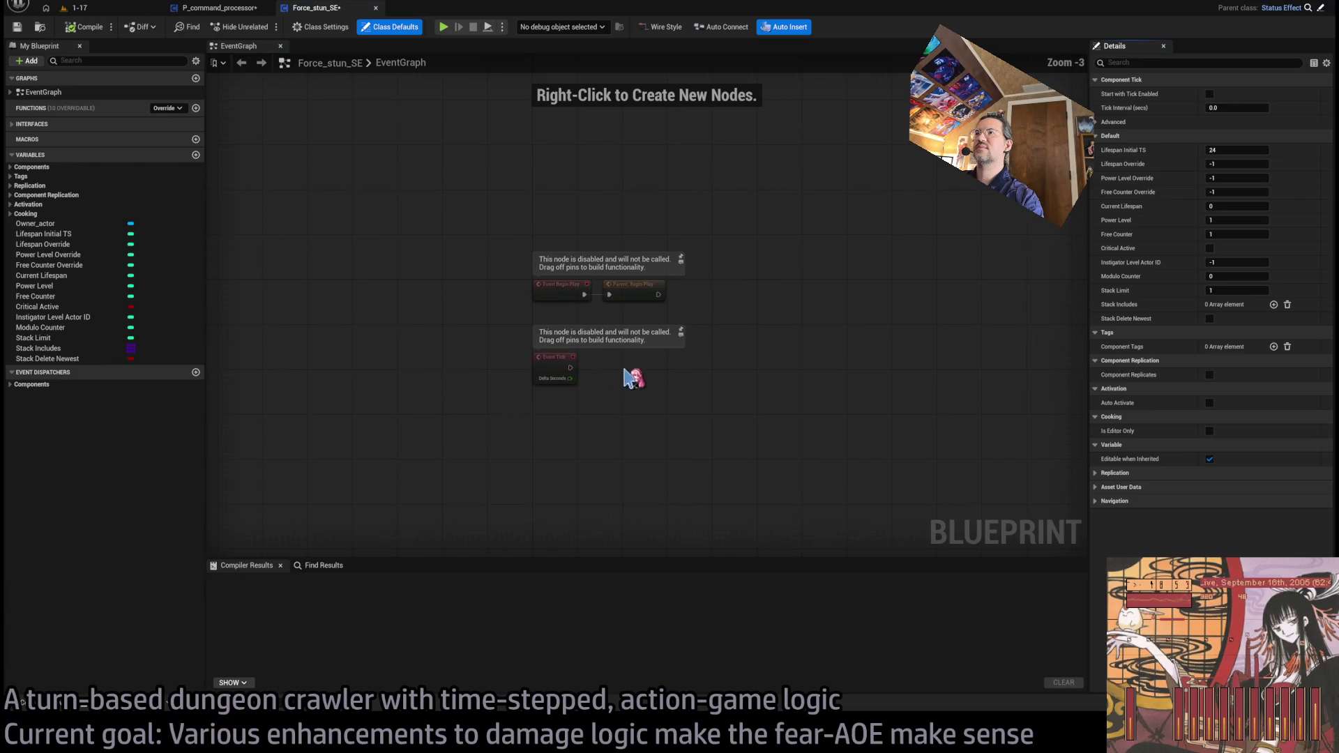
# Step: Restore the Begin Play nodes and place Parent: Begin Play under Event Begin Play
pyautogui.hotkey('ctrl', 'a')
pyautogui.press('Delete')
pyautogui.scroll(3, 523, 358)
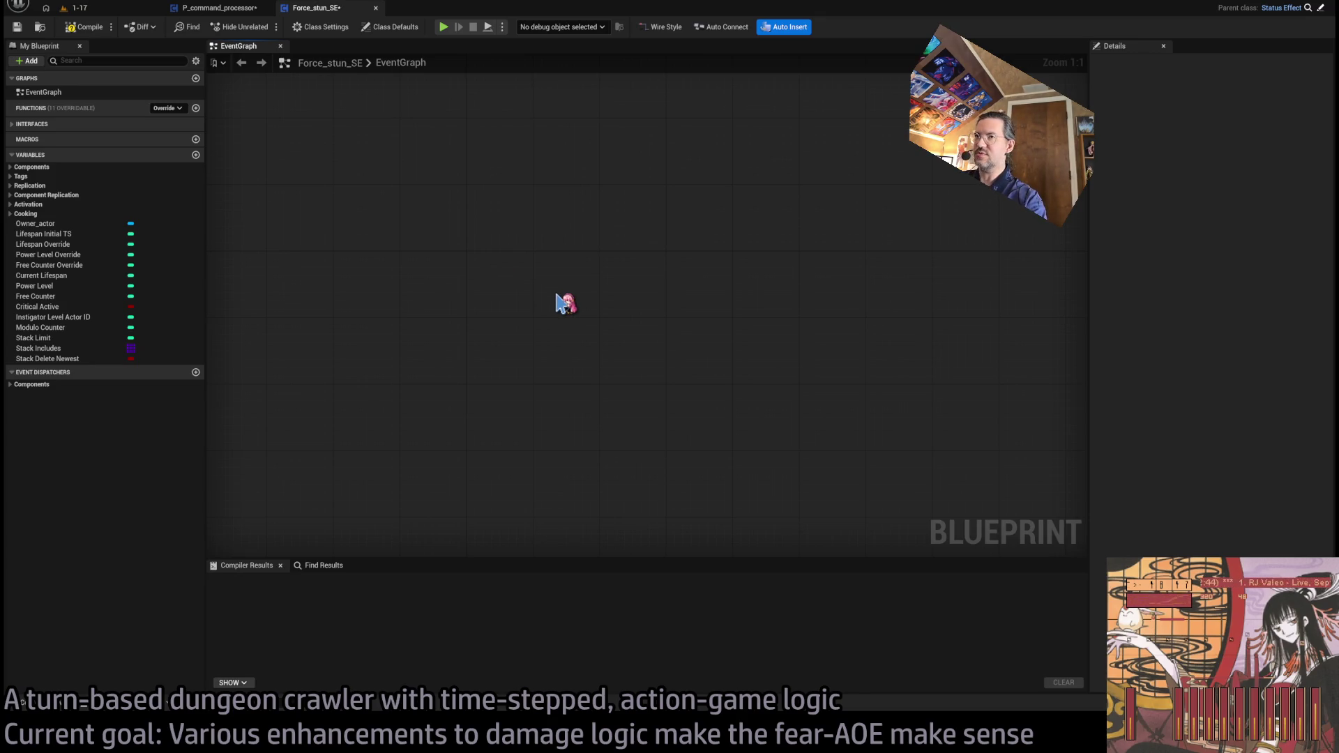
pyautogui.hotkey('ctrl', 'z')
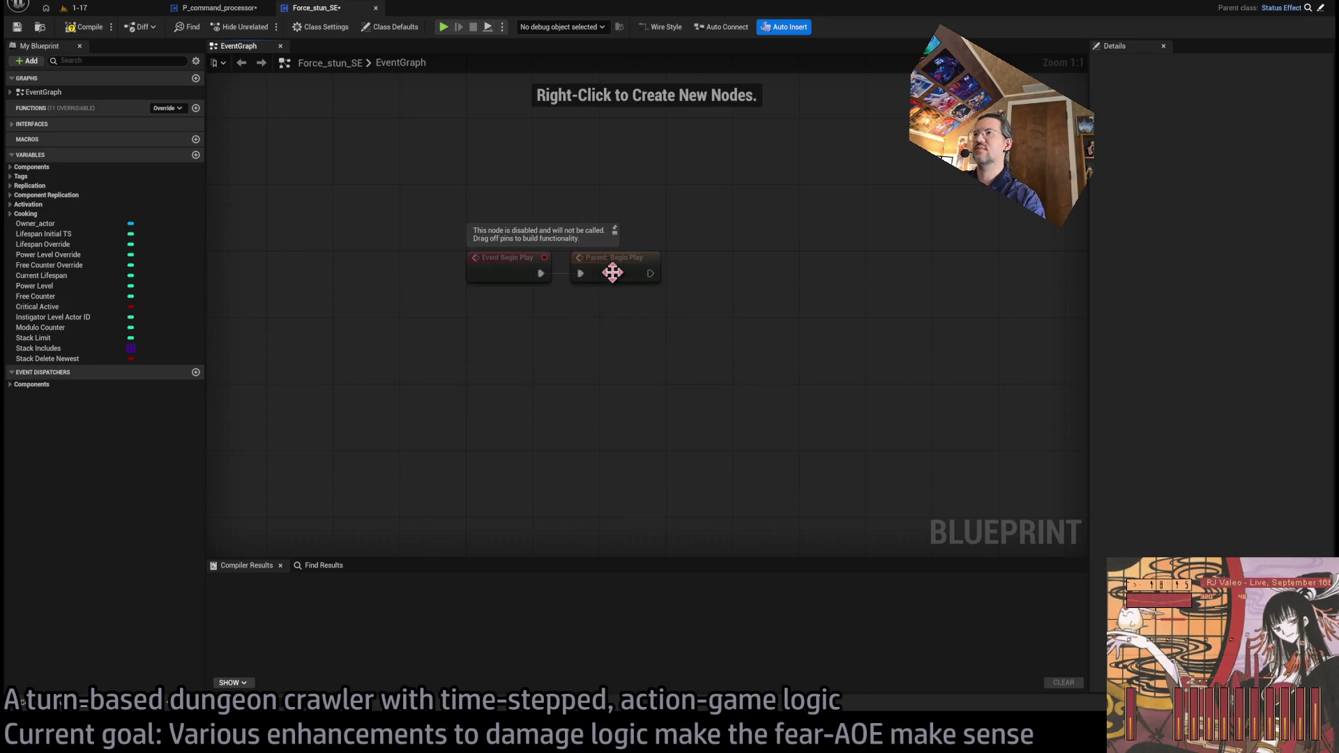
pyautogui.moveTo(613, 272); pyautogui.dragTo(516, 302)
pyautogui.moveTo(636, 313); pyautogui.dragTo(542, 374)
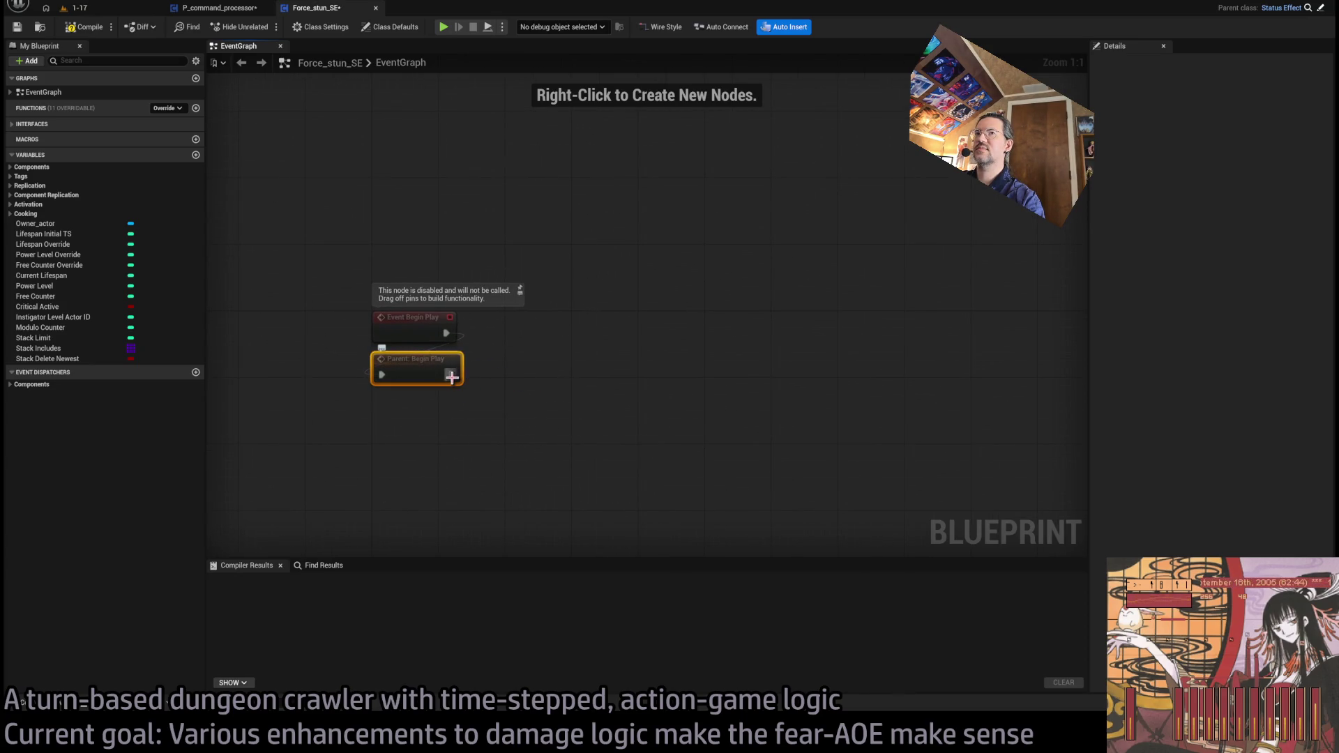
# Step: Call Stun Operations on the component found by Get Component by Class from Owner Actor
pyautogui.click(53, 224)
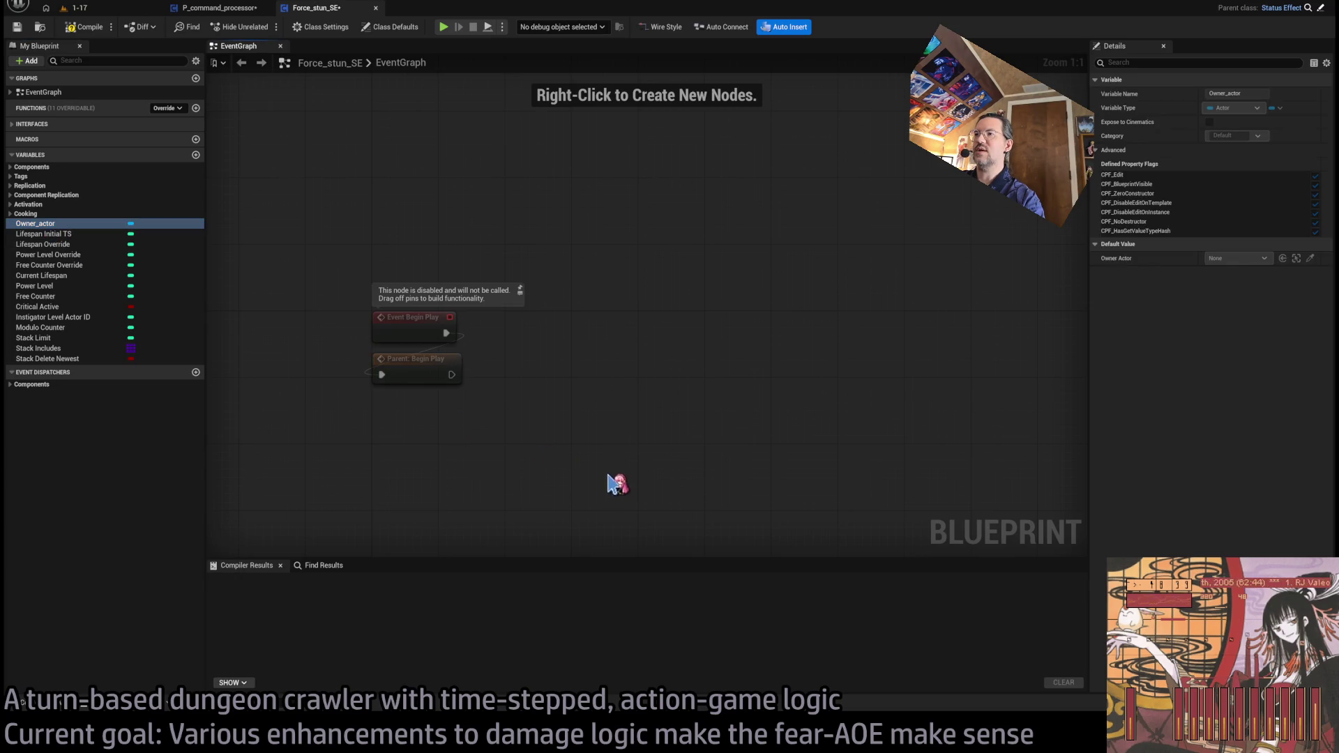
pyautogui.moveTo(617, 483); pyautogui.dragTo(578, 404)
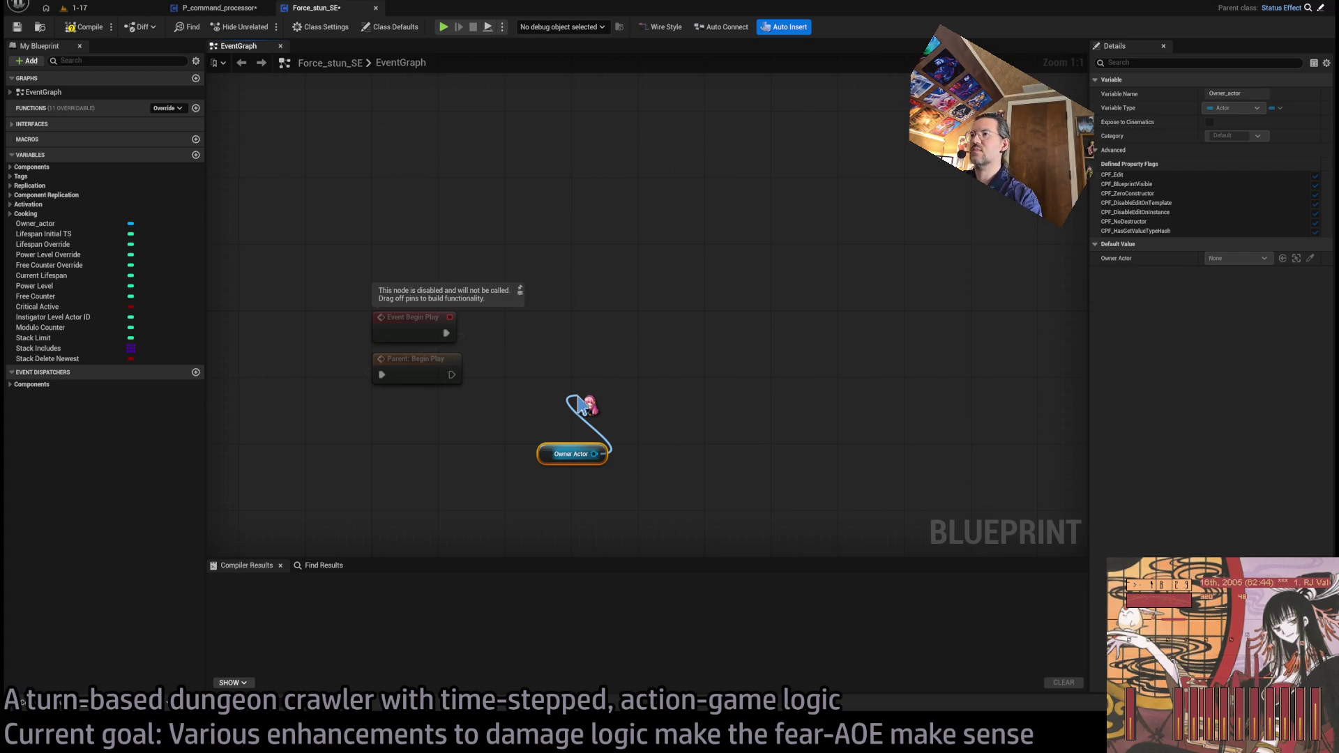
pyautogui.moveTo(581, 404); pyautogui.dragTo(589, 406)
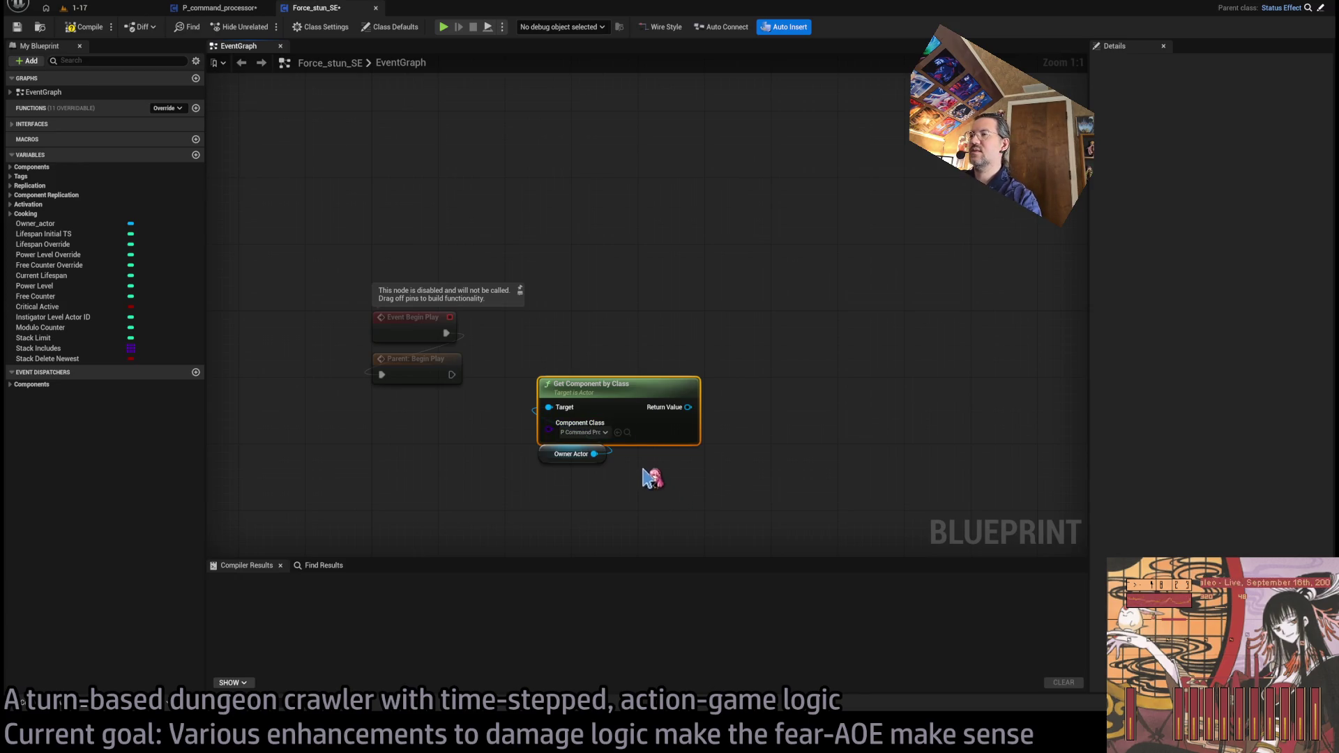
pyautogui.moveTo(693, 410)
pyautogui.mouseDown()
pyautogui.moveTo(579, 338)
pyautogui.moveTo(578, 303)
pyautogui.mouseUp()
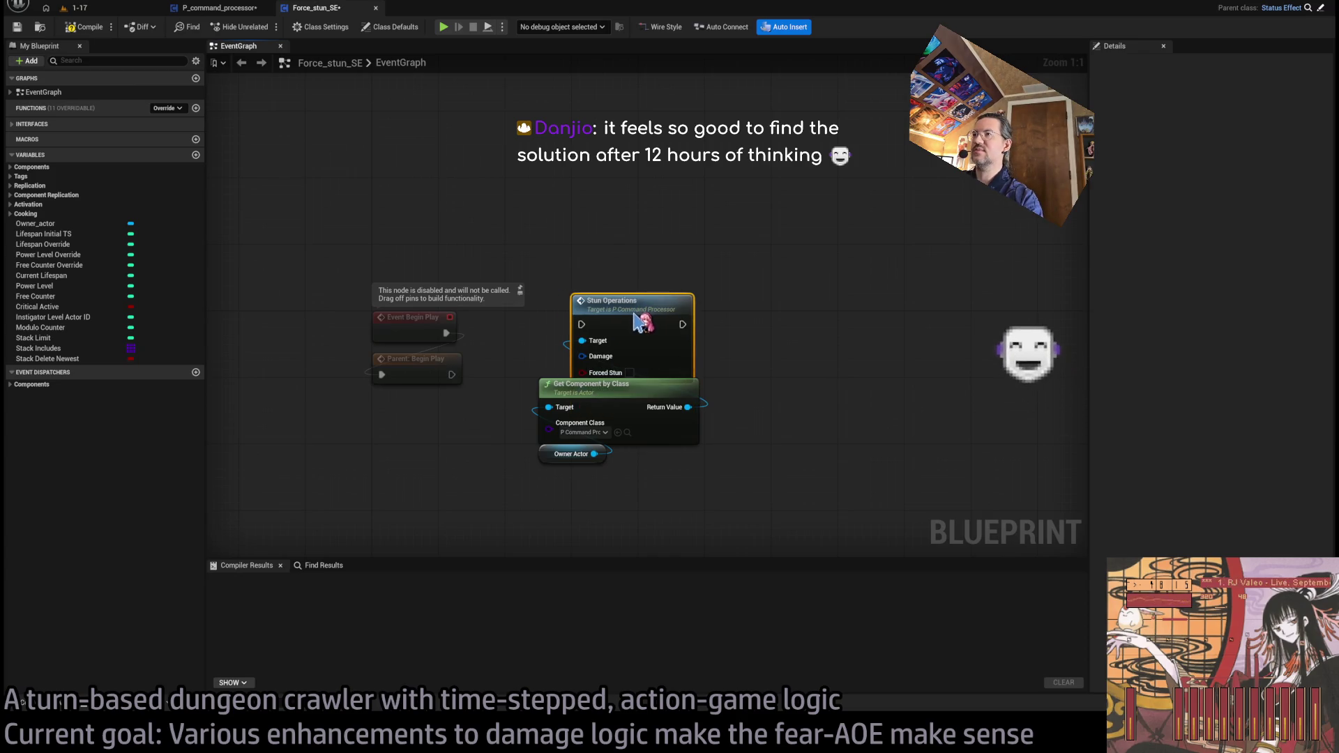
pyautogui.moveTo(649, 537)
pyautogui.mouseDown()
pyautogui.moveTo(558, 418)
pyautogui.moveTo(659, 425)
pyautogui.mouseUp()
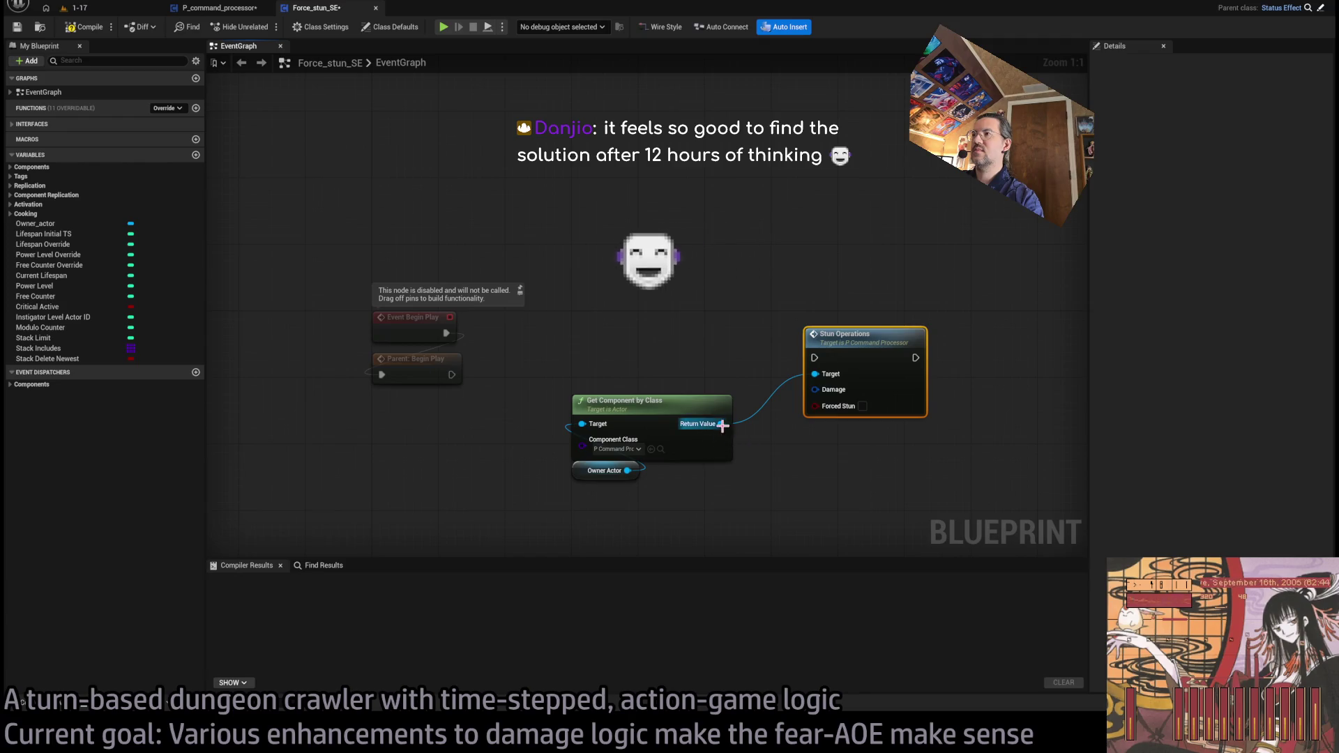
pyautogui.moveTo(715, 431); pyautogui.dragTo(579, 323)
# Step: Run an Is Valid check into Stun Operations after Parent: Begin Play, with Forced Stun enabled
pyautogui.moveTo(451, 374); pyautogui.dragTo(581, 333)
pyautogui.moveTo(676, 333)
pyautogui.mouseDown()
pyautogui.moveTo(815, 358)
pyautogui.moveTo(834, 341)
pyautogui.moveTo(818, 331)
pyautogui.mouseUp()
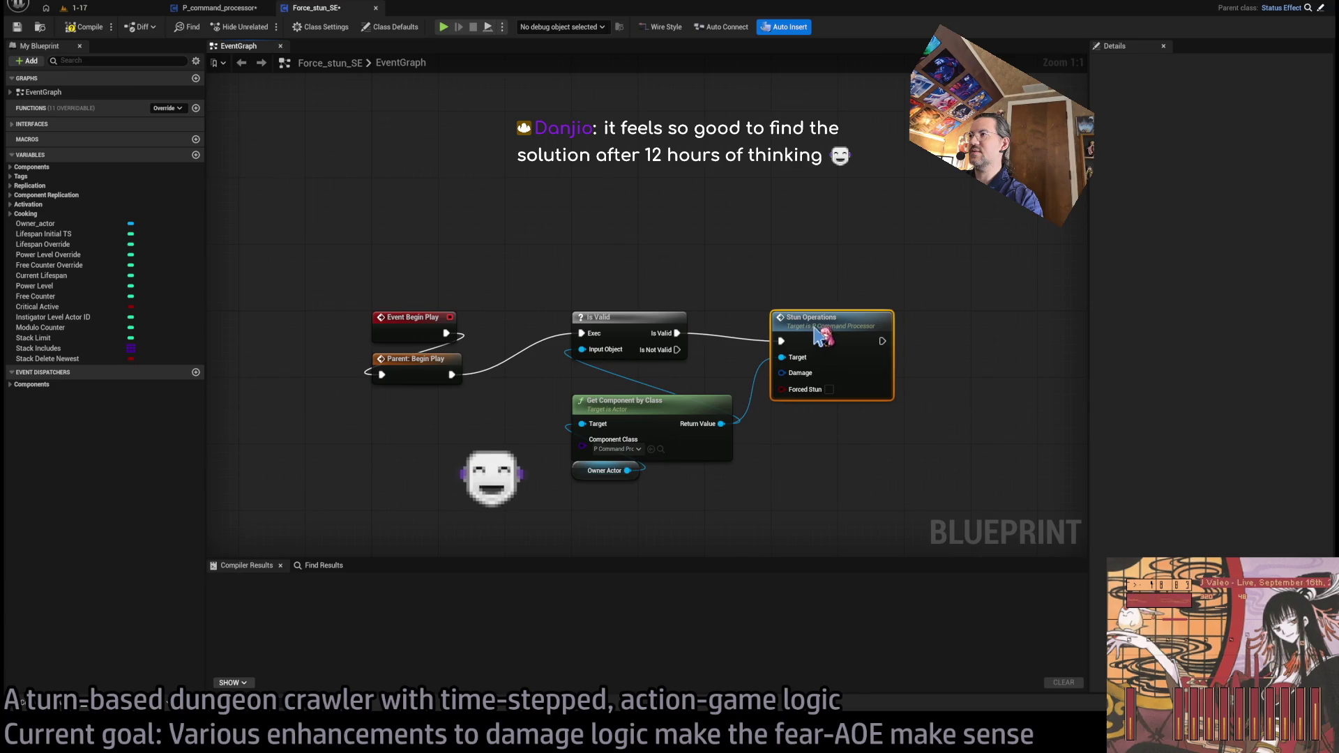
pyautogui.click(829, 389)
pyautogui.click(828, 413)
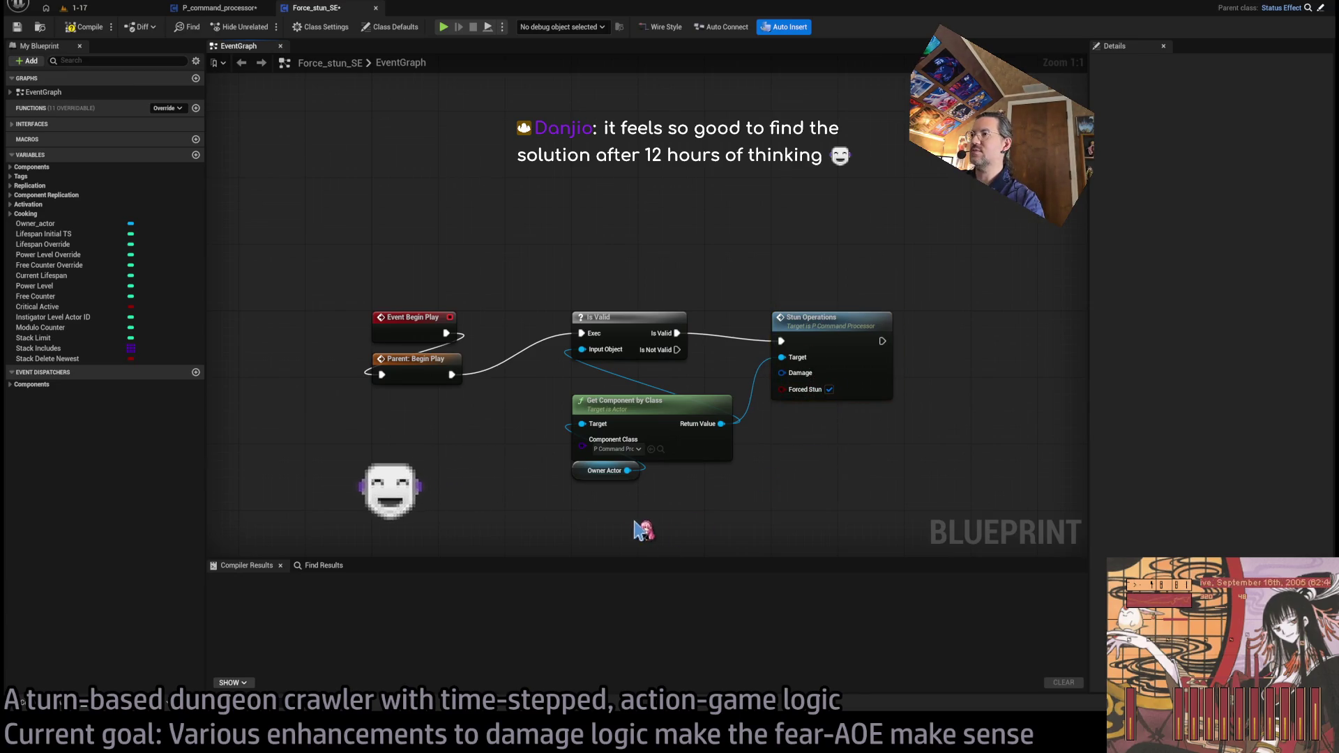
pyautogui.moveTo(835, 385)
pyautogui.mouseDown()
pyautogui.moveTo(738, 380)
pyautogui.moveTo(803, 376)
pyautogui.mouseUp()
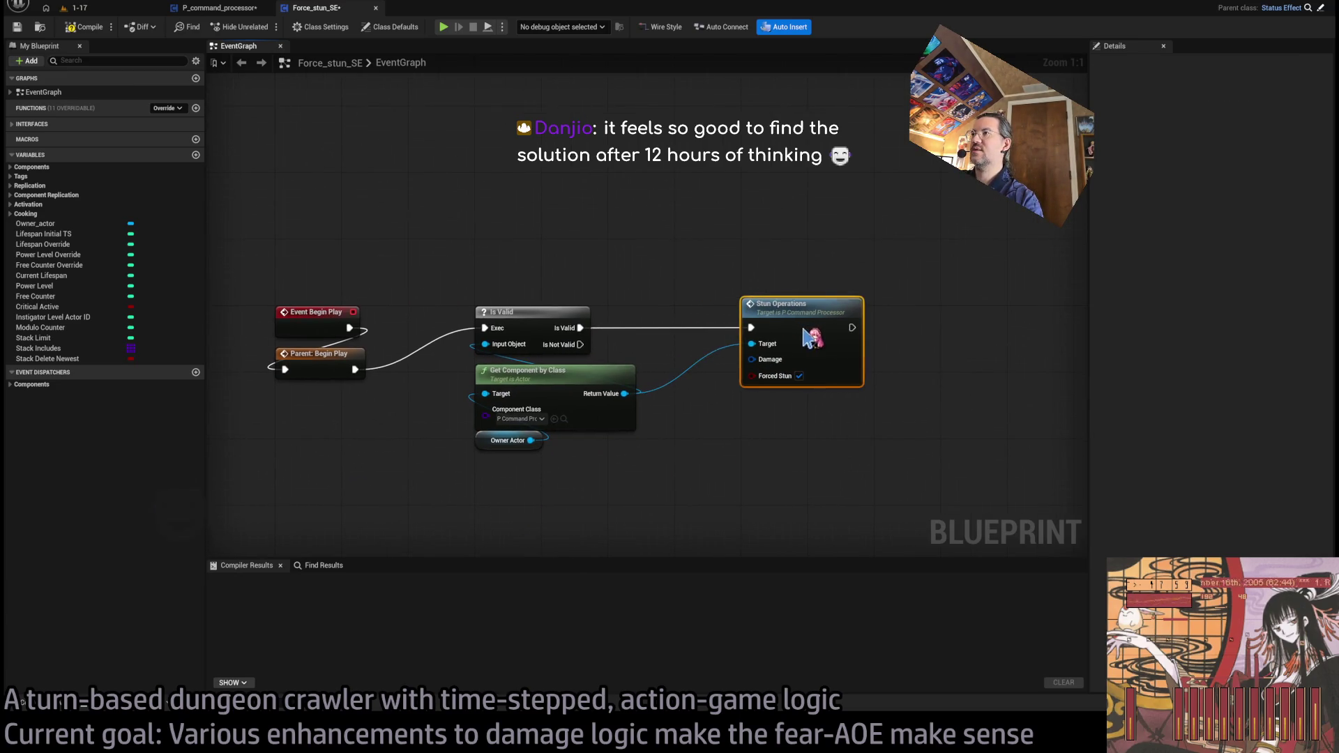
pyautogui.moveTo(580, 345); pyautogui.dragTo(745, 475)
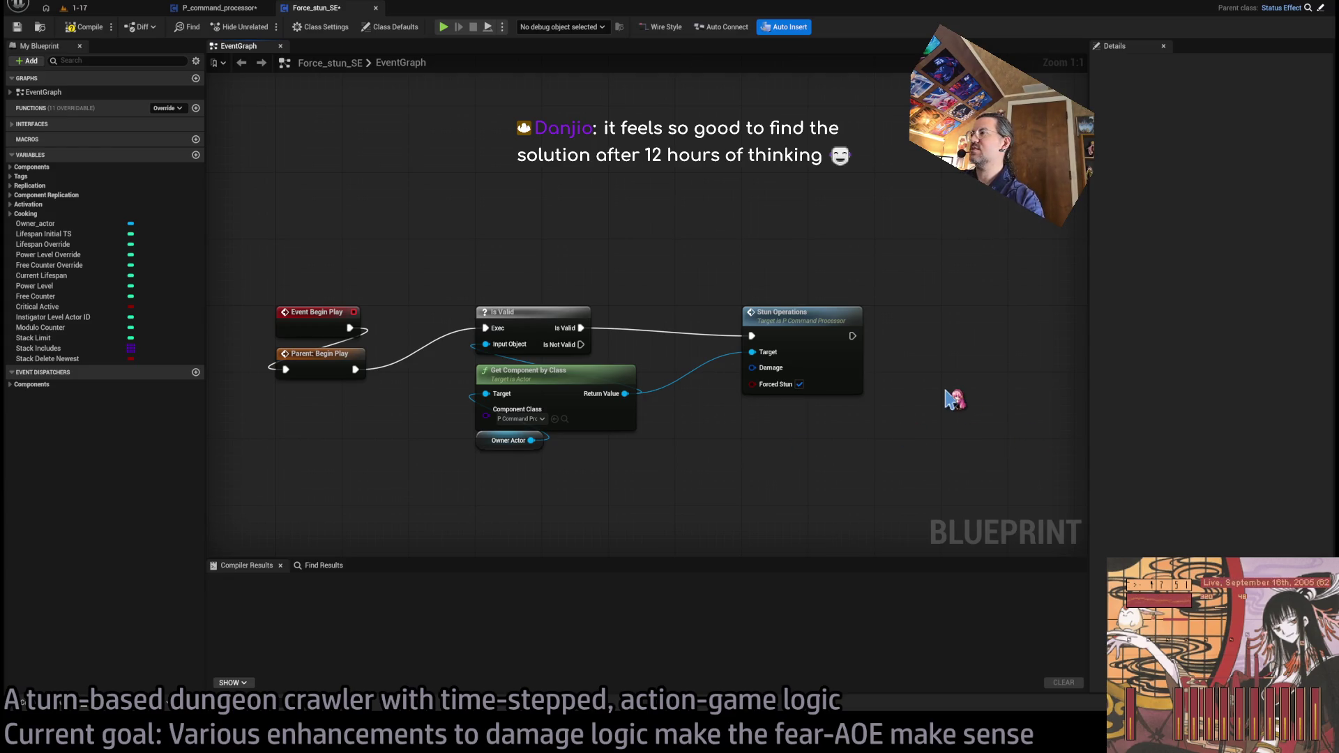
# Step: Add Destroy Component after Stun Operations and Is Not Valid, then compile Force_stun_SE
pyautogui.hotkey('ctrl', 'v')
pyautogui.moveTo(952, 398); pyautogui.dragTo(947, 322)
pyautogui.moveTo(852, 336); pyautogui.dragTo(943, 336)
pyautogui.moveTo(581, 344)
pyautogui.mouseDown()
pyautogui.moveTo(783, 276)
pyautogui.moveTo(743, 260)
pyautogui.mouseUp()
pyautogui.moveTo(744, 261)
pyautogui.mouseDown()
pyautogui.moveTo(866, 269)
pyautogui.moveTo(844, 261)
pyautogui.moveTo(942, 336)
pyautogui.mouseUp()
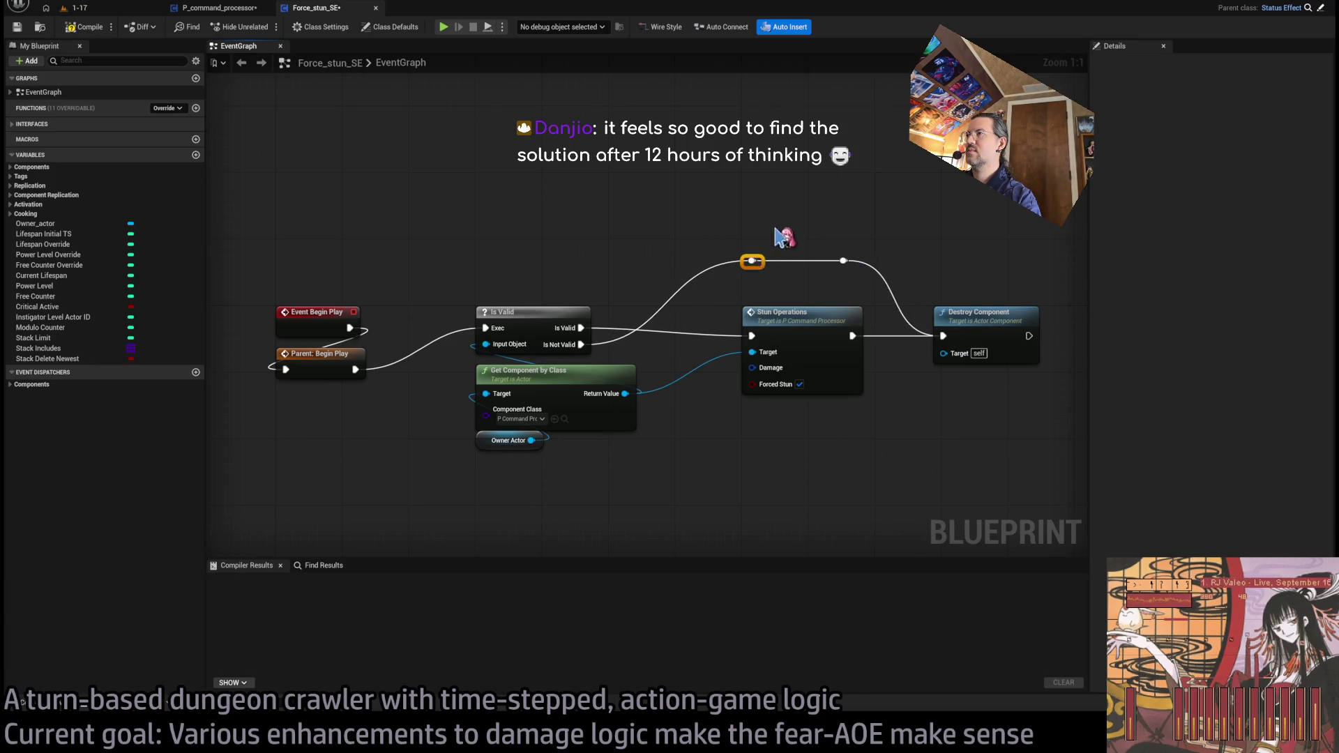
pyautogui.scroll(-1, 838, 318)
pyautogui.click(85, 26)
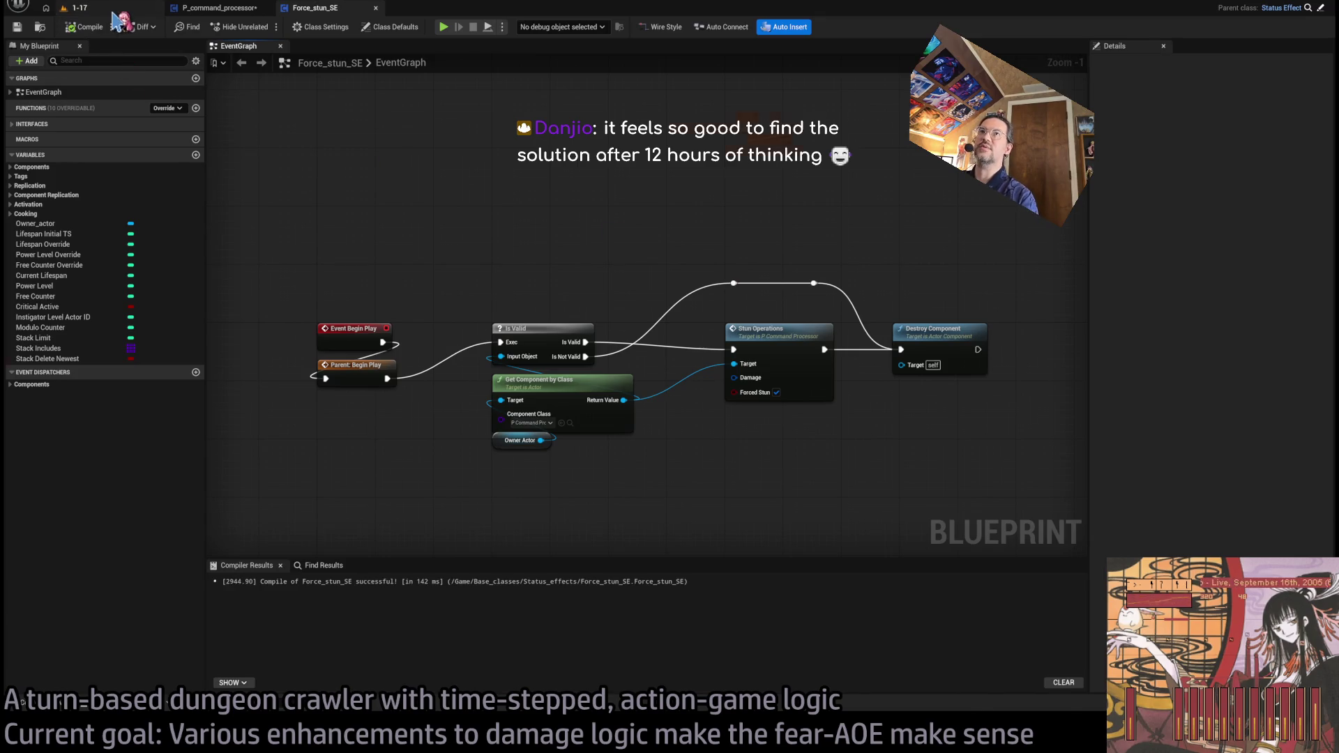
pyautogui.click(77, 8)
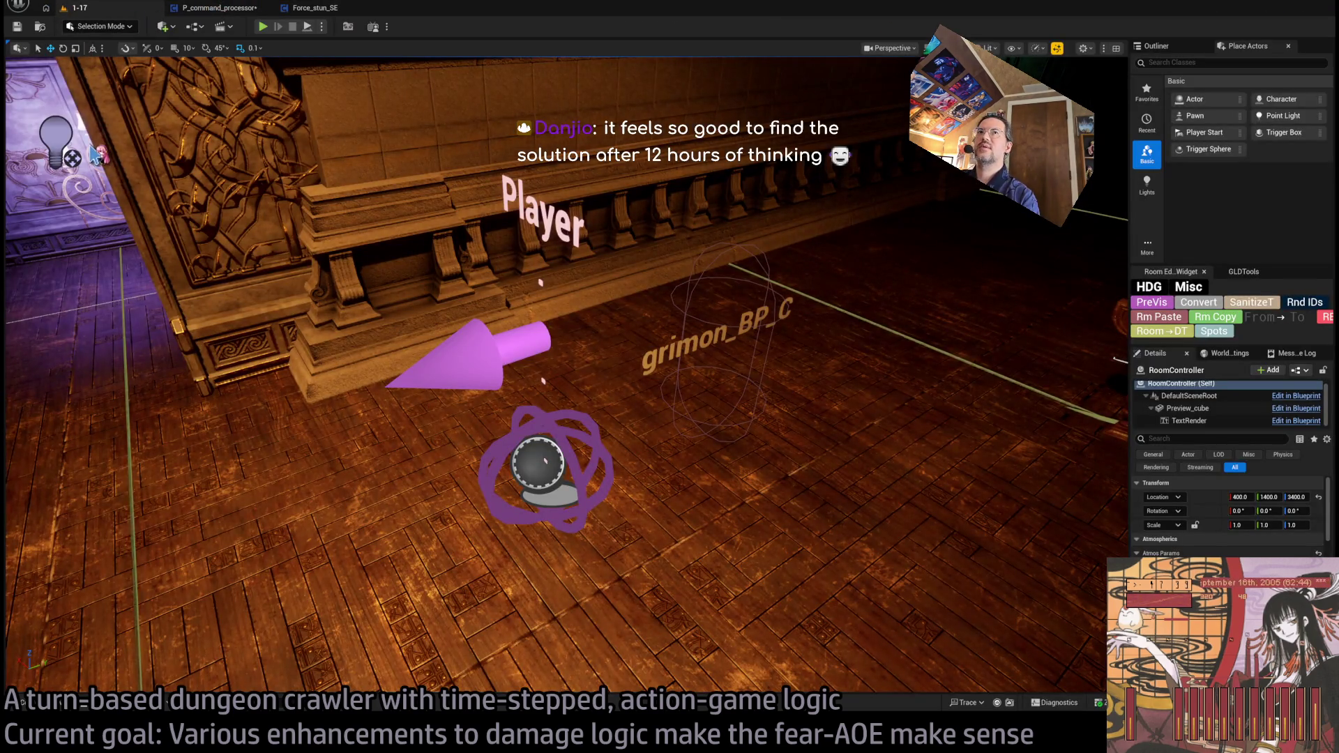
# Step: Open the Actions04_Weapons_DT data table from the RPG folder
pyautogui.click(222, 8)
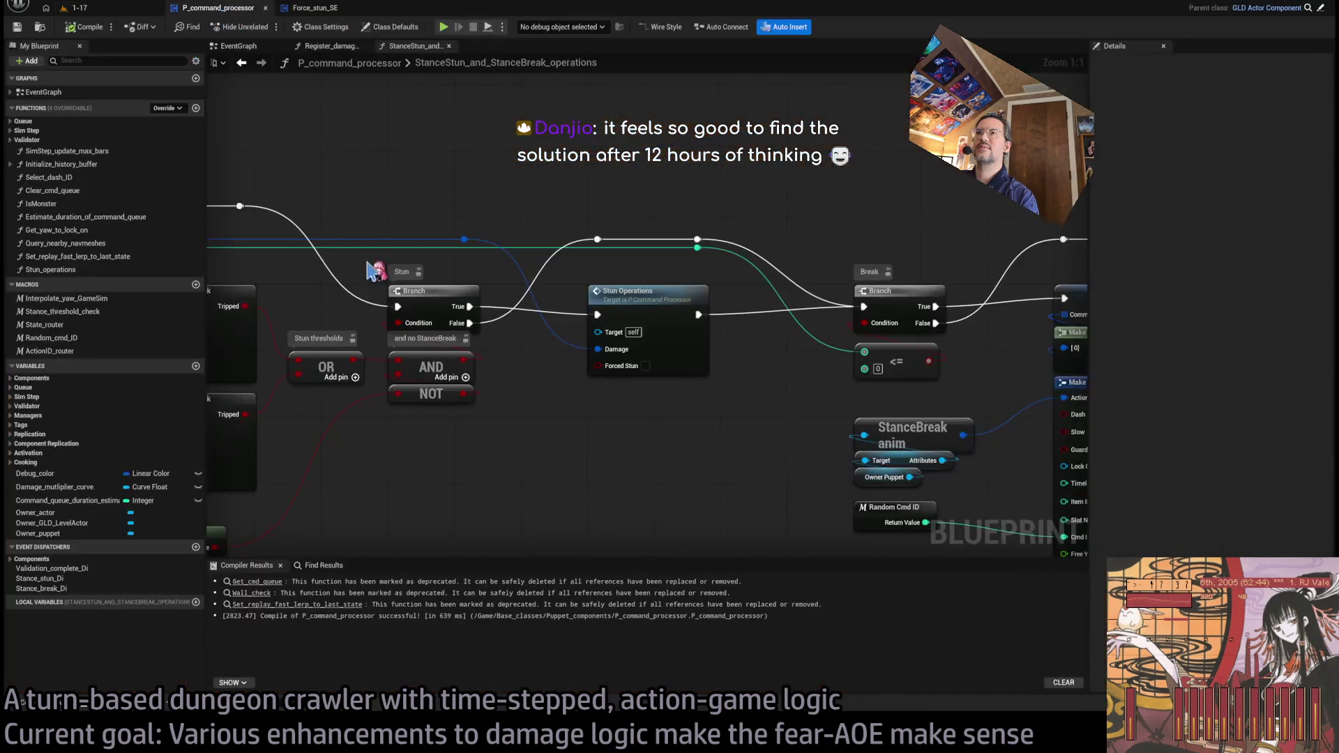
pyautogui.click(77, 7)
pyautogui.click(55, 705)
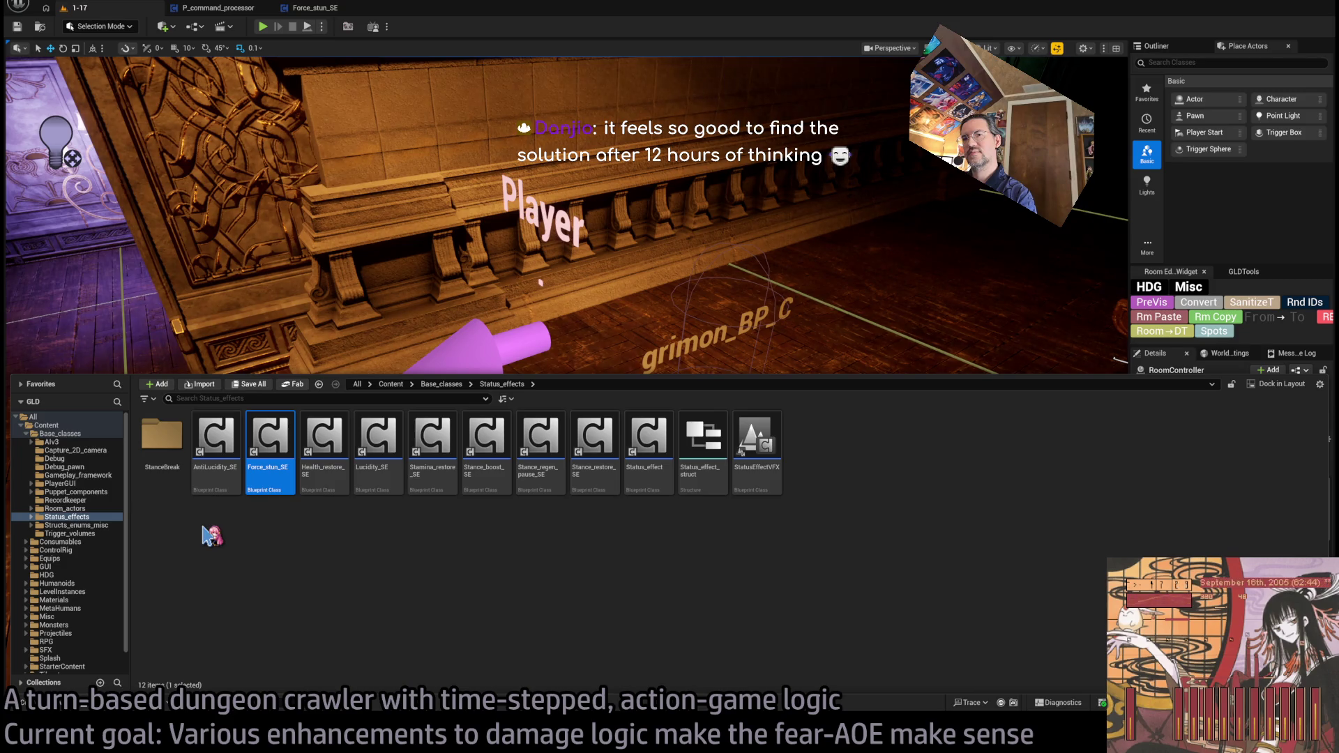
pyautogui.doubleClick(56, 433)
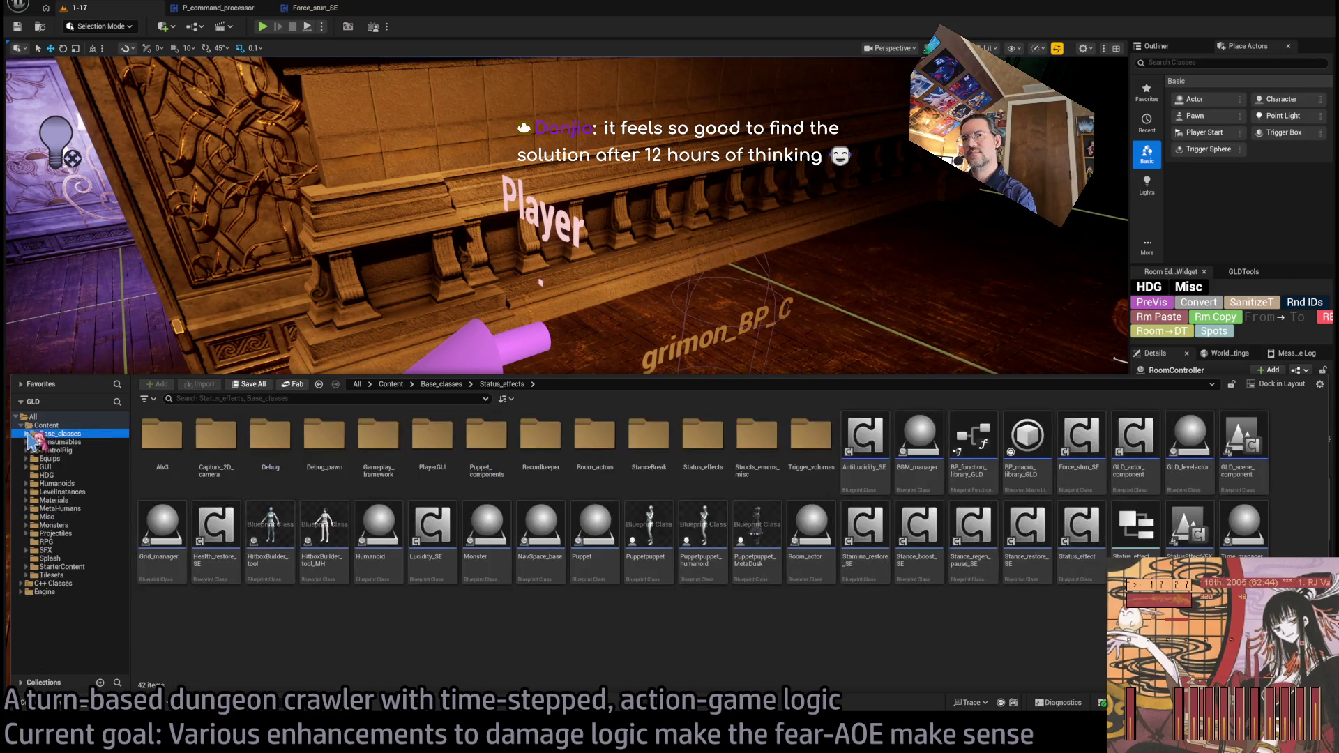
pyautogui.click(83, 542)
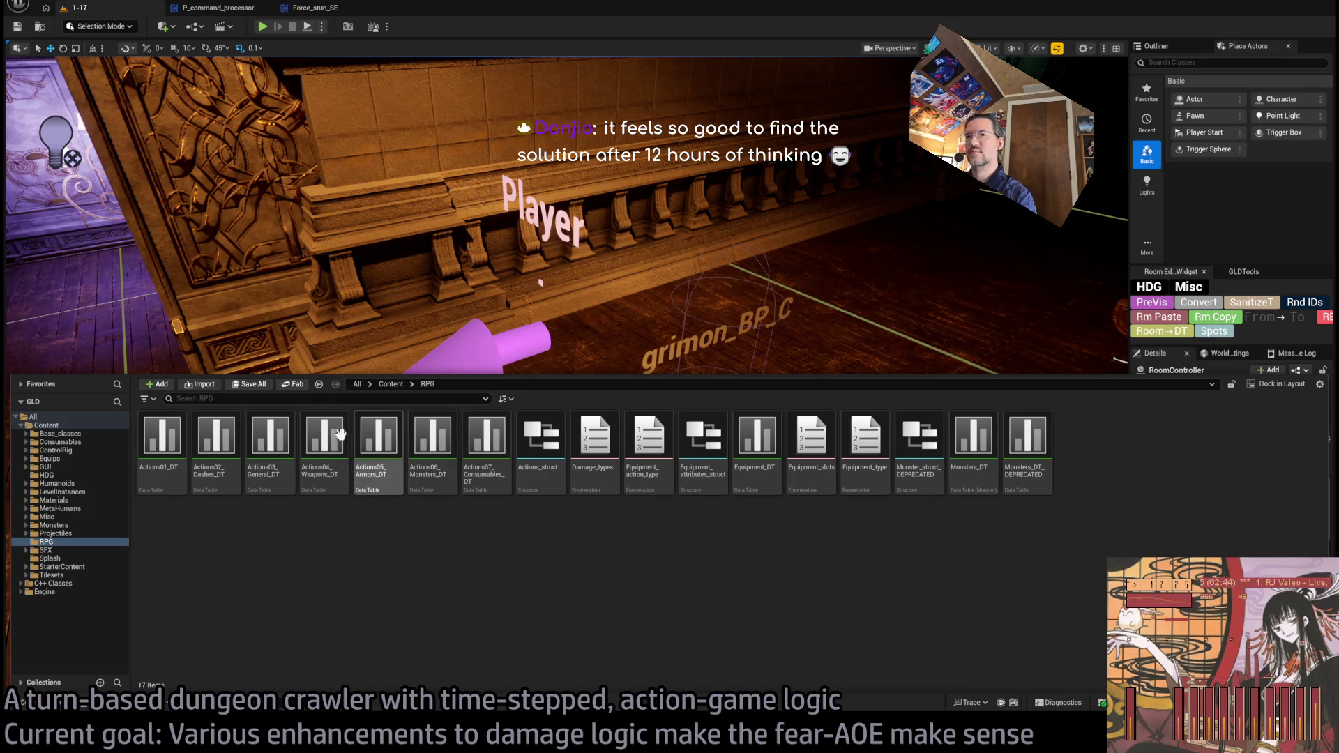
pyautogui.doubleClick(324, 443)
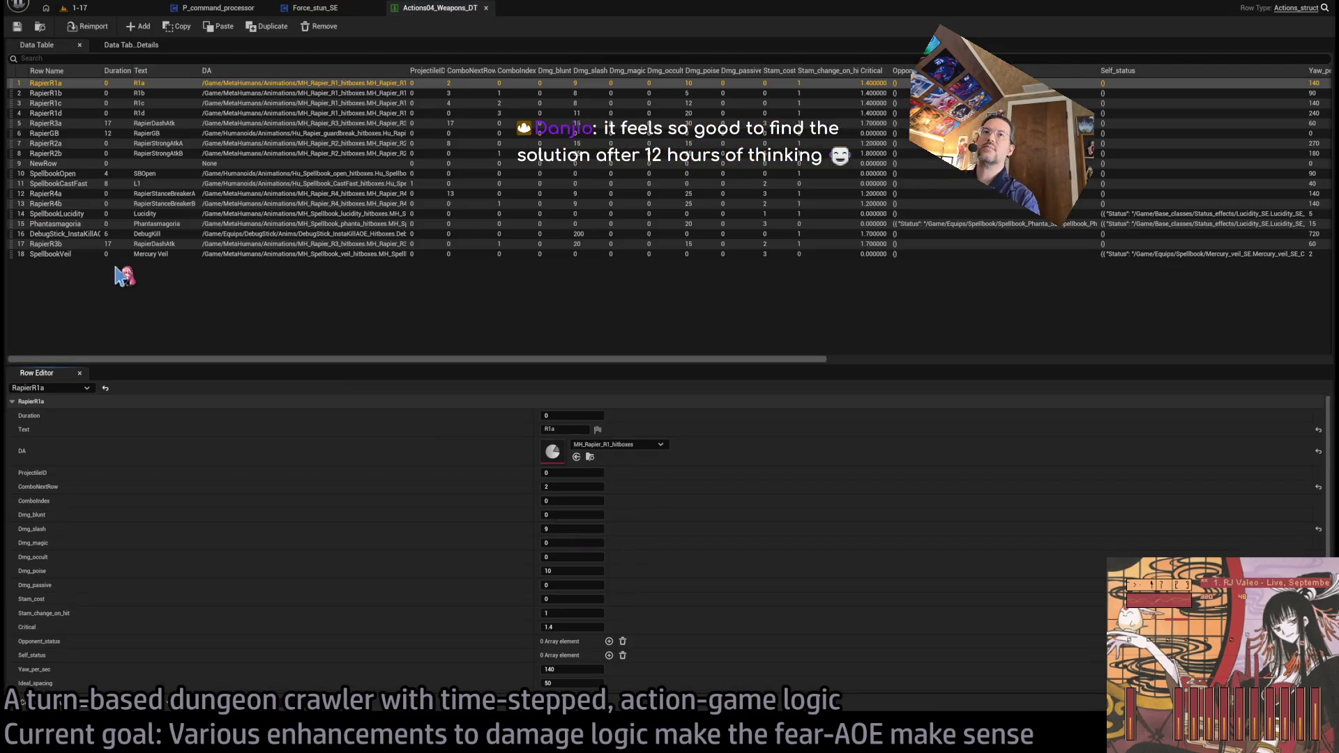
# Step: Set the Phantasmagoria row's Dmg_poise to 0
pyautogui.click(83, 224)
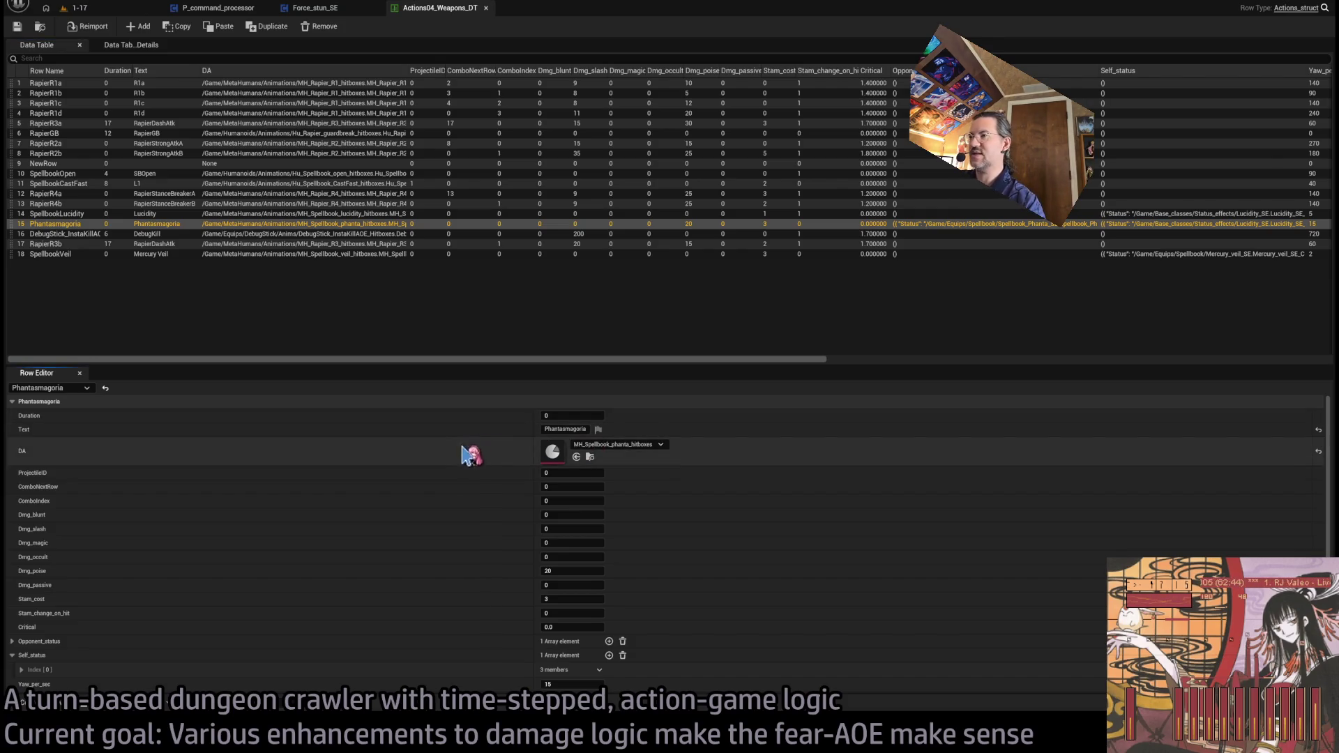
pyautogui.scroll(-2, 514, 532)
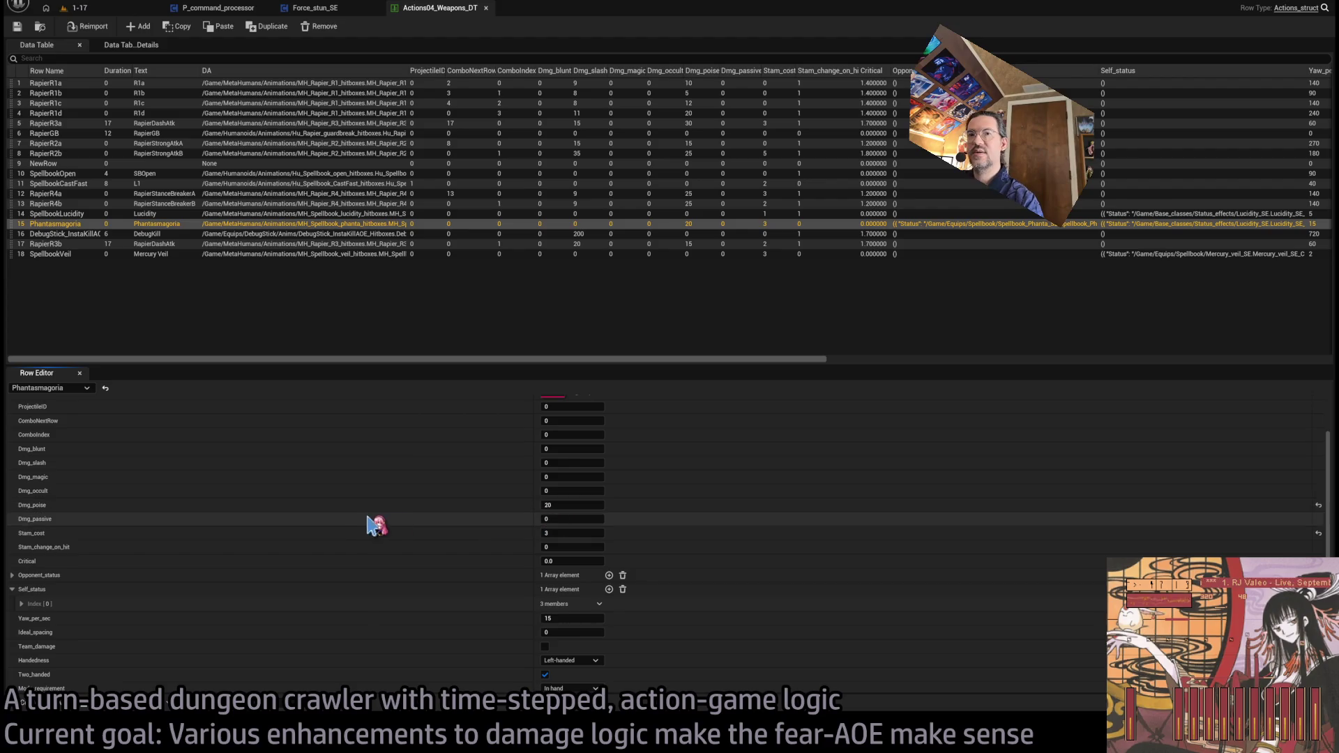
pyautogui.click(569, 508)
pyautogui.scroll(2, 488, 601)
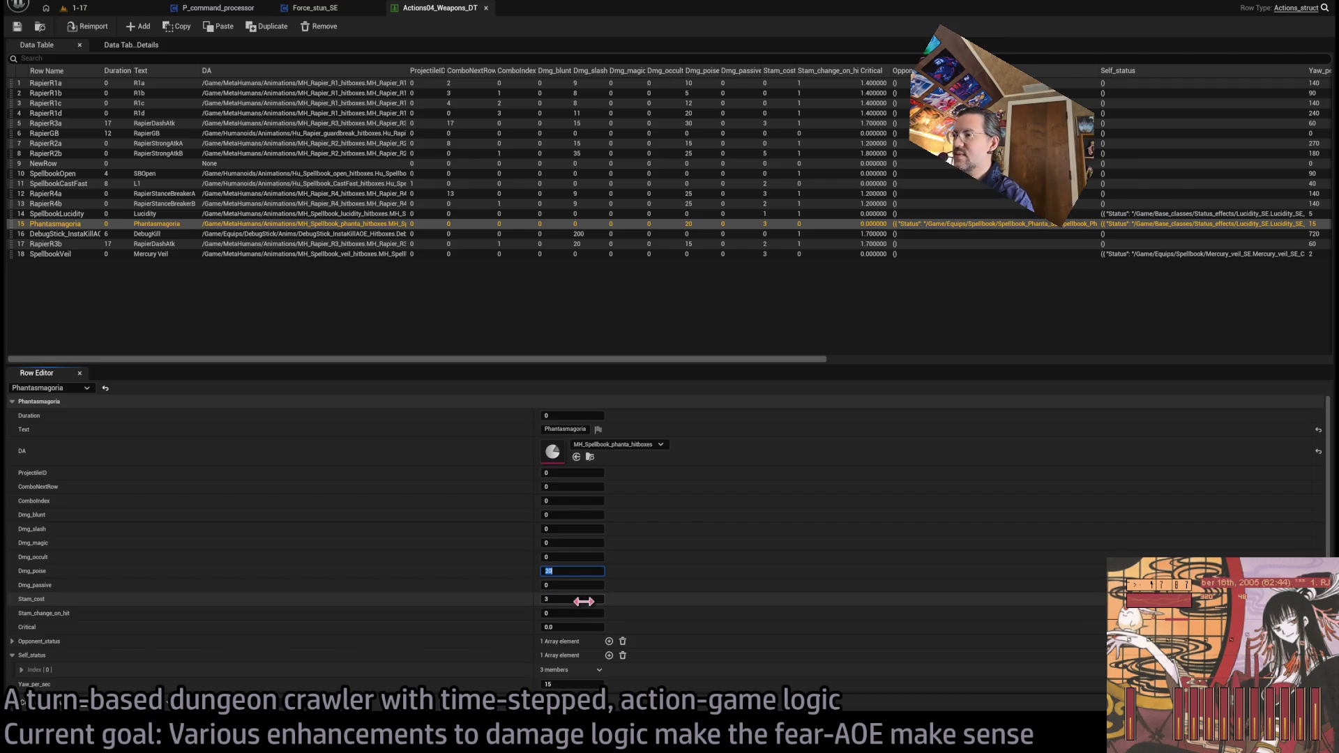
pyautogui.write('0')
pyautogui.press('Return')
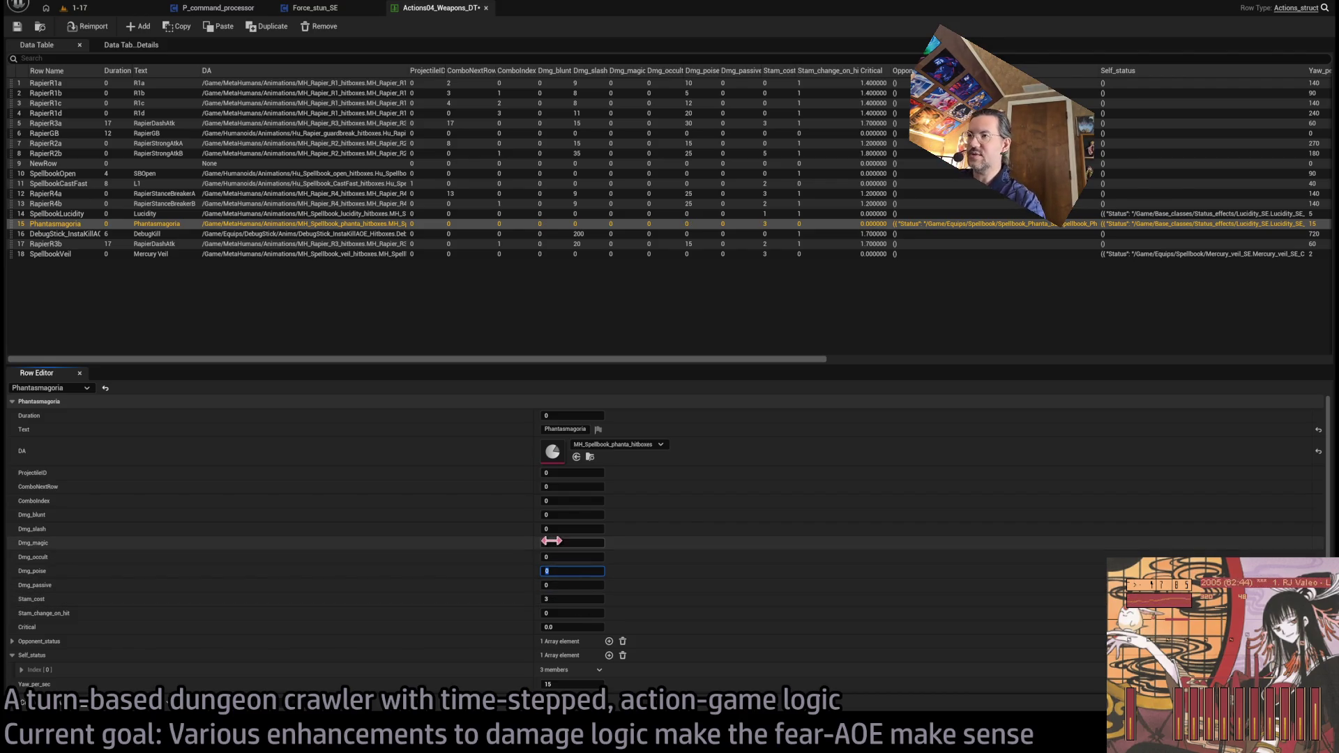
pyautogui.scroll(-4, 412, 590)
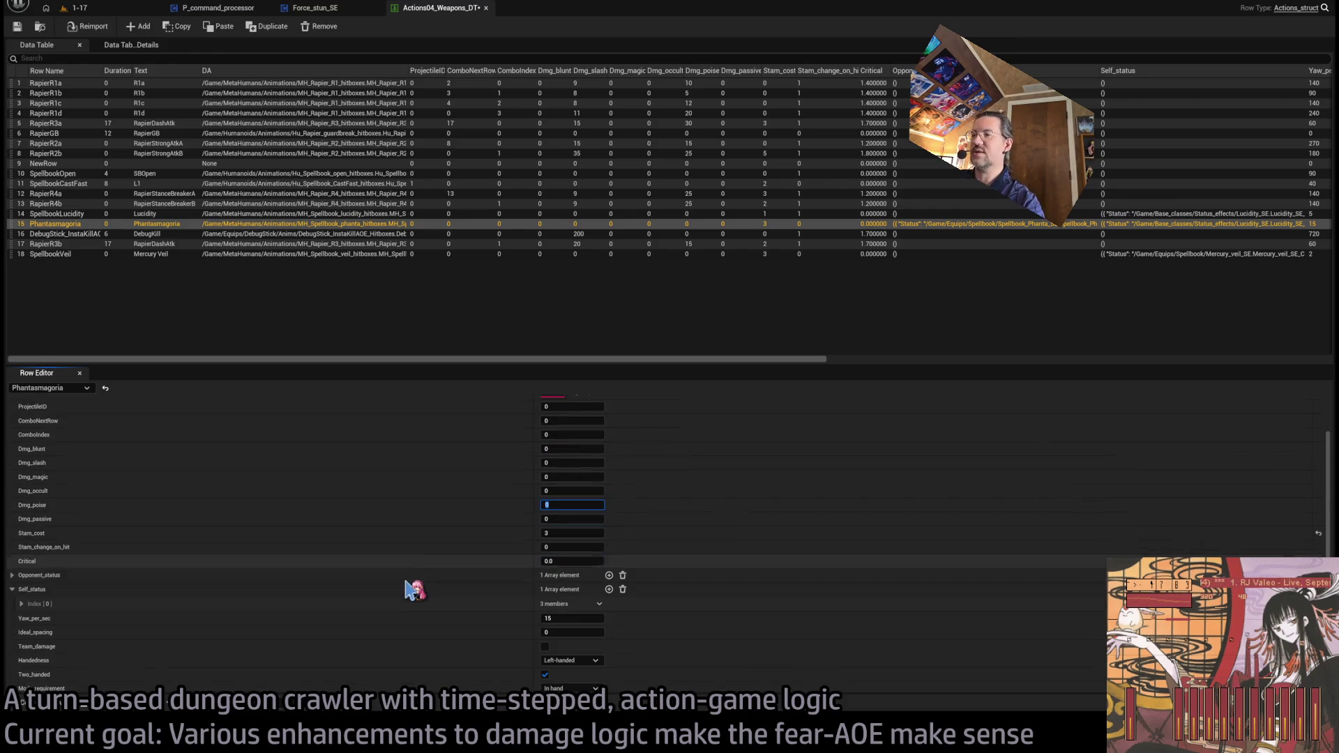
pyautogui.scroll(-1, 496, 582)
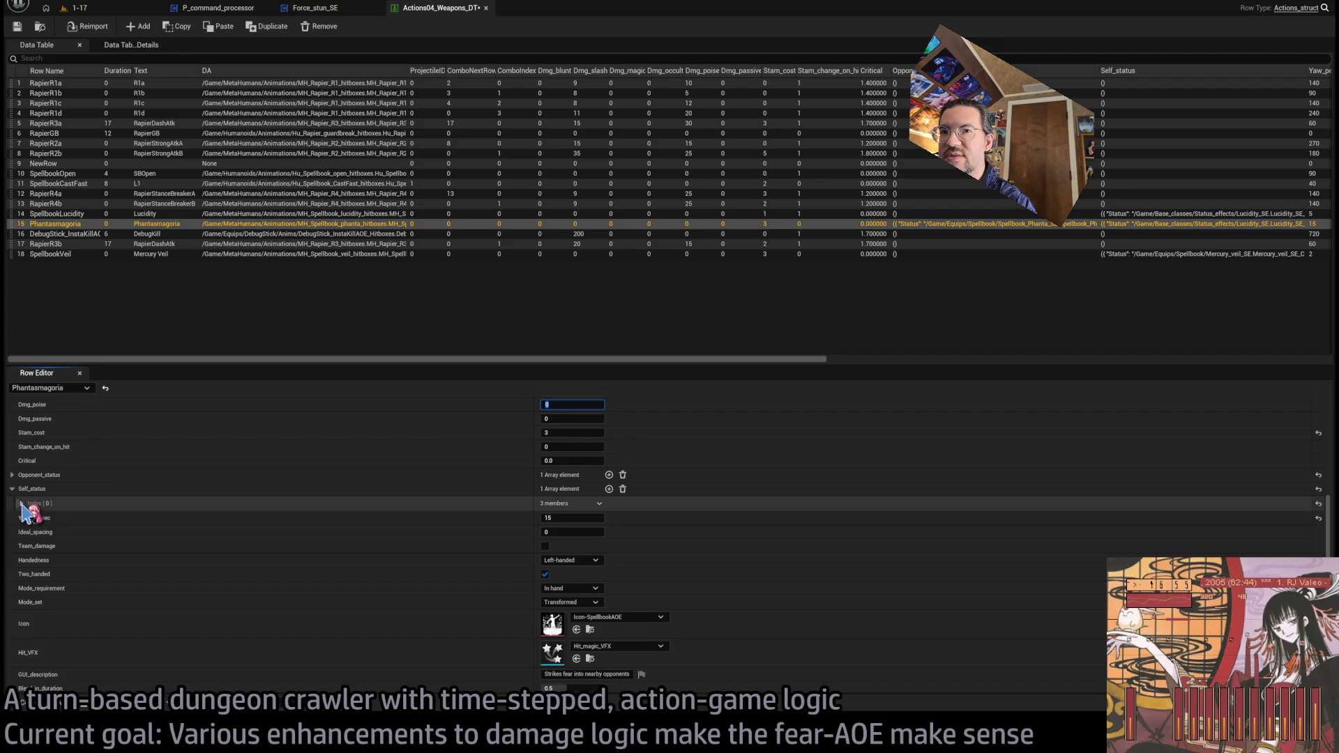
# Step: Add Force_stun_SE at level -1 as a second opponent status and save the table
pyautogui.click(22, 503)
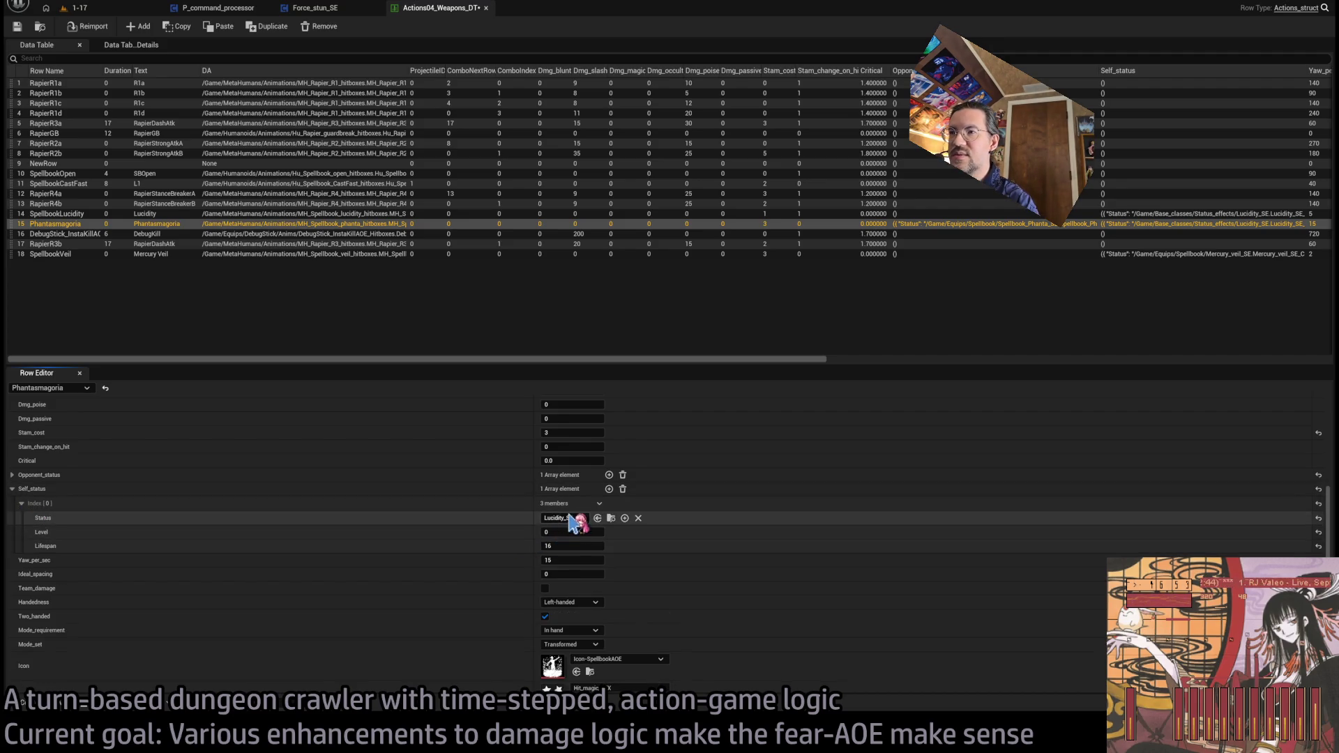
pyautogui.click(12, 475)
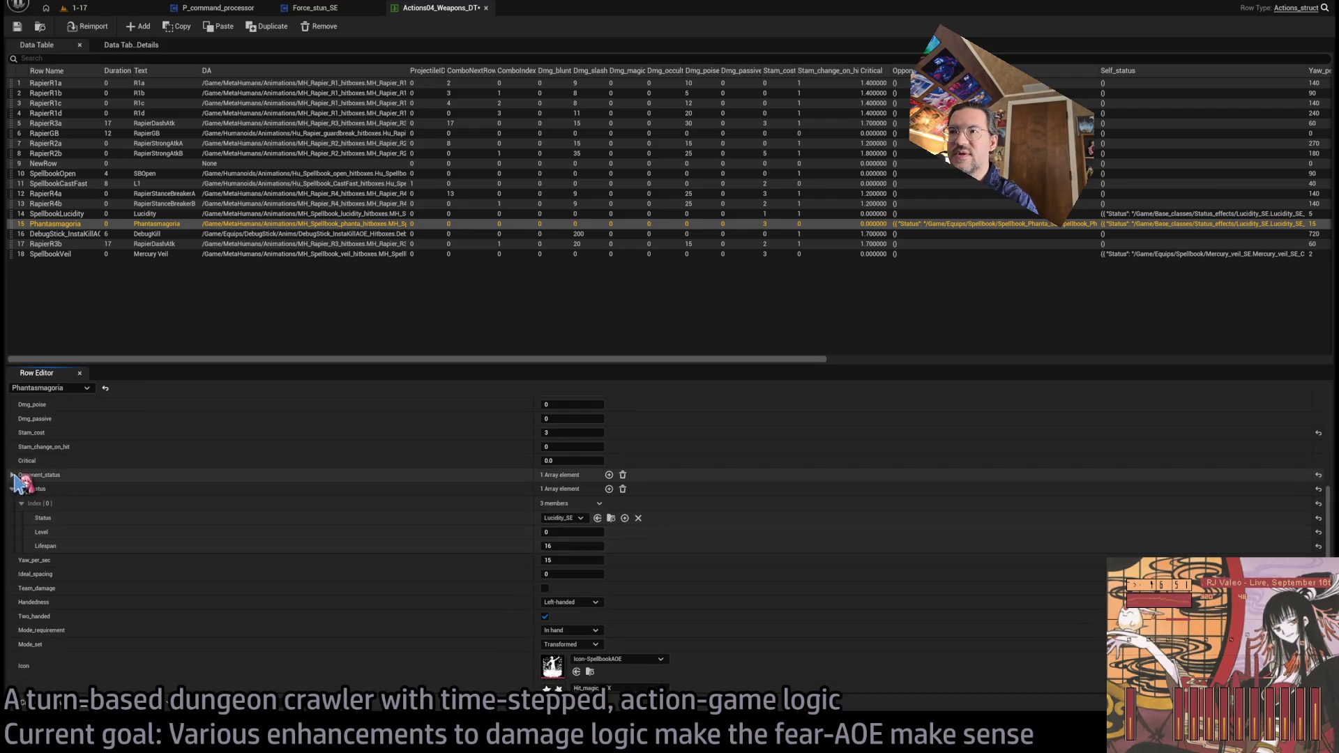
pyautogui.click(20, 489)
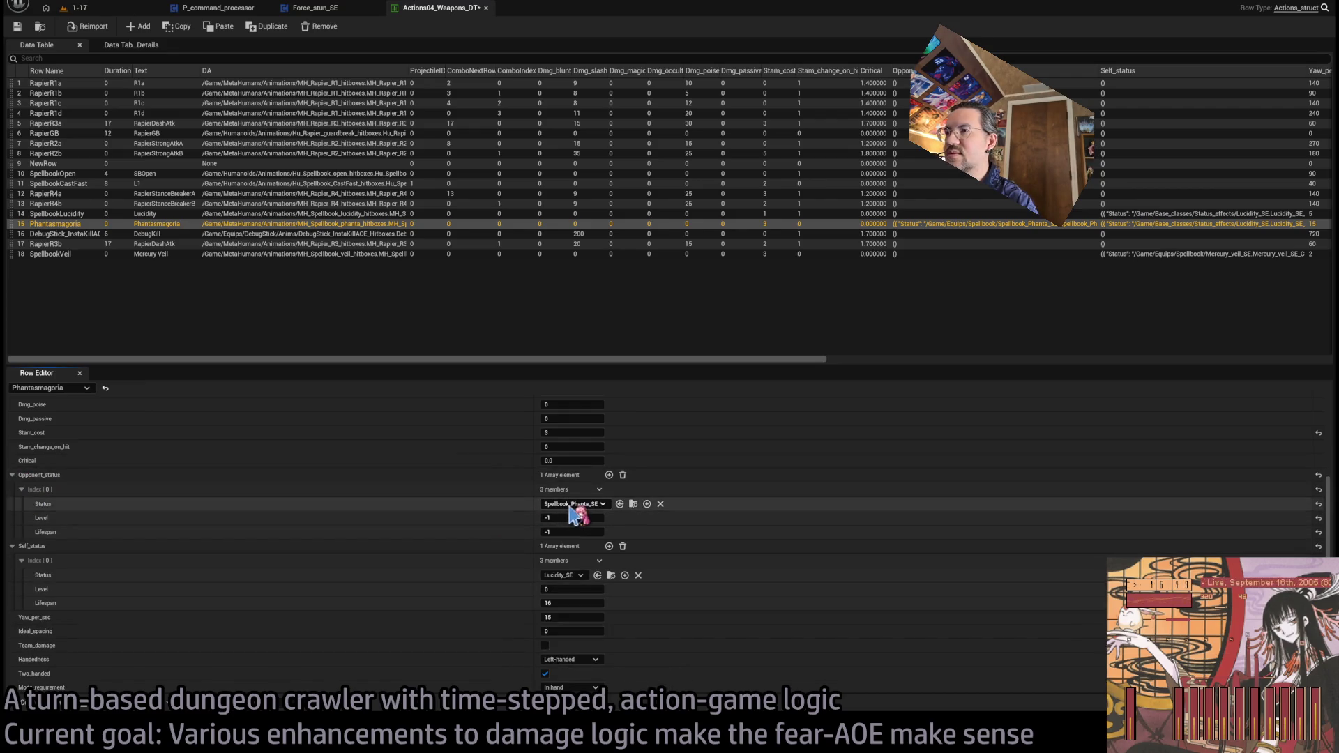
pyautogui.click(608, 475)
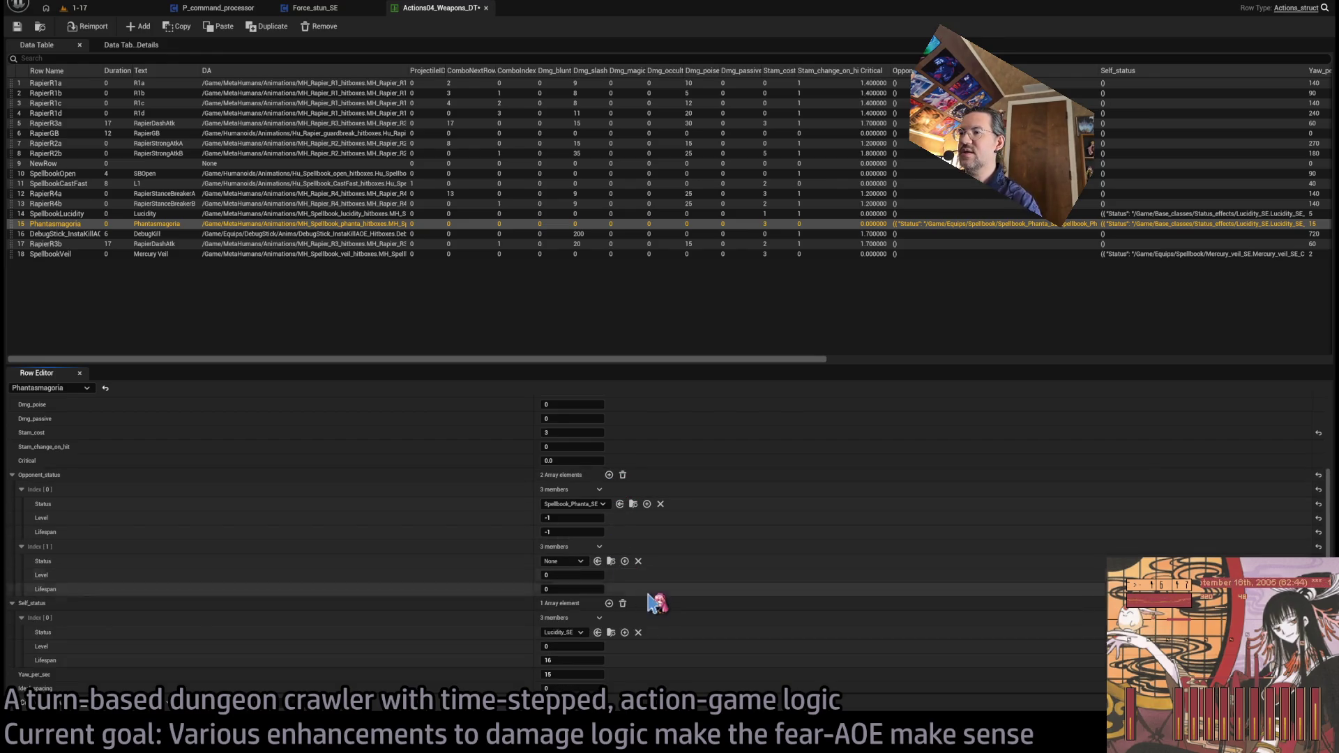
pyautogui.click(568, 559)
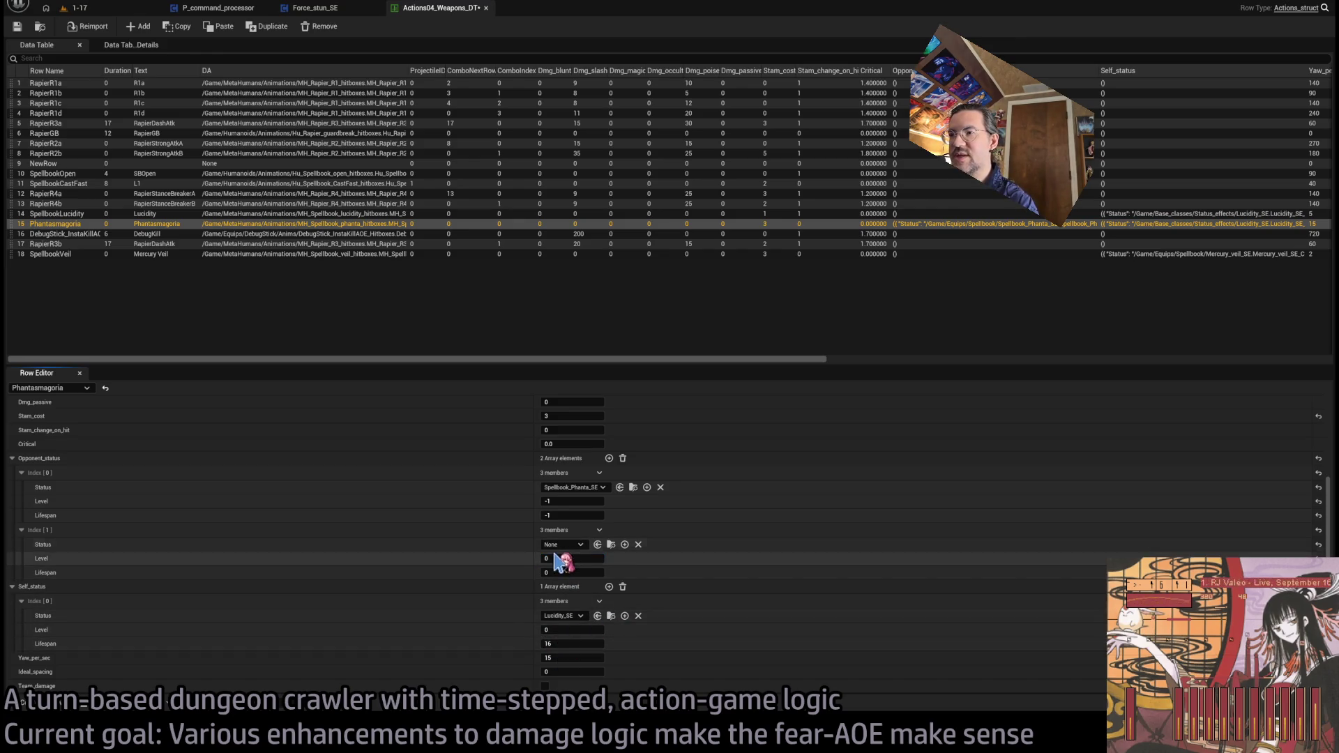
pyautogui.click(571, 629)
pyautogui.write('-1')
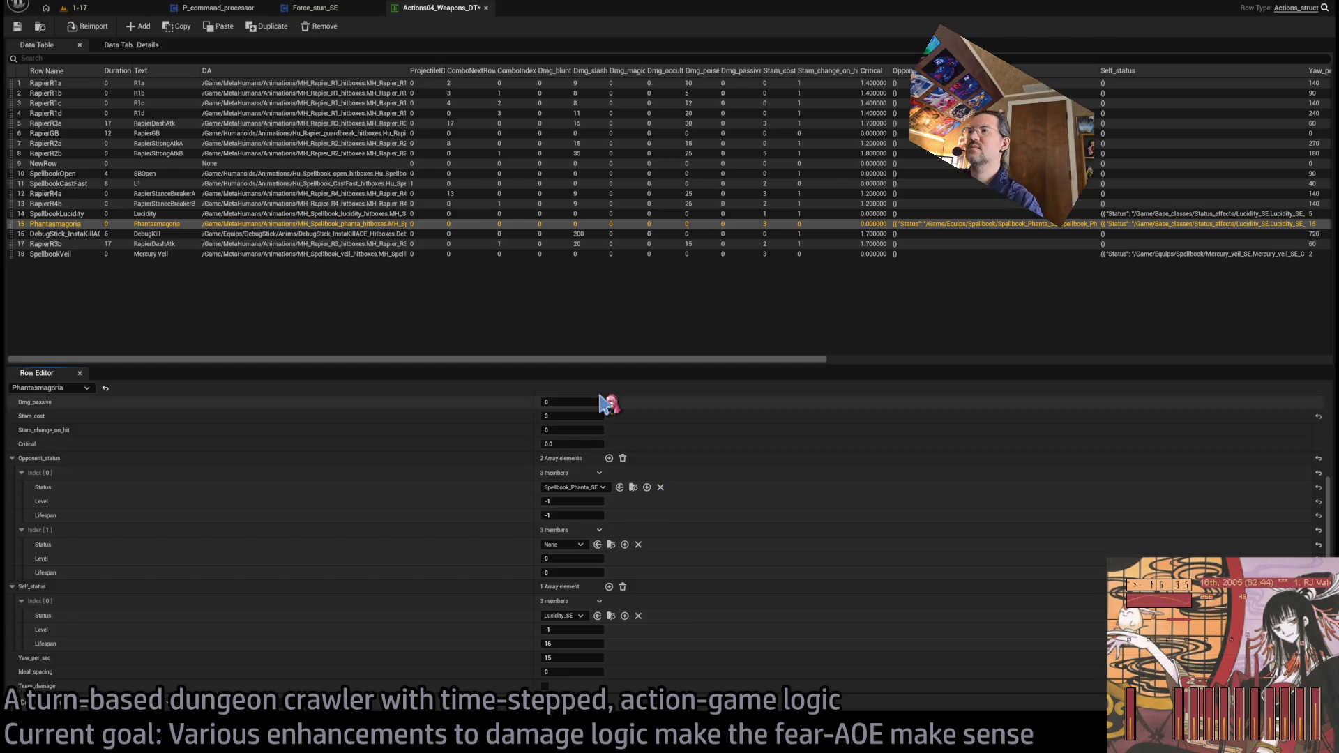
pyautogui.click(598, 544)
pyautogui.write('-1')
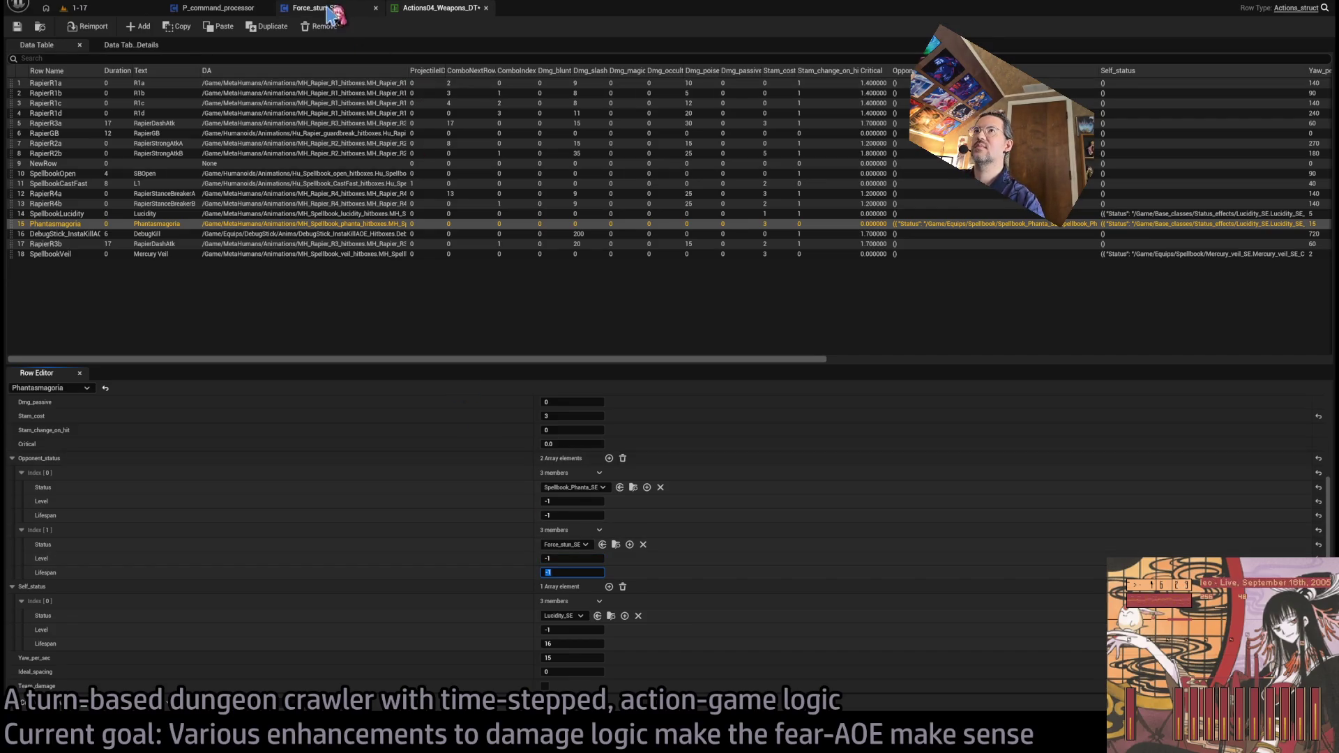
pyautogui.click(17, 26)
pyautogui.click(352, 333)
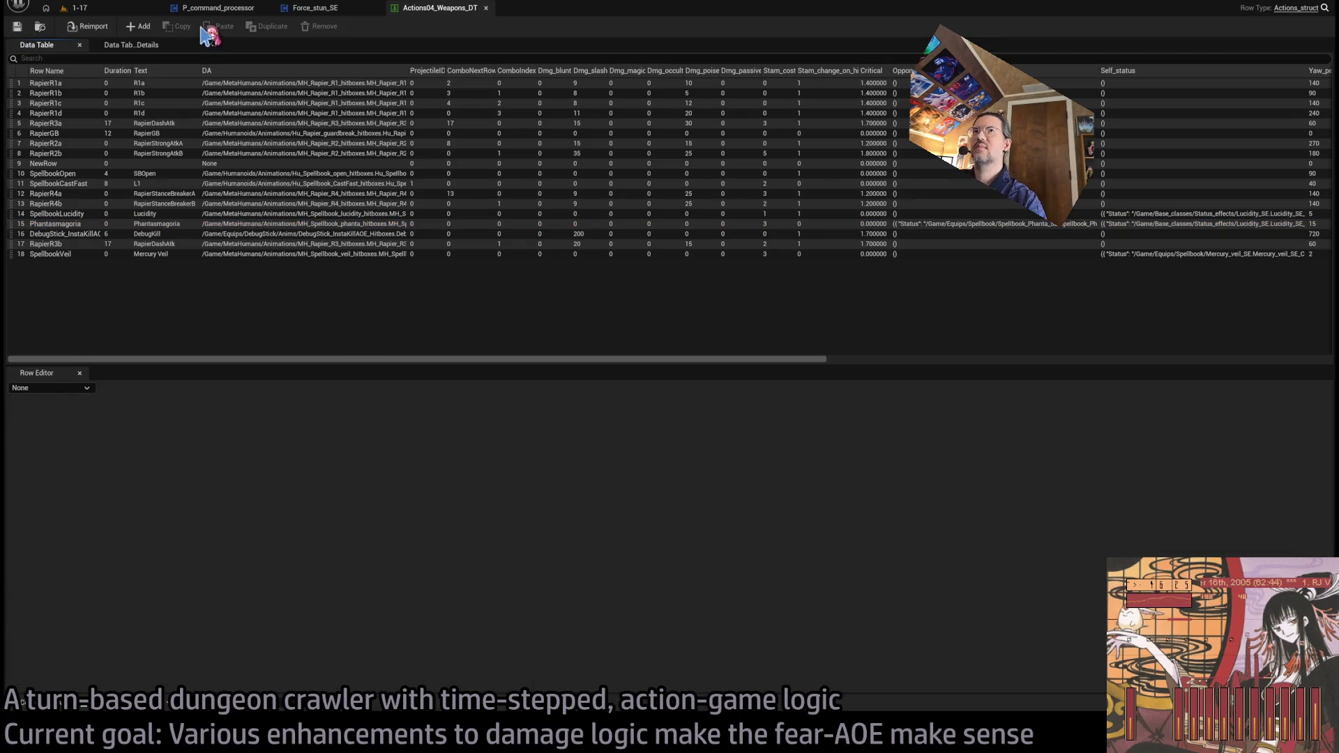
# Step: Play the 1-17 level and hit the cat with the fear skill, dealing 39 damage
pyautogui.click(77, 8)
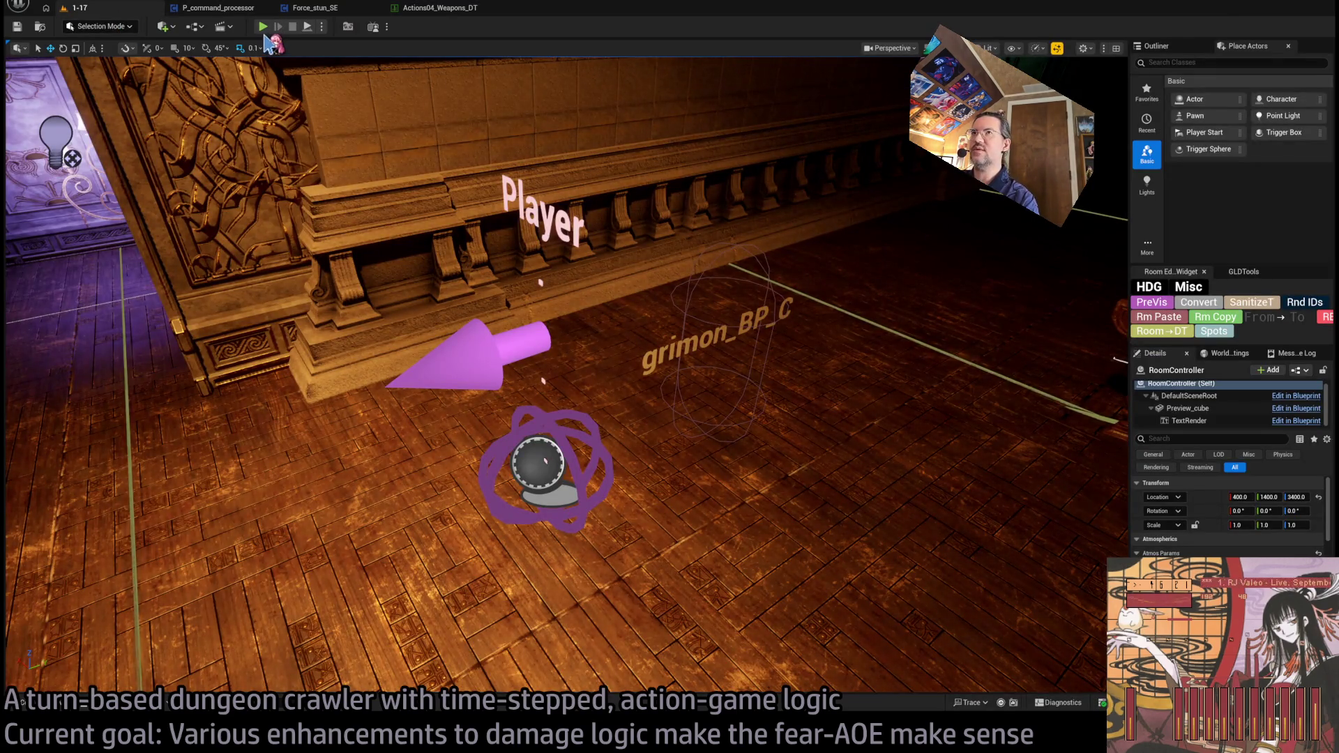
pyautogui.click(263, 28)
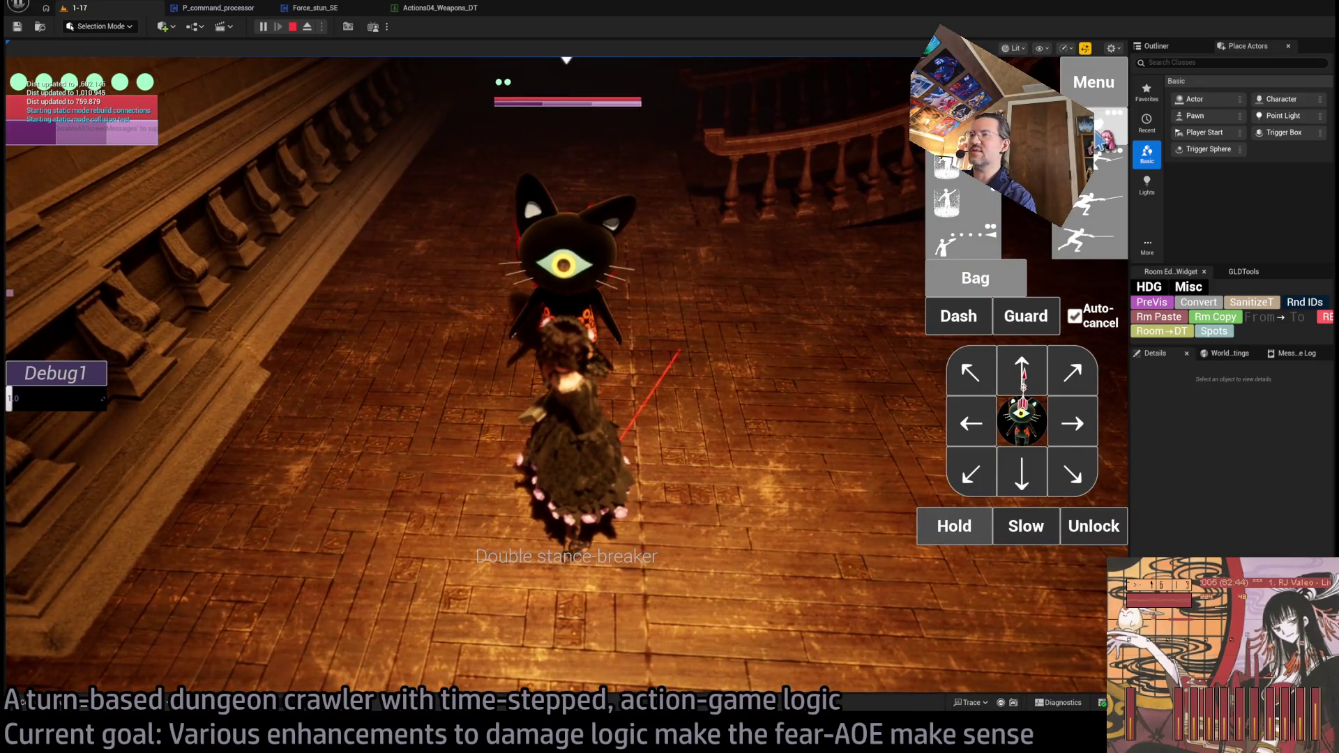
pyautogui.click(1100, 142)
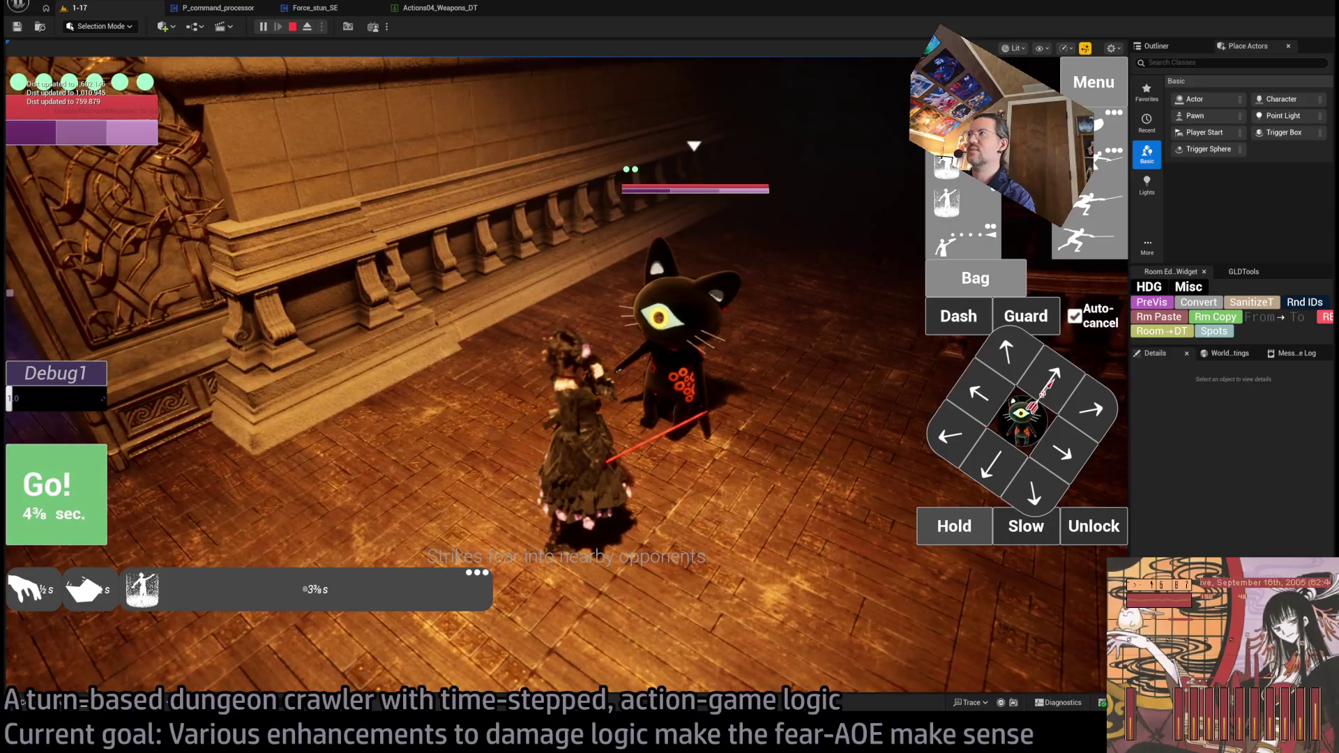
pyautogui.press('Up')
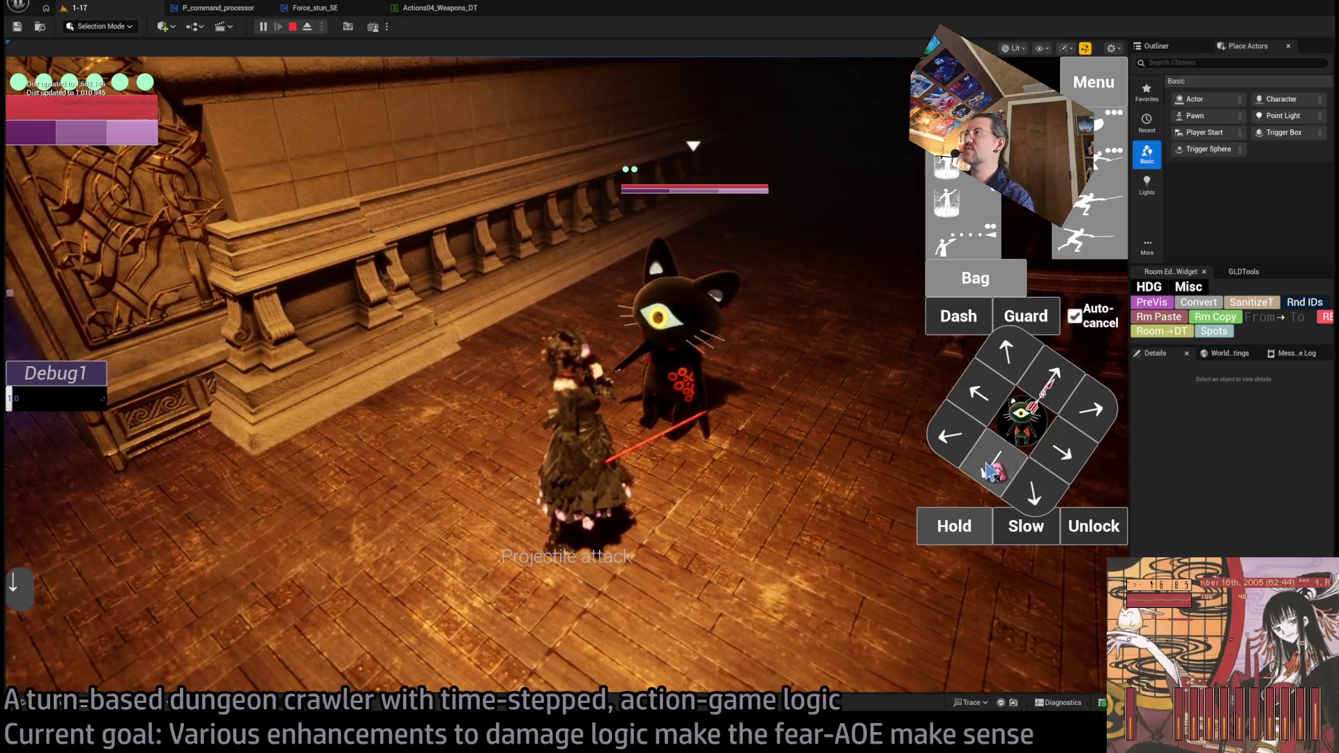
pyautogui.click(61, 500)
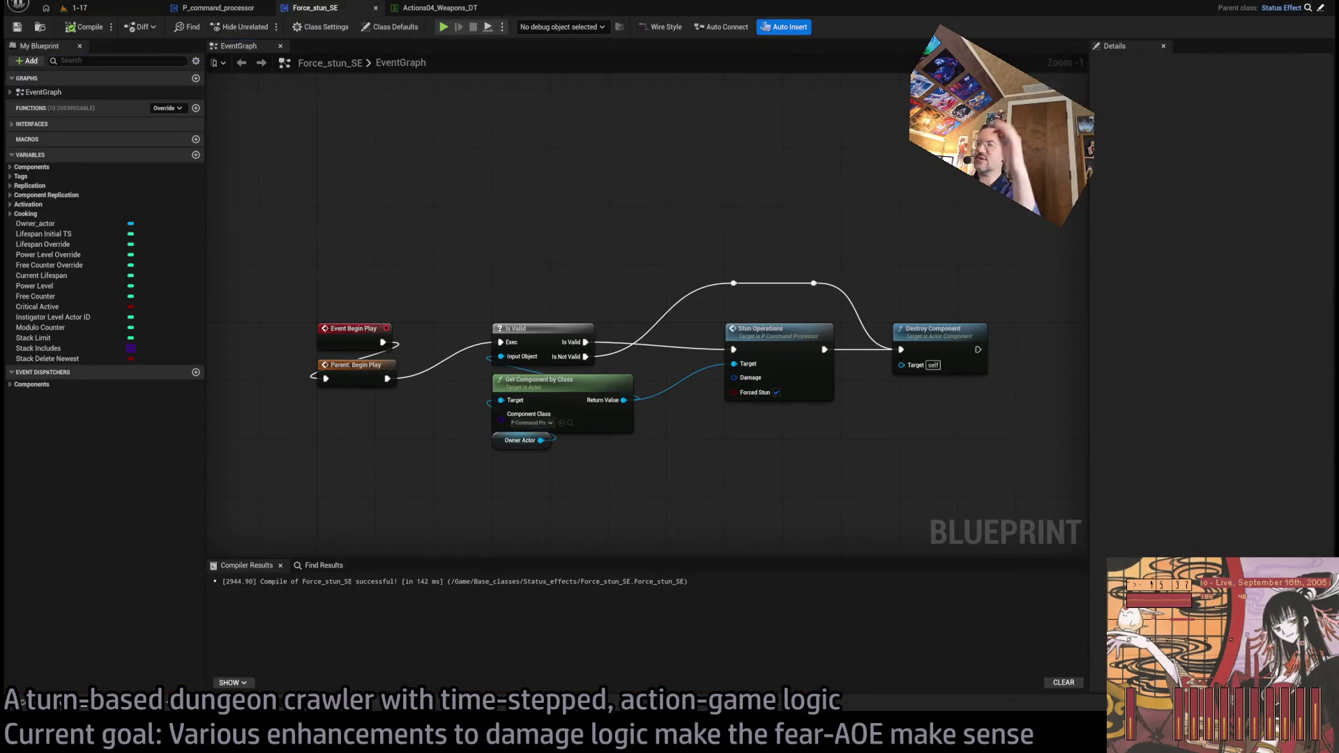
pyautogui.moveTo(530, 314); pyautogui.dragTo(576, 258)
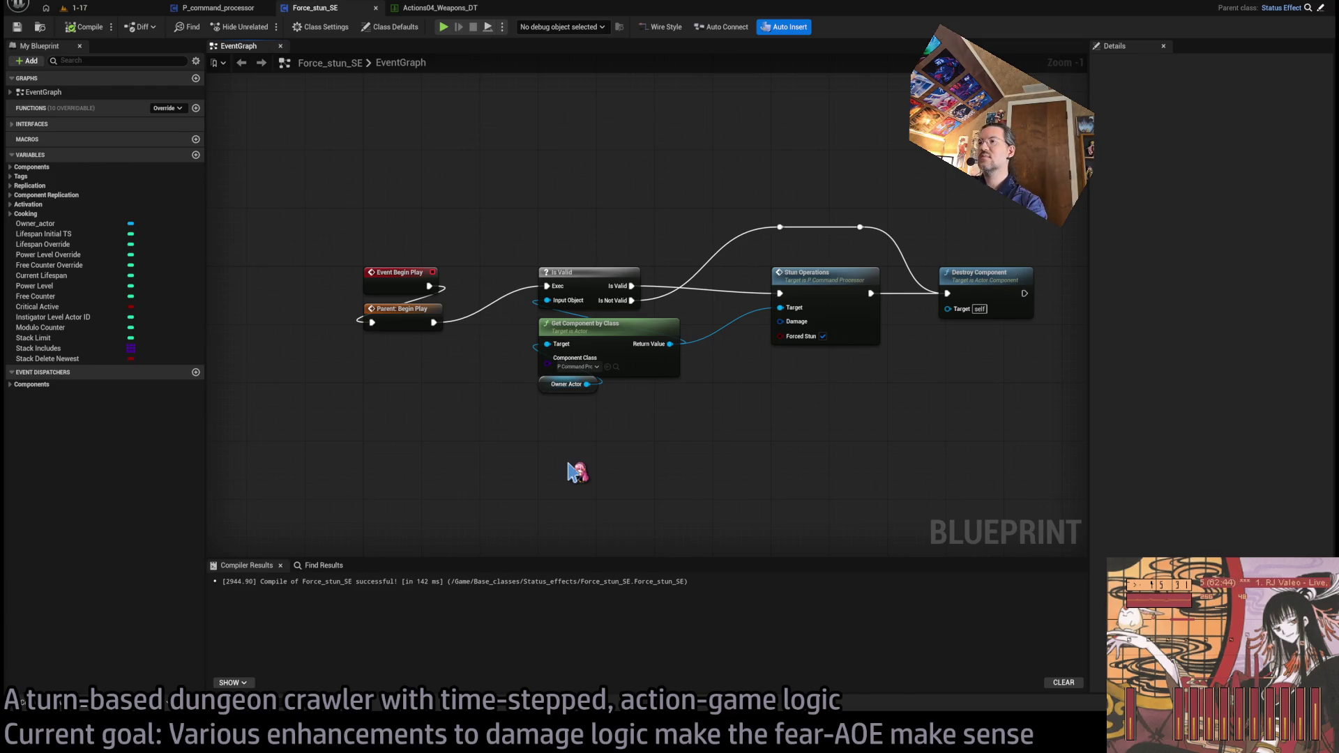
pyautogui.moveTo(578, 472); pyautogui.dragTo(569, 463)
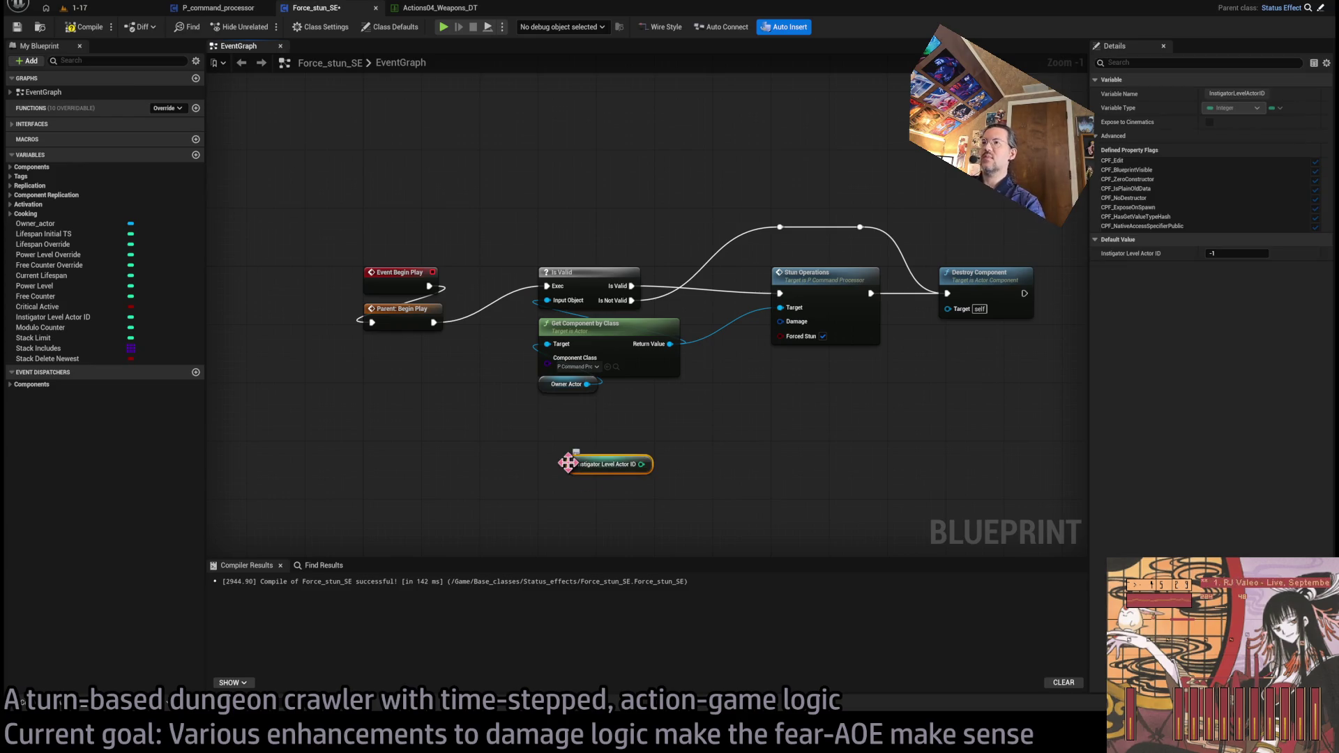
pyautogui.scroll(1, 568, 462)
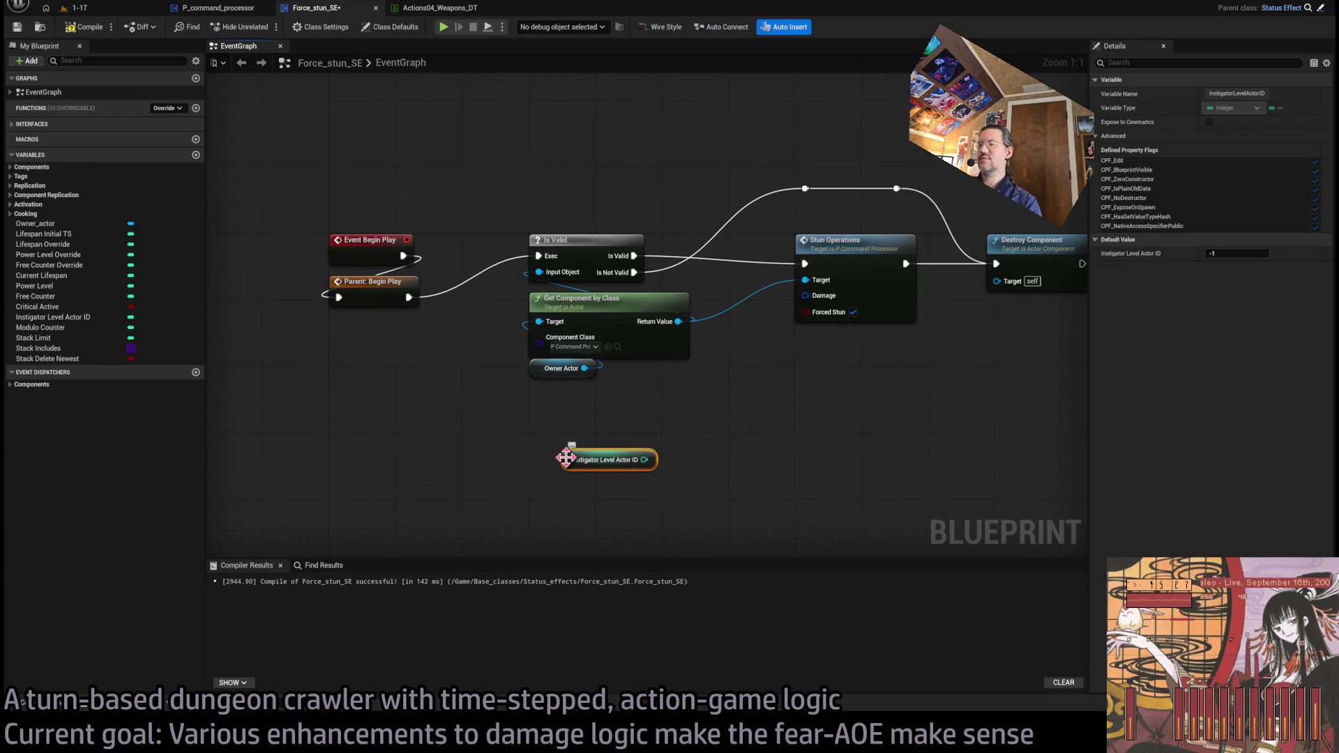
pyautogui.click(873, 396)
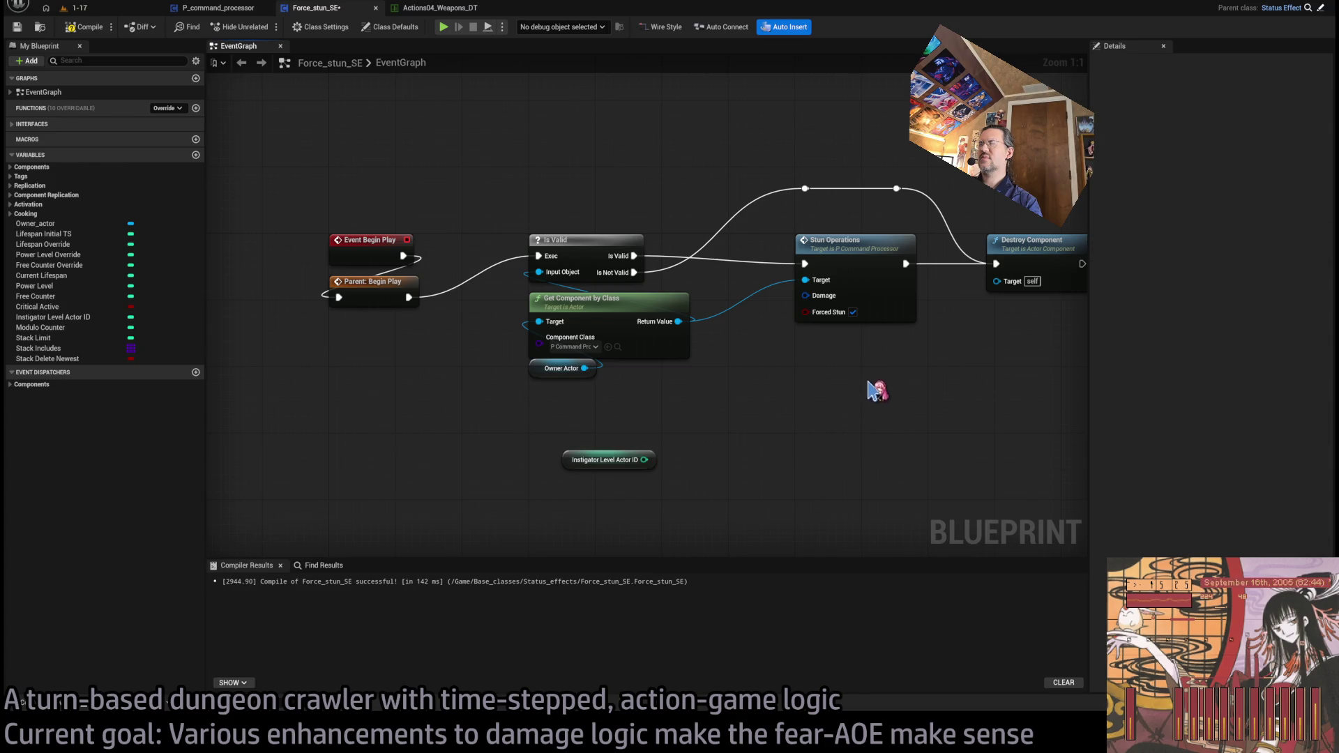
pyautogui.click(862, 265)
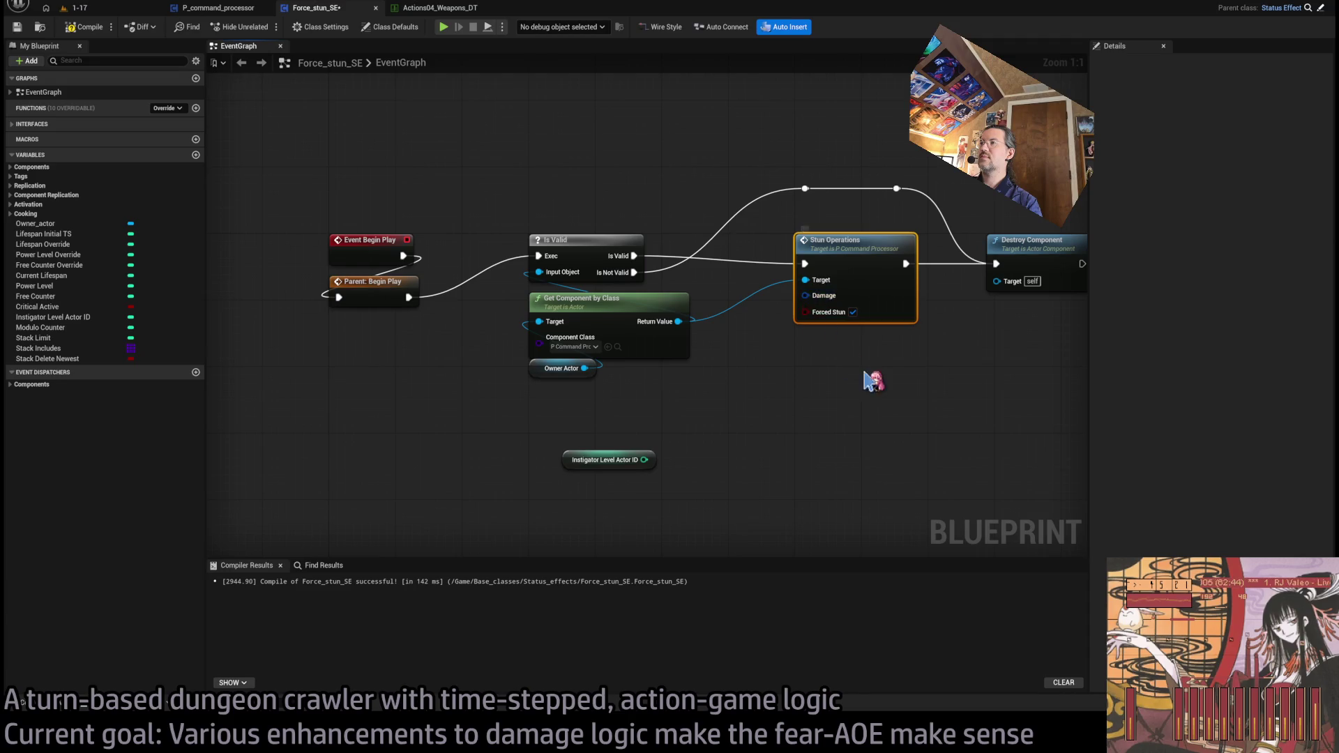
pyautogui.moveTo(818, 302); pyautogui.dragTo(702, 312)
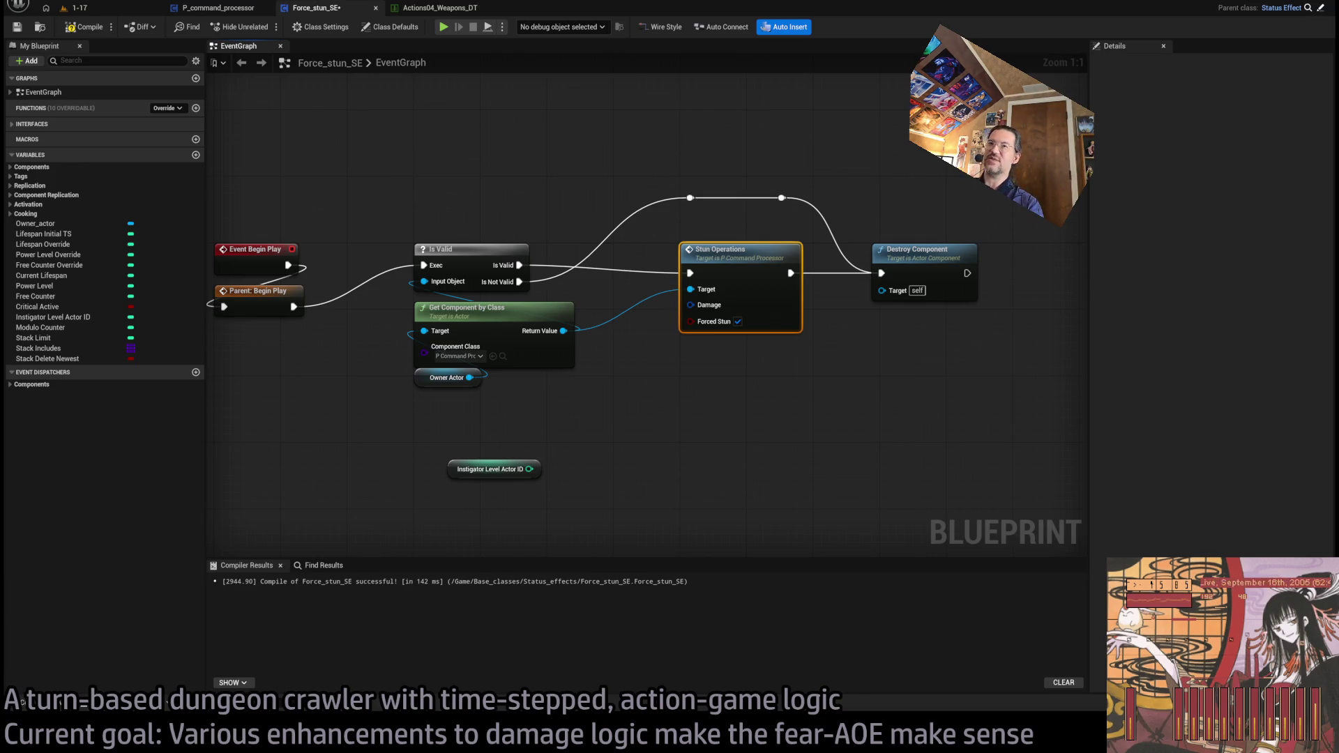
pyautogui.doubleClick(730, 256)
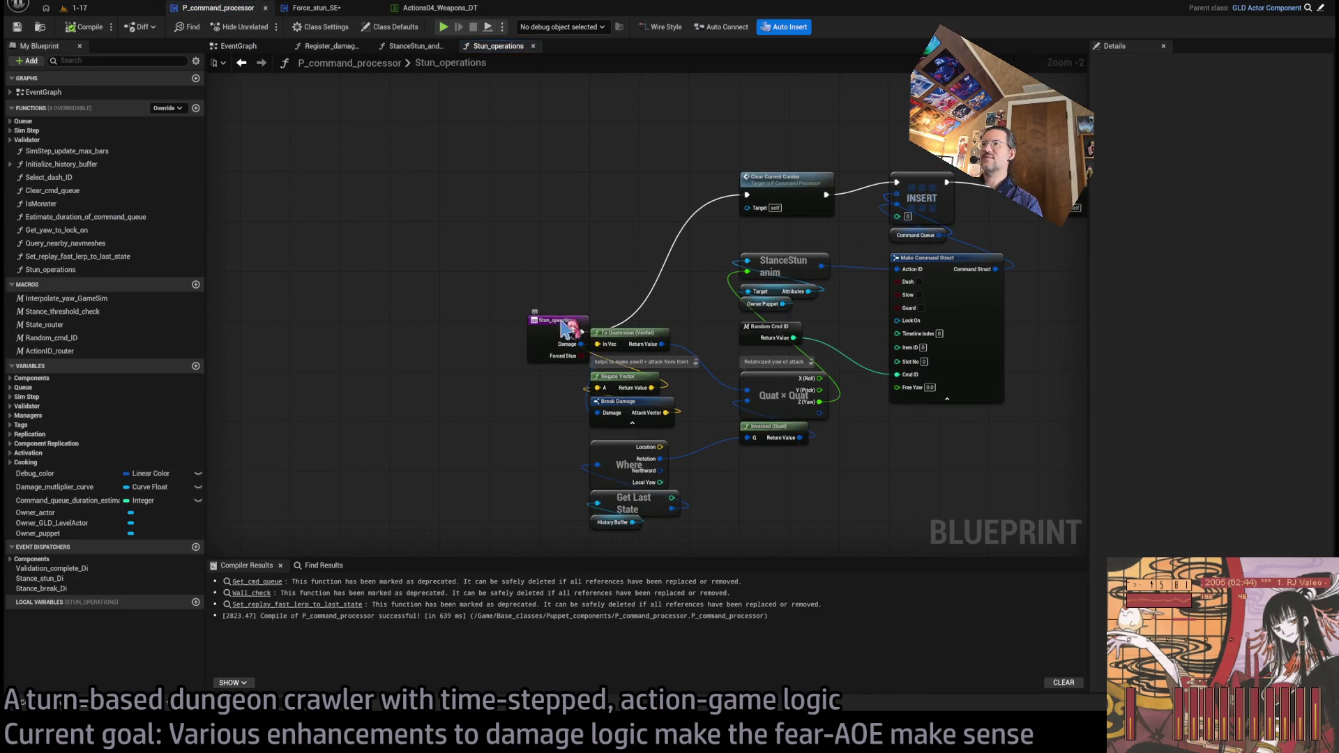
# Step: Rename Stun_operations' Damage input to DamageForAtkVec, compile, and go back to Force_stun_SE
pyautogui.moveTo(561, 327)
pyautogui.mouseDown()
pyautogui.moveTo(491, 180)
pyautogui.moveTo(474, 183)
pyautogui.mouseUp()
pyautogui.moveTo(465, 131); pyautogui.dragTo(452, 258)
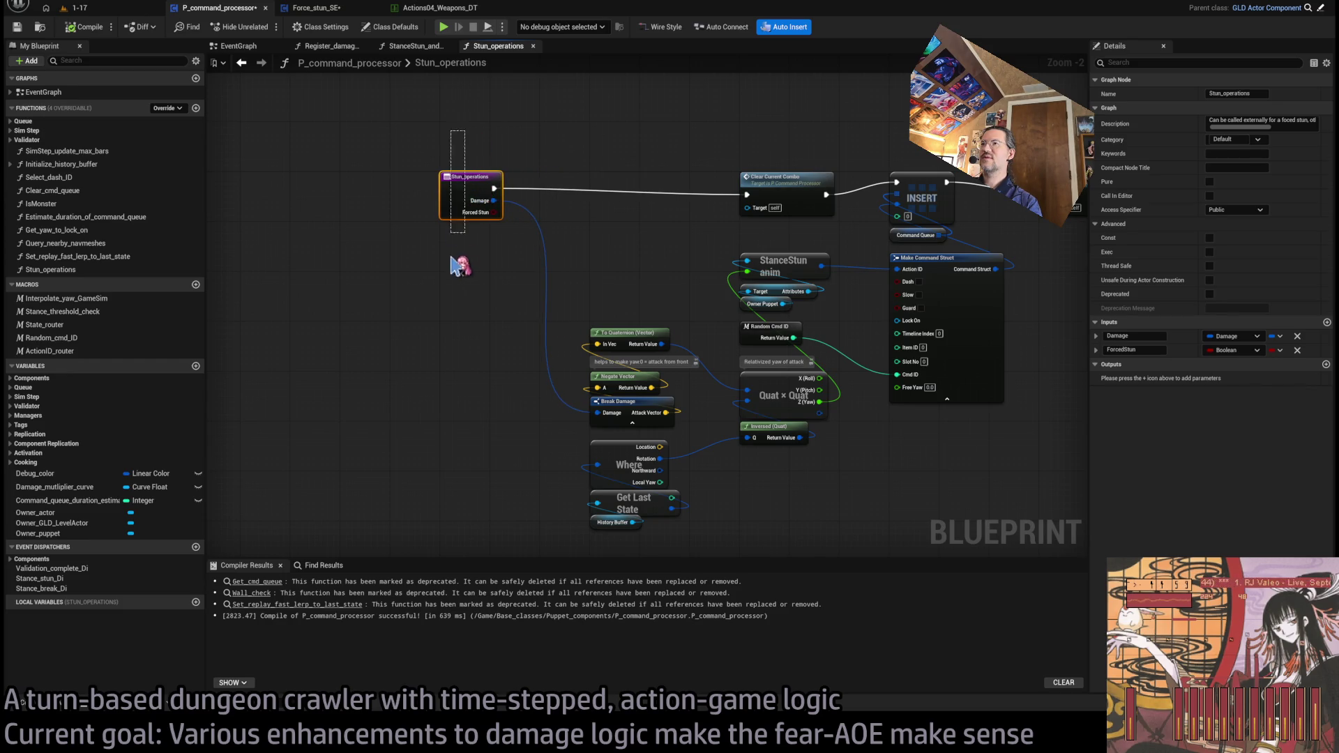
pyautogui.click(1147, 338)
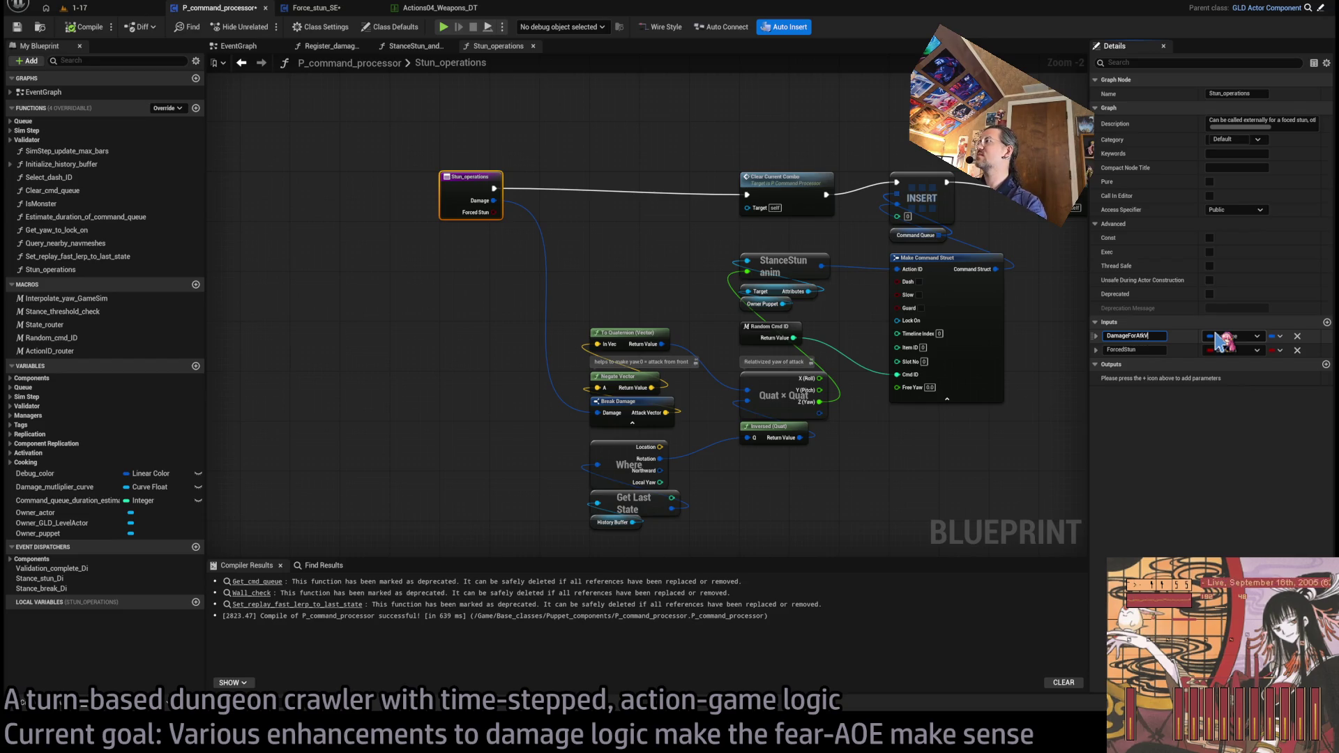
pyautogui.click(84, 27)
pyautogui.middleClick(503, 49)
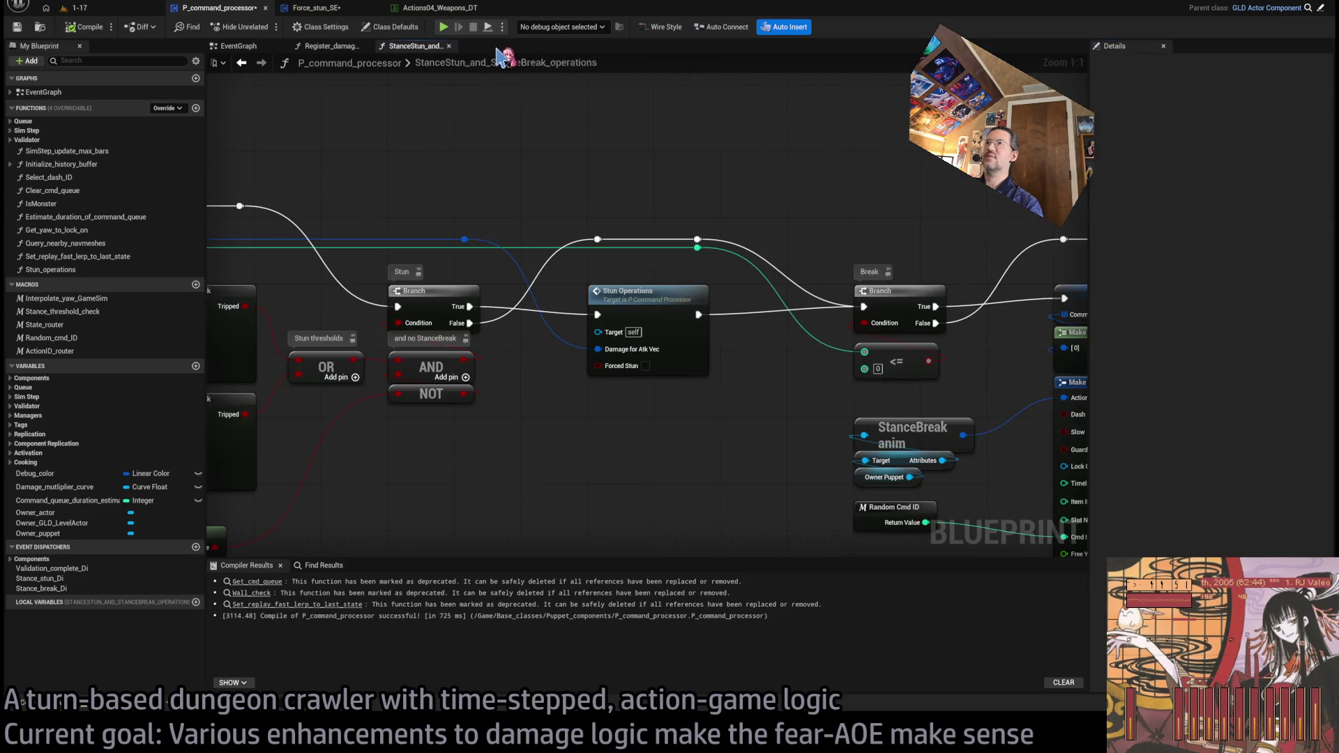
pyautogui.doubleClick(600, 293)
pyautogui.click(320, 8)
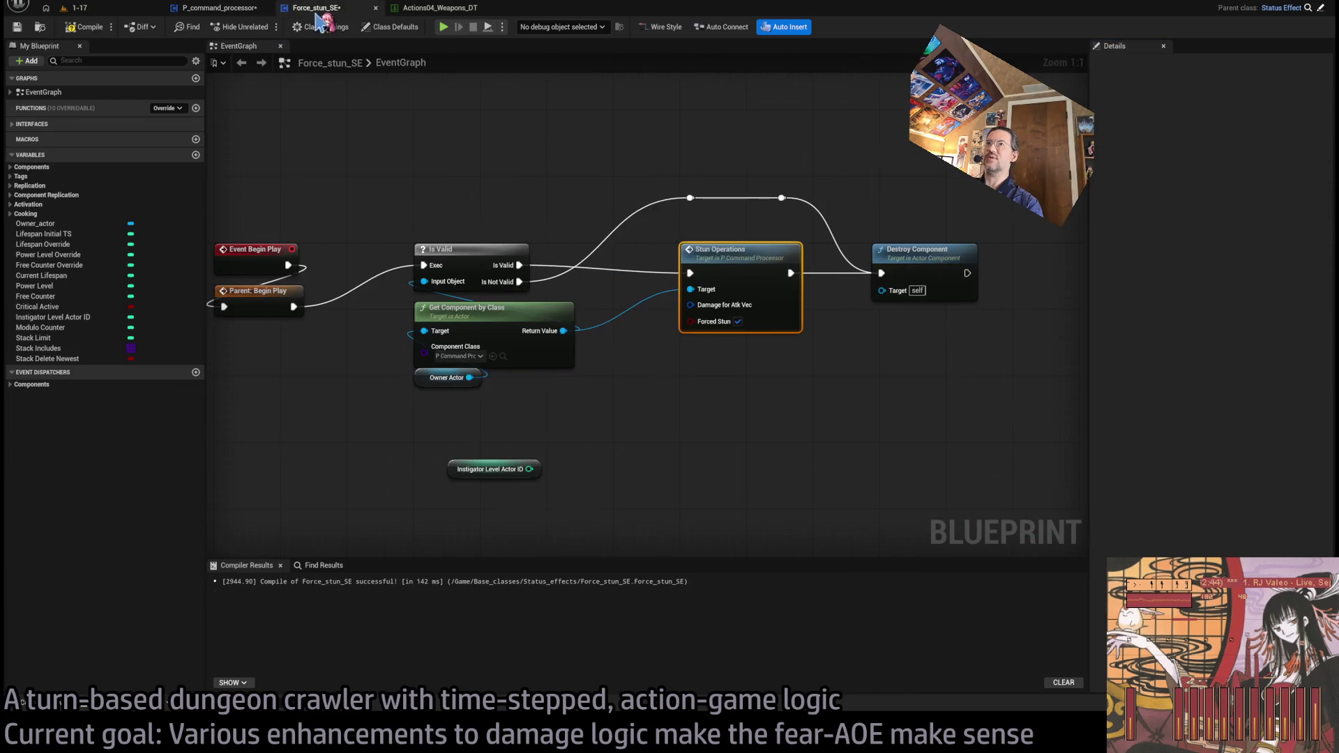
# Step: Feed Damage for Atk Vec from a Make Damage node showing only the Attack Vector pin
pyautogui.moveTo(690, 305)
pyautogui.mouseDown()
pyautogui.moveTo(711, 310)
pyautogui.moveTo(729, 394)
pyautogui.mouseUp()
pyautogui.click(798, 454)
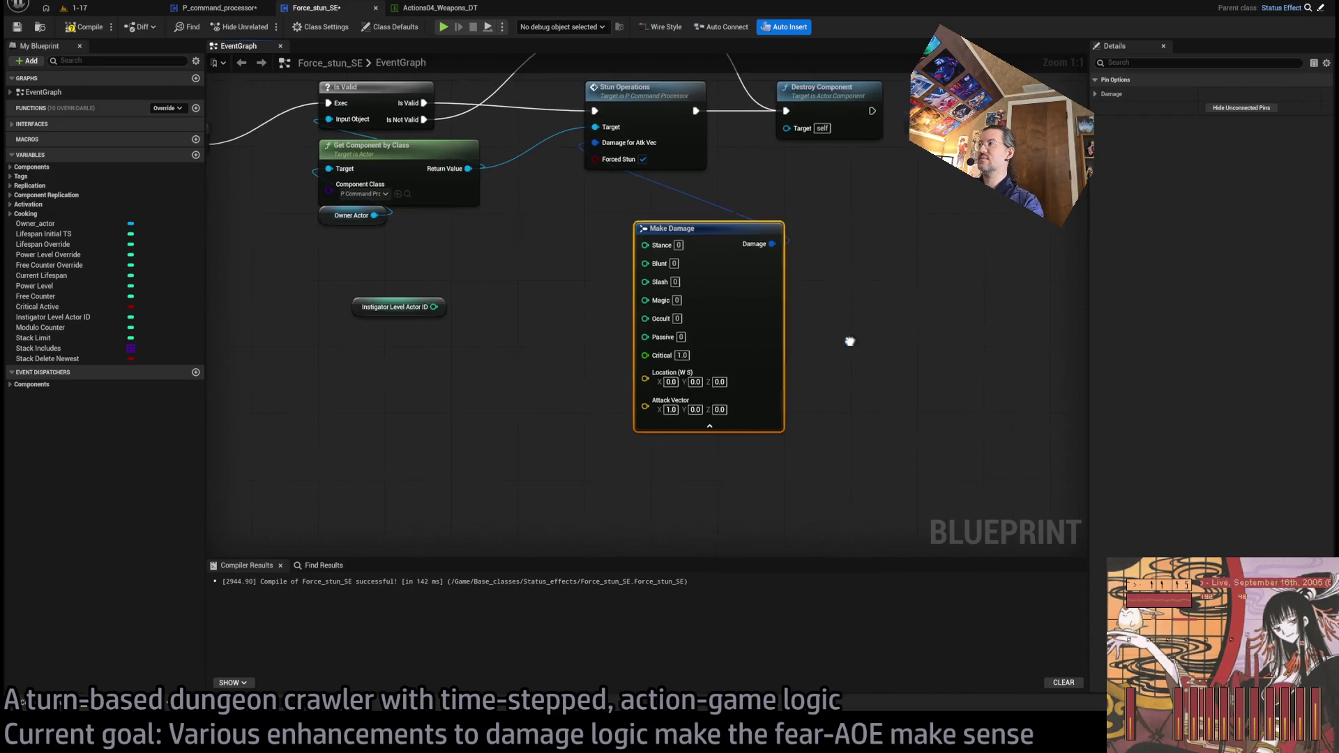
pyautogui.click(1095, 94)
pyautogui.click(1235, 235)
pyautogui.click(1209, 220)
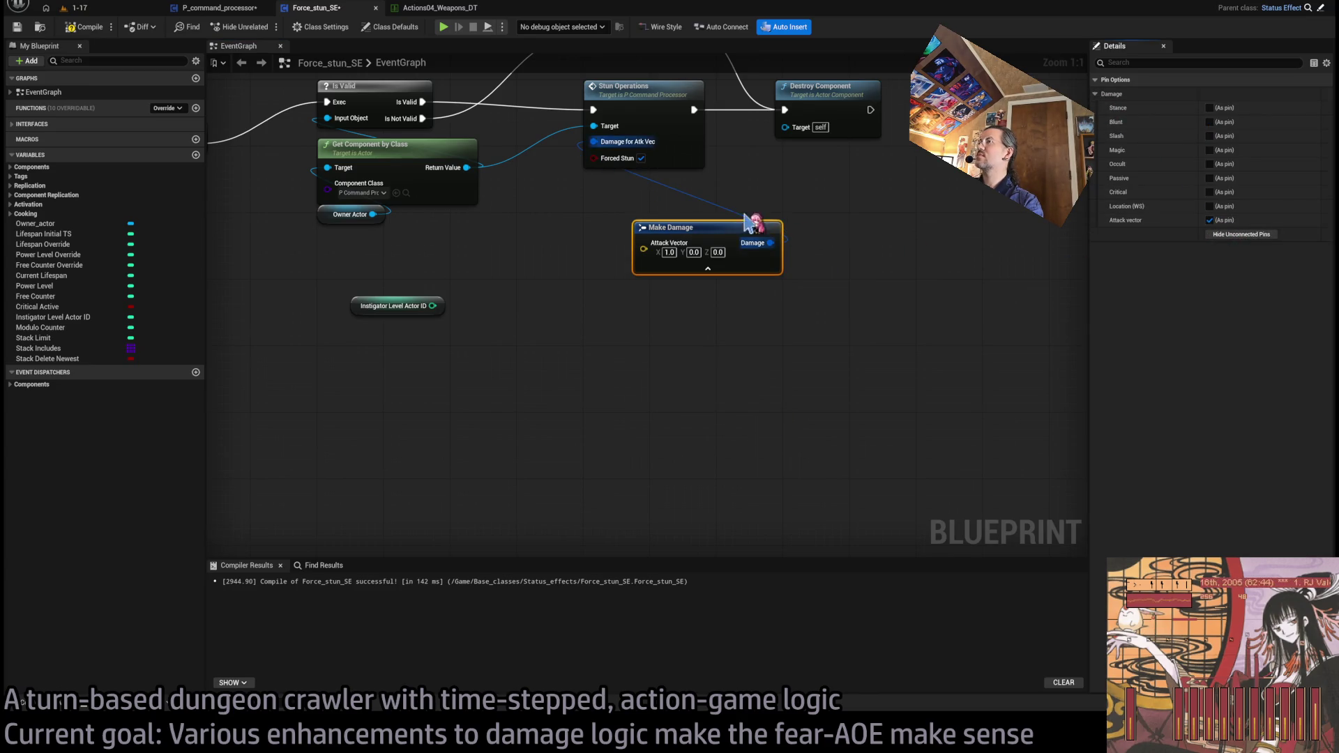
# Step: Reposition the Make Damage node and the Instigator Level Actor ID node down-left
pyautogui.moveTo(750, 223); pyautogui.dragTo(702, 218)
pyautogui.moveTo(463, 284); pyautogui.dragTo(537, 383)
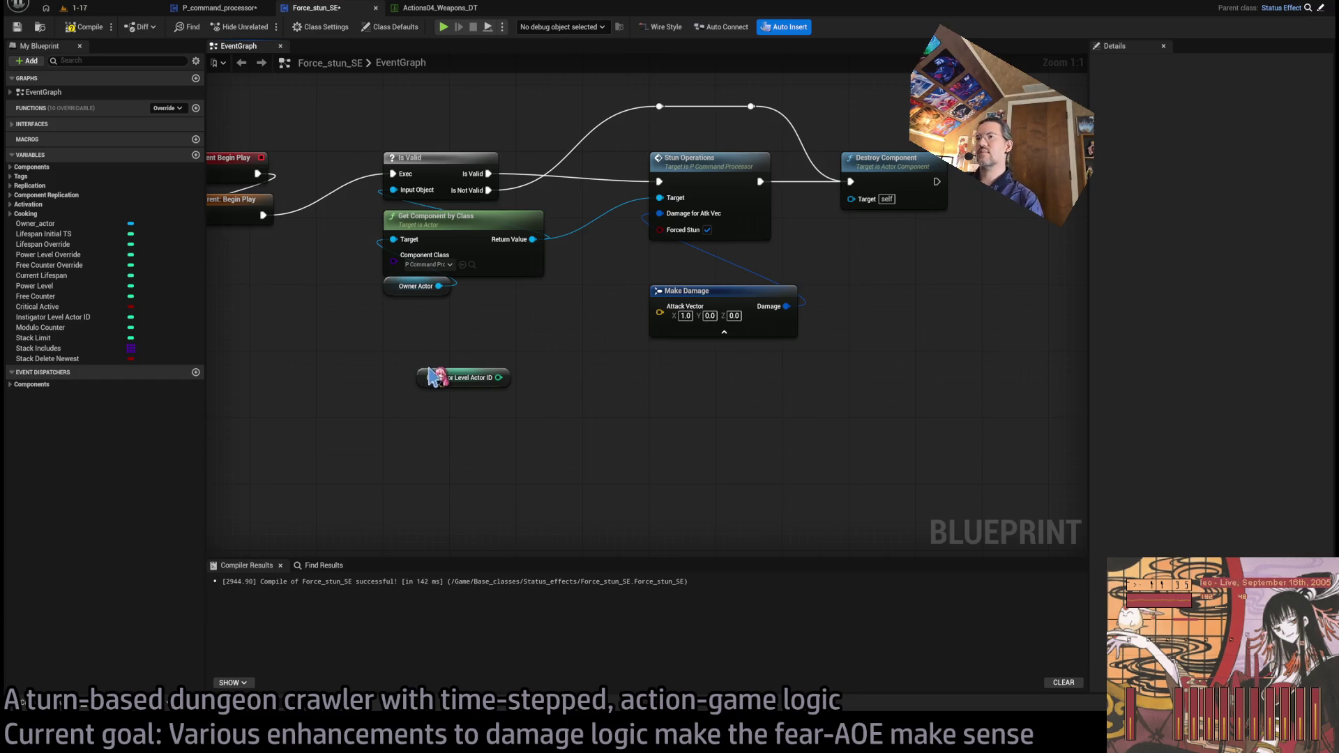
pyautogui.moveTo(436, 377); pyautogui.dragTo(387, 443)
pyautogui.moveTo(446, 340); pyautogui.dragTo(553, 375)
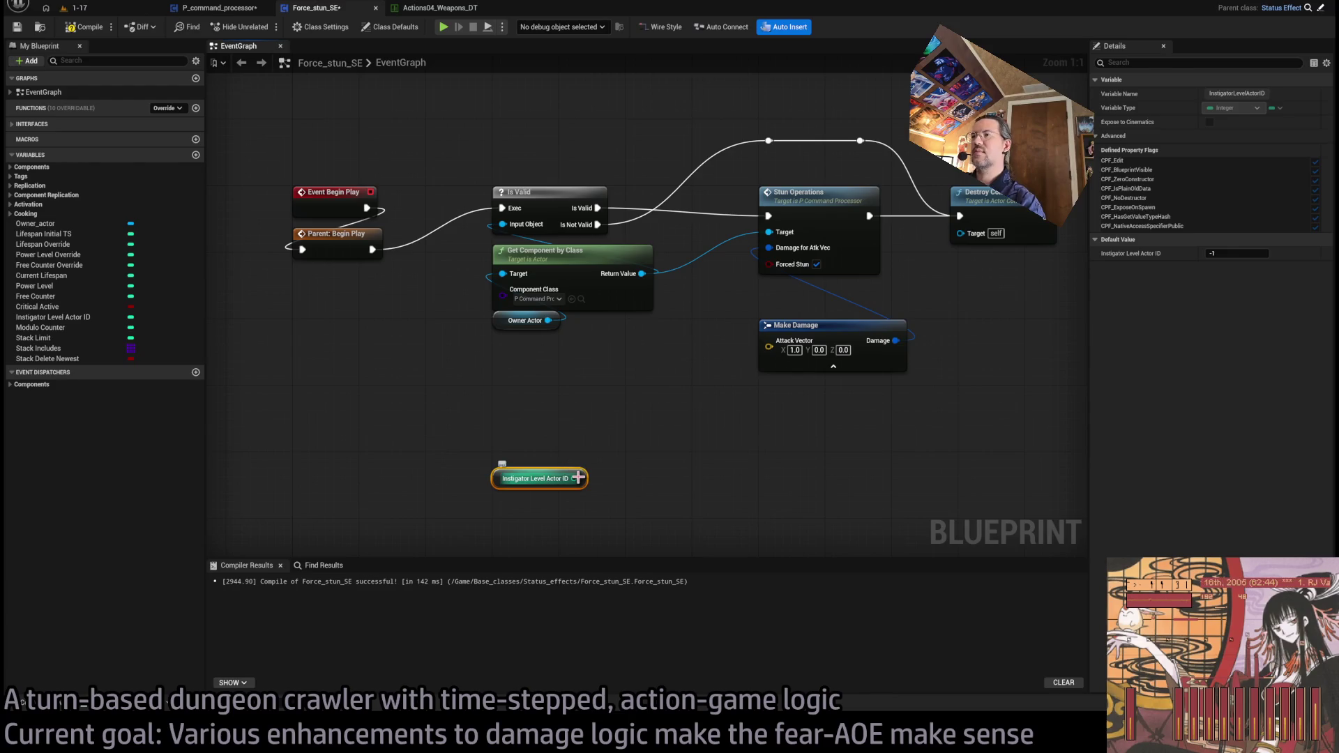
# Step: Add Get Actor By Level Actor ID from Instigator Level Actor ID and shift downstream nodes right
pyautogui.moveTo(573, 479); pyautogui.dragTo(508, 423)
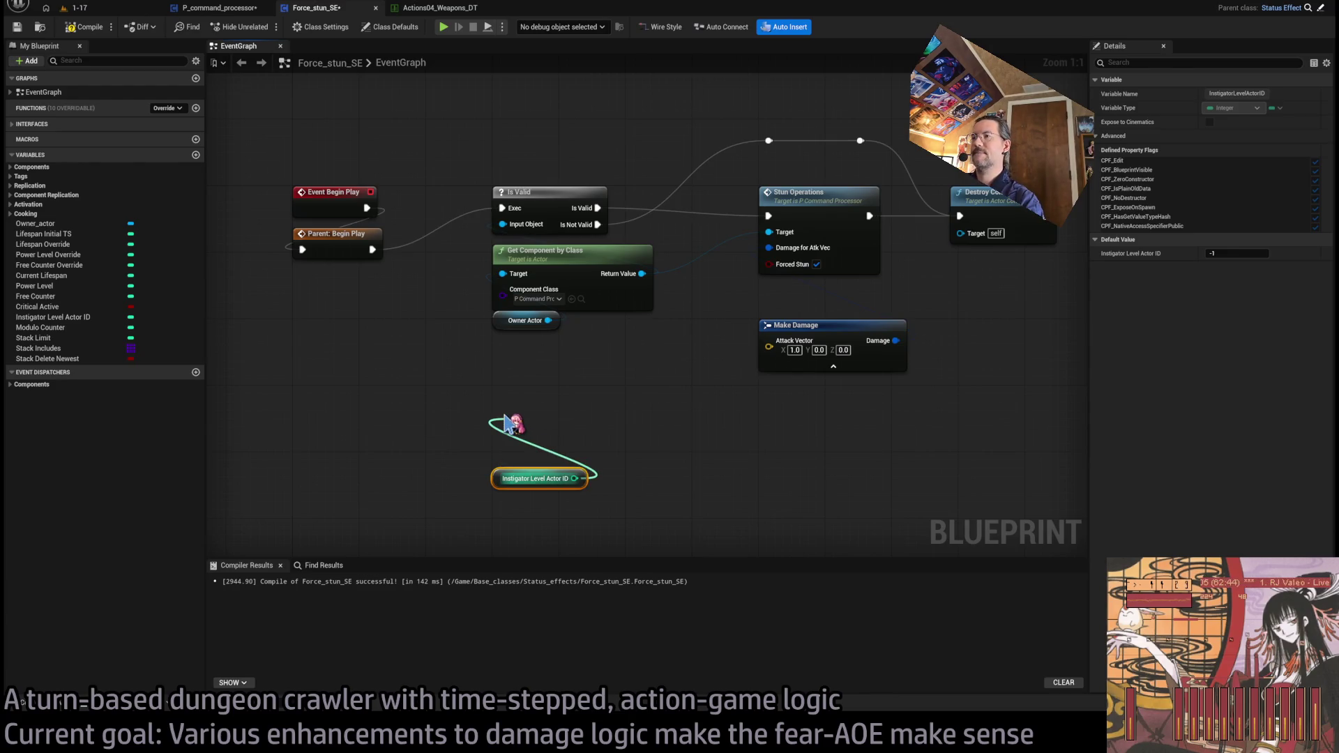
pyautogui.moveTo(508, 423); pyautogui.dragTo(510, 423)
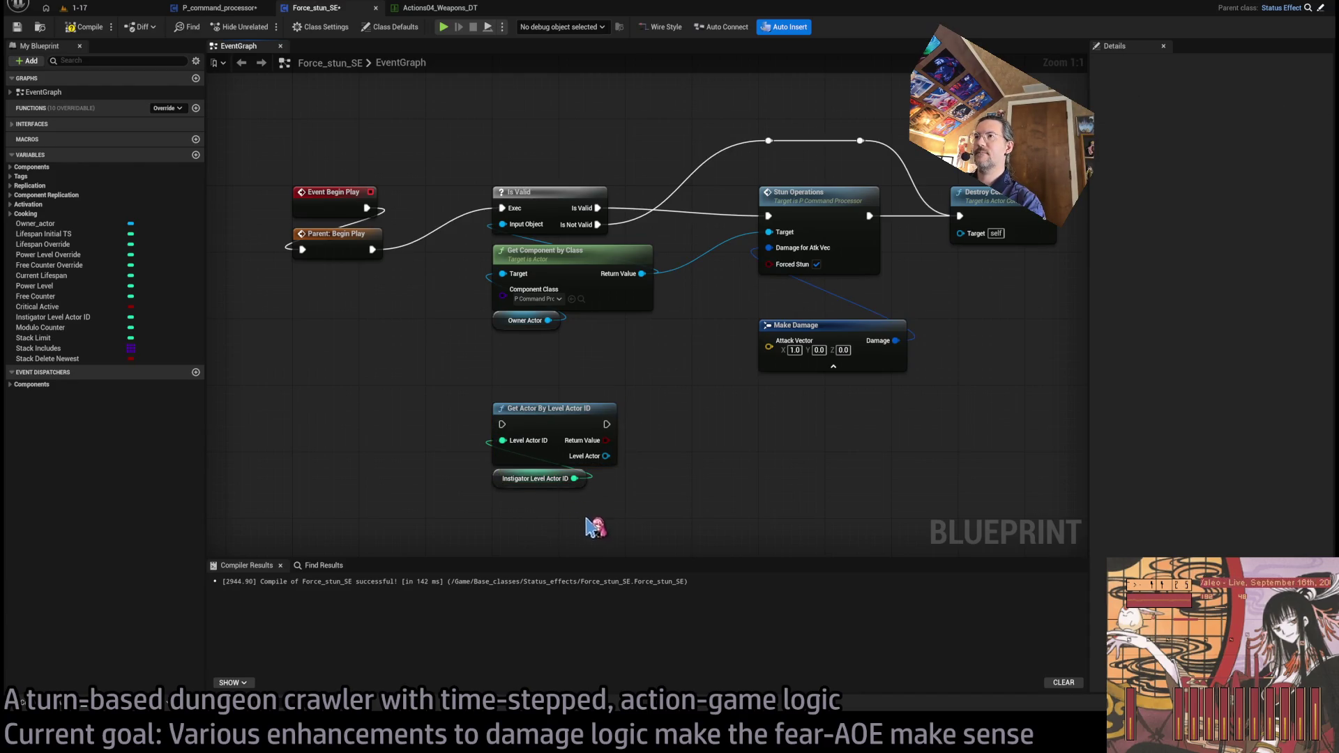
pyautogui.moveTo(589, 530); pyautogui.dragTo(536, 416)
pyautogui.scroll(-1, 655, 424)
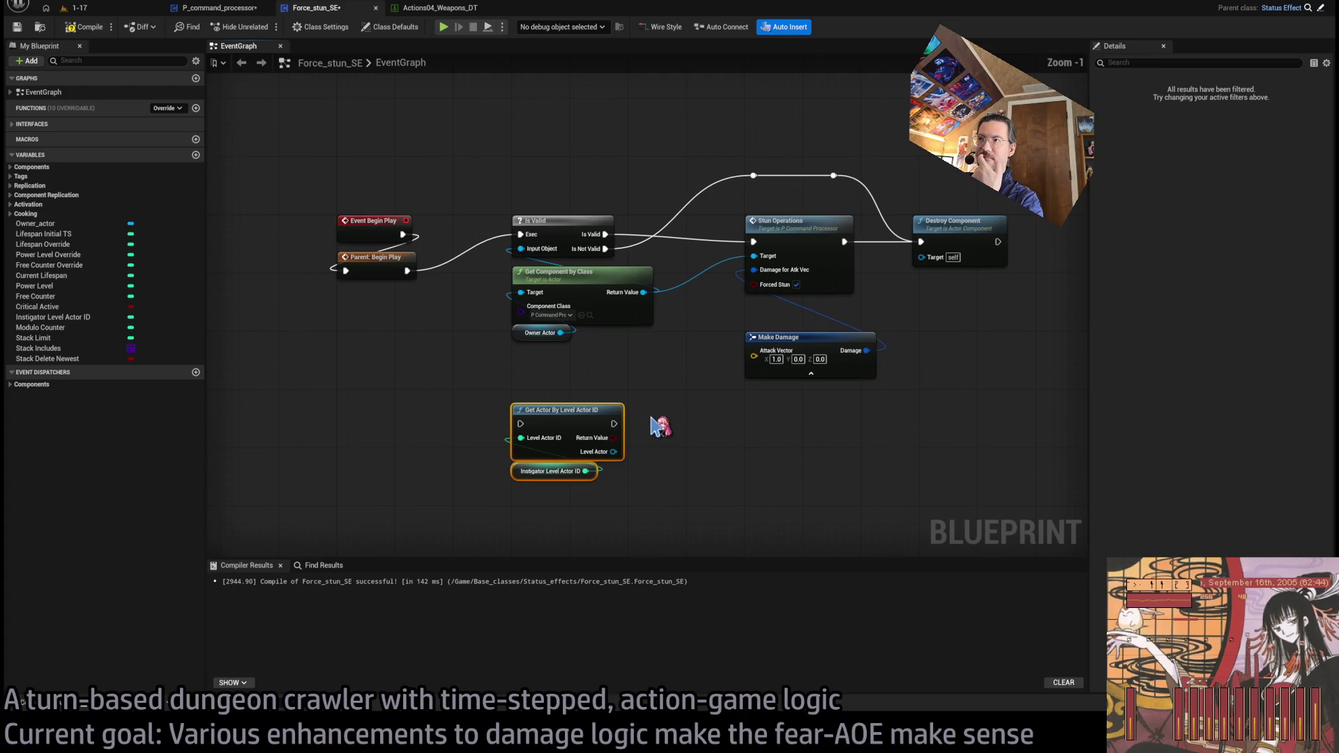
pyautogui.moveTo(1018, 140); pyautogui.dragTo(494, 370)
pyautogui.moveTo(558, 224); pyautogui.dragTo(850, 224)
pyautogui.click(648, 402)
# Step: Splice Get Actor By Level Actor ID into the exec chain after Parent: Begin Play
pyautogui.moveTo(649, 403); pyautogui.dragTo(502, 505)
pyautogui.moveTo(558, 426); pyautogui.dragTo(558, 237)
pyautogui.click(568, 388)
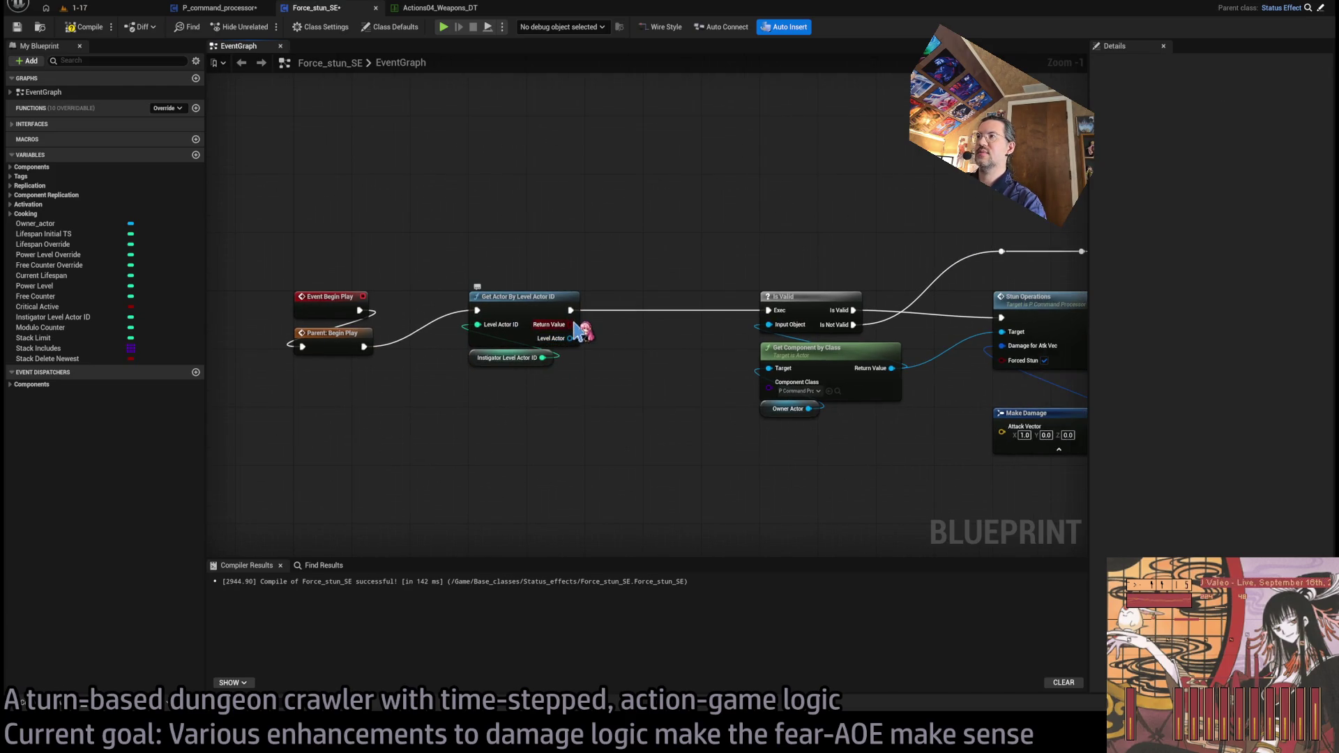
pyautogui.moveTo(578, 333); pyautogui.dragTo(495, 323)
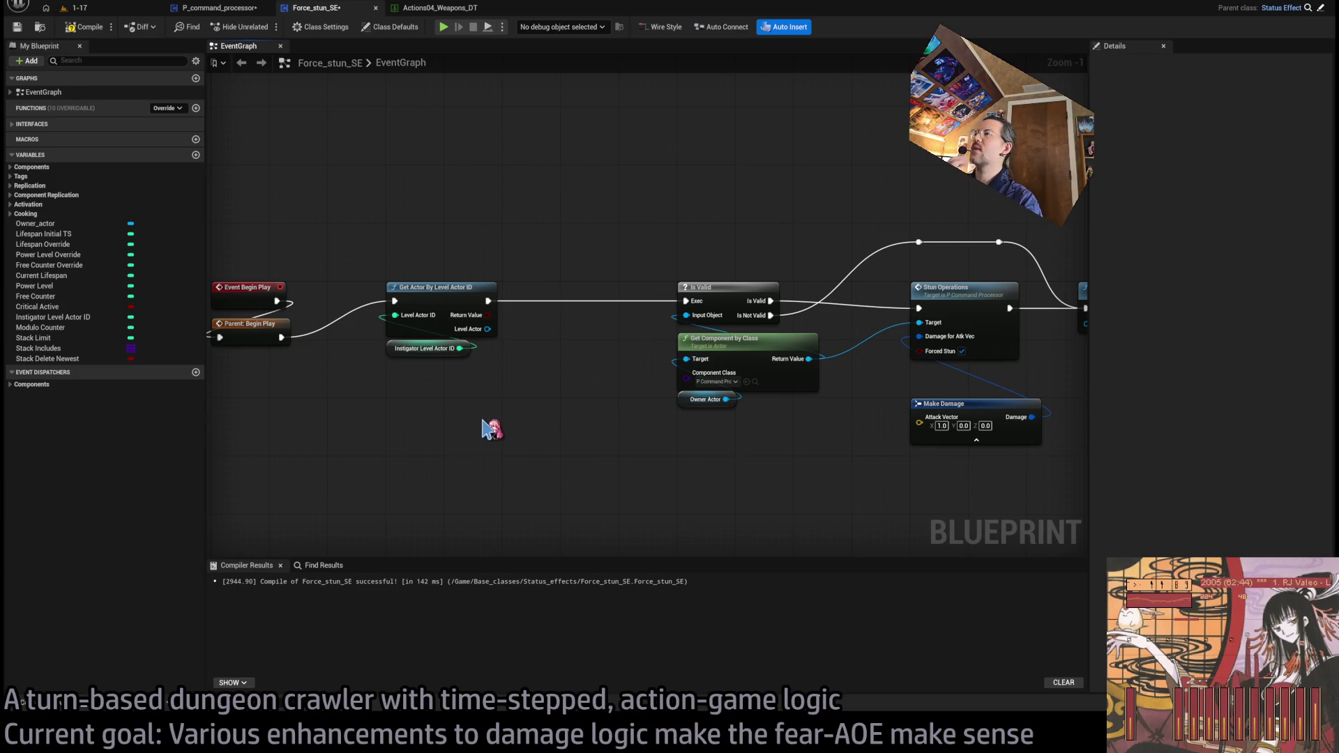
# Step: Move Is Valid through Destroy Component and Make Damage further right
pyautogui.scroll(-1, 640, 428)
pyautogui.moveTo(867, 284); pyautogui.dragTo(523, 463)
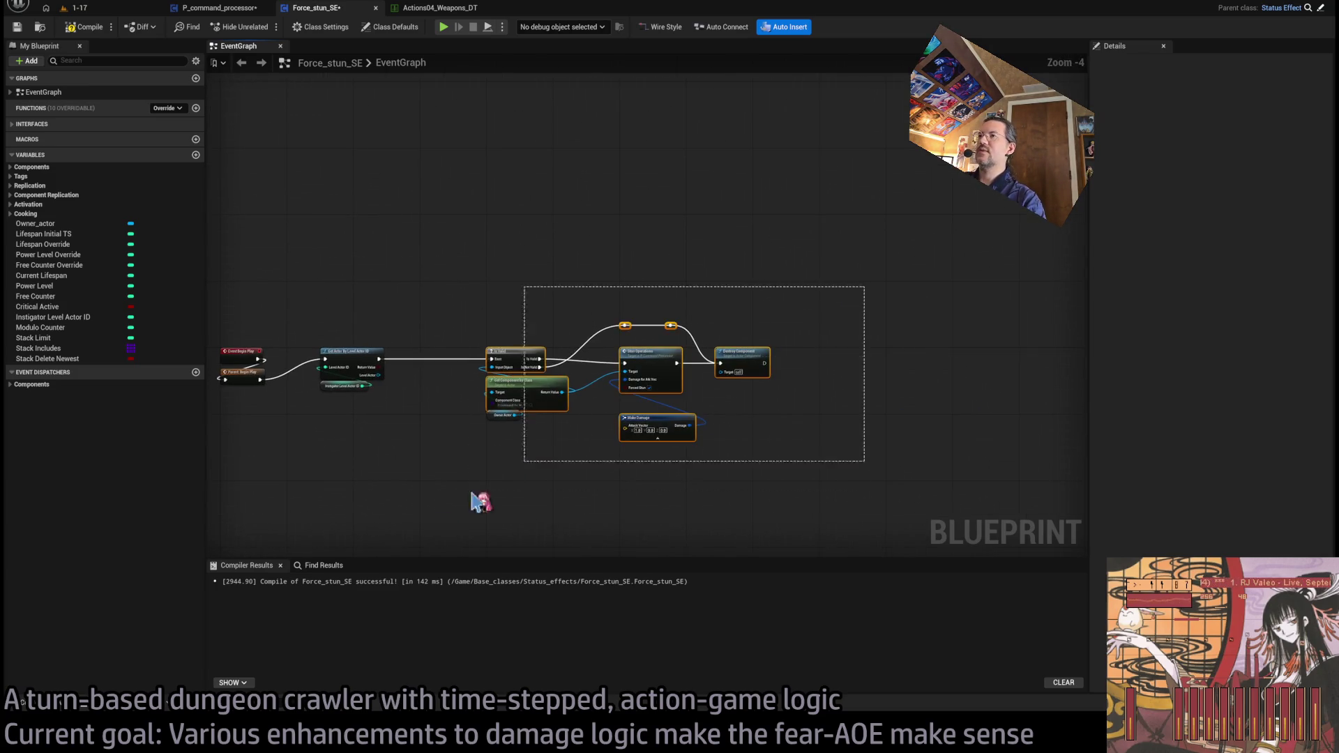
pyautogui.scroll(1, 530, 387)
pyautogui.moveTo(488, 312); pyautogui.dragTo(951, 311)
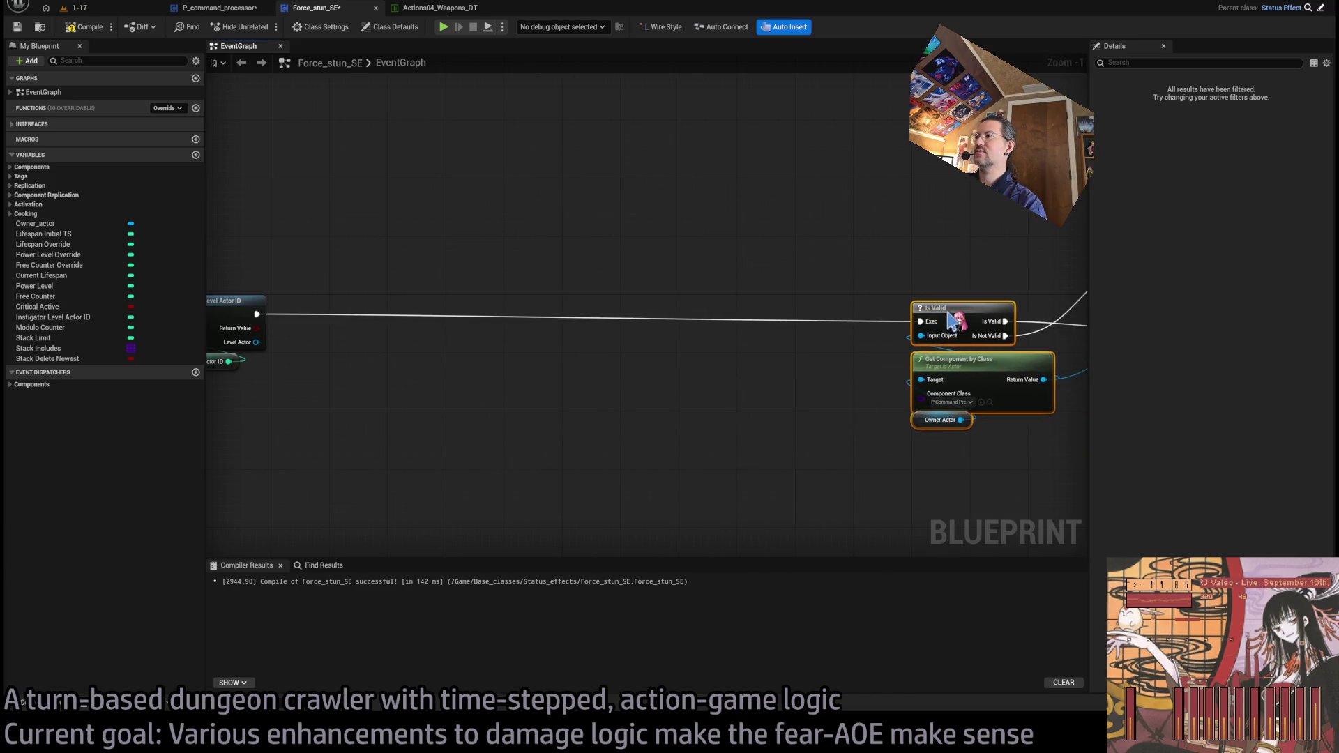
pyautogui.hscroll(5, 908, 305)
pyautogui.hscroll(-7, 516, 260)
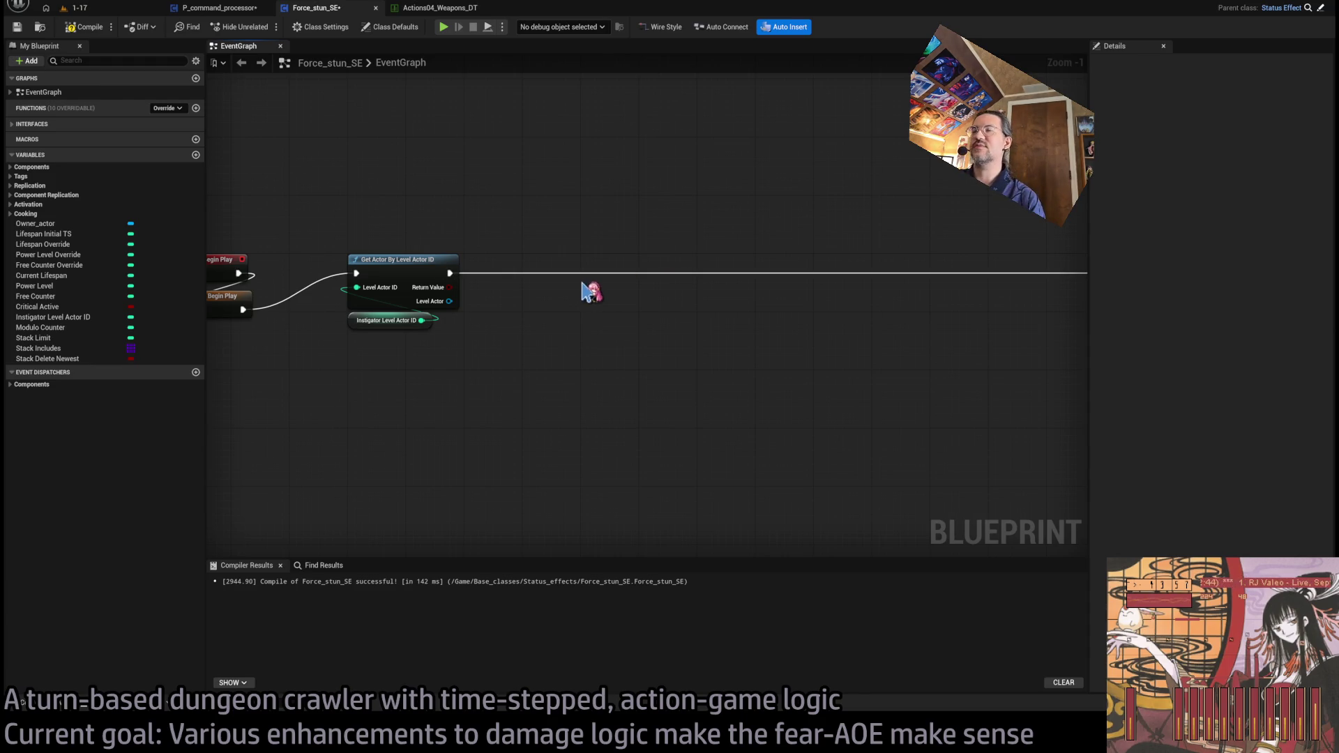
pyautogui.scroll(1, 555, 278)
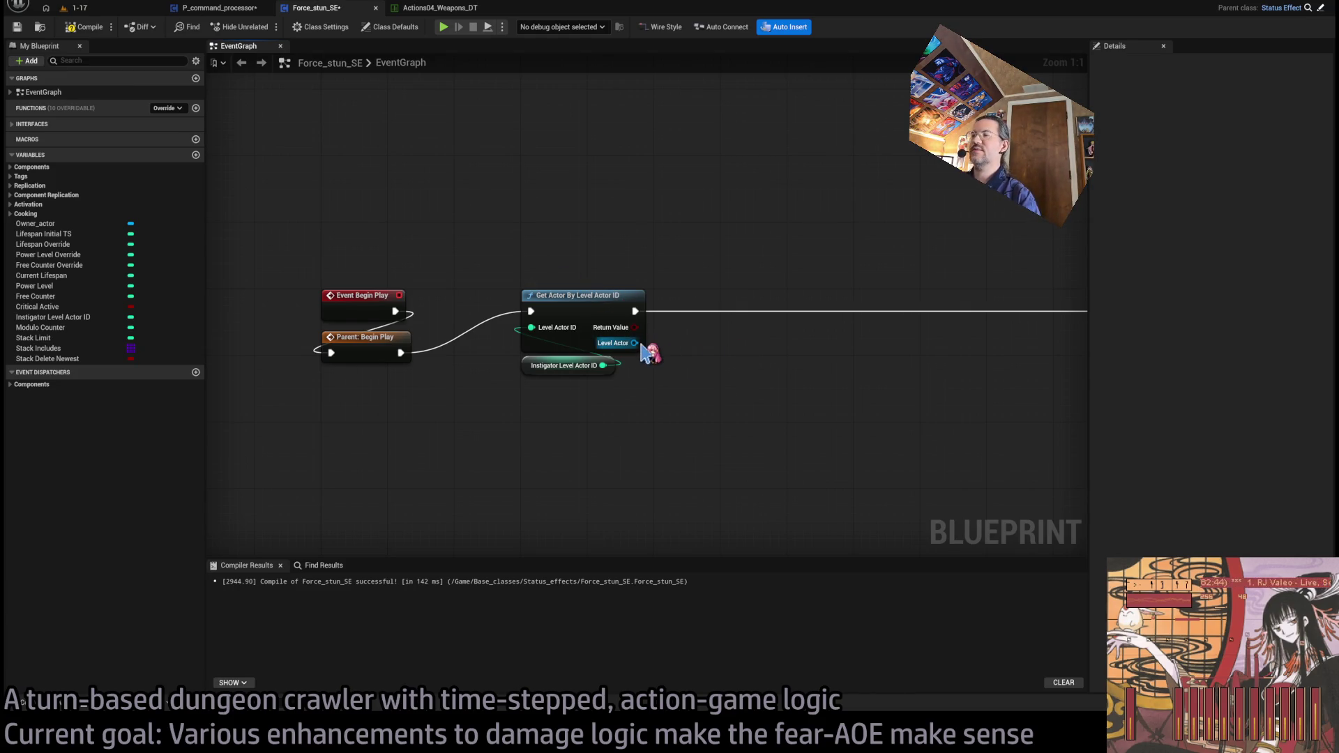
pyautogui.moveTo(641, 344)
pyautogui.mouseDown()
pyautogui.moveTo(735, 371)
pyautogui.moveTo(668, 339)
pyautogui.moveTo(732, 293)
pyautogui.moveTo(694, 306)
pyautogui.moveTo(593, 238)
pyautogui.moveTo(558, 259)
pyautogui.mouseUp()
# Step: Add a Branch on the Get Actor result and arrange it above the lookup node
pyautogui.press('b')
pyautogui.moveTo(560, 431)
pyautogui.mouseDown()
pyautogui.moveTo(550, 257)
pyautogui.moveTo(550, 304)
pyautogui.mouseUp()
pyautogui.click(720, 379)
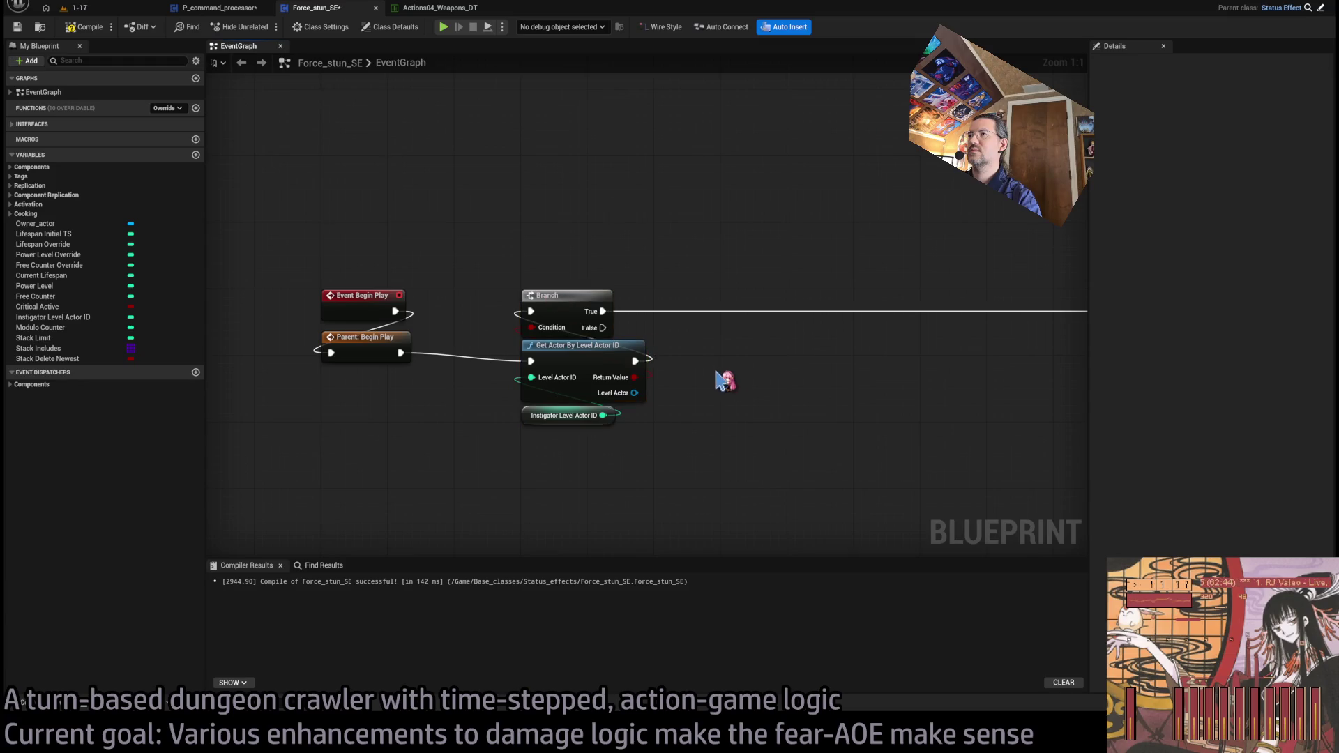
pyautogui.moveTo(636, 336); pyautogui.dragTo(519, 331)
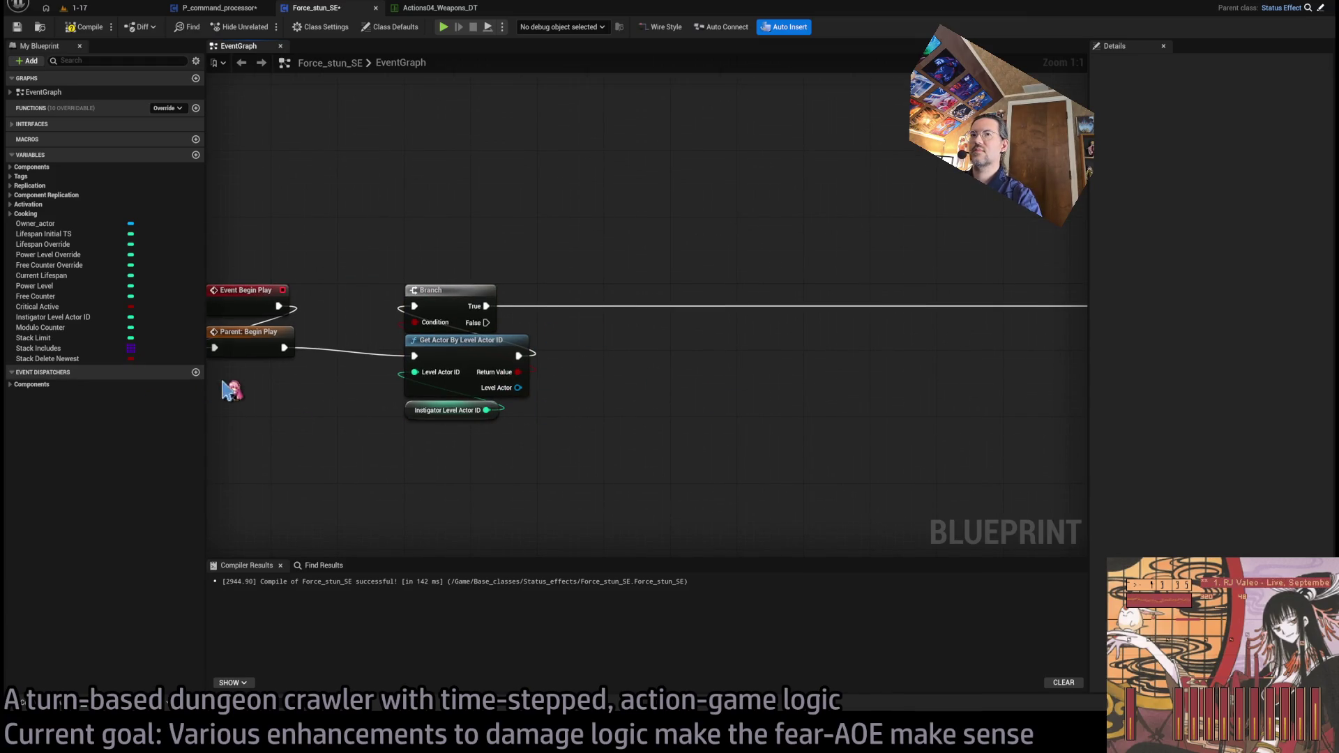
# Step: Create a Vector variable named AtkVector in Force_stun_SE
pyautogui.click(196, 373)
pyautogui.write('AtkVect')
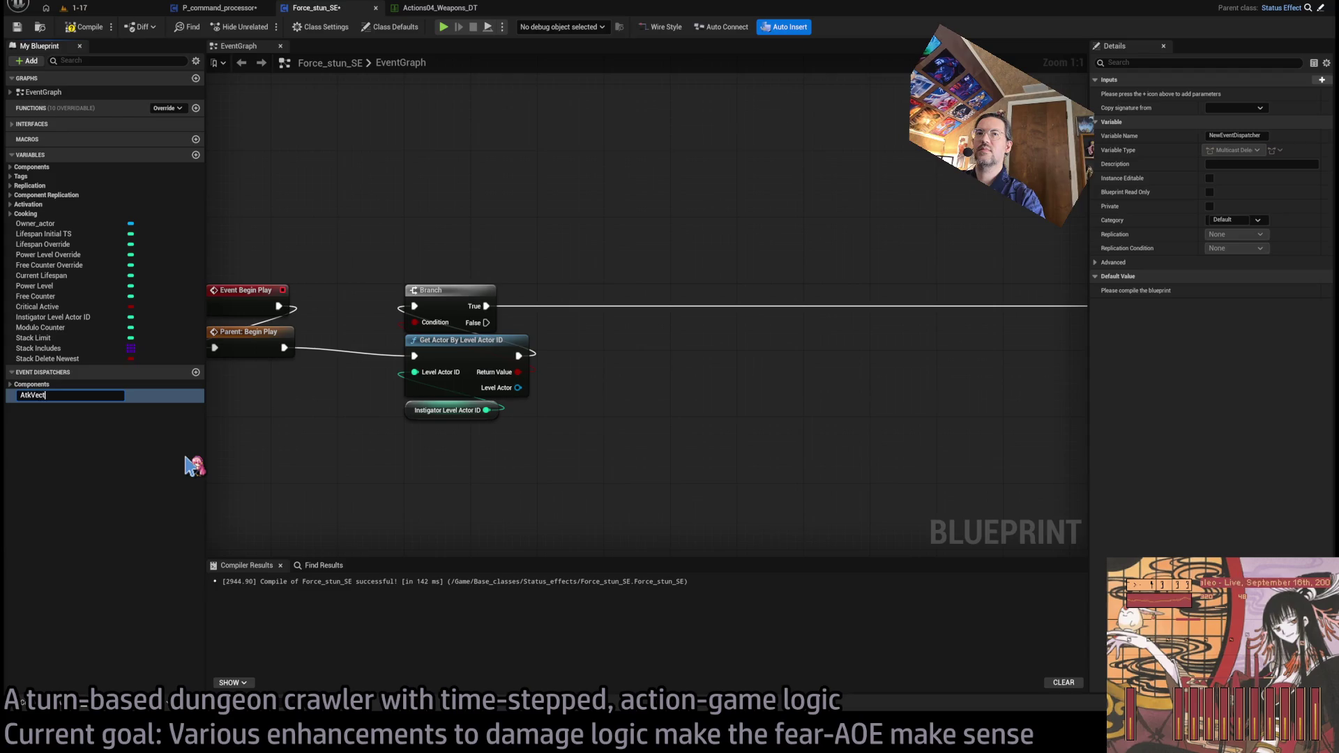
pyautogui.write('or')
pyautogui.press('Return')
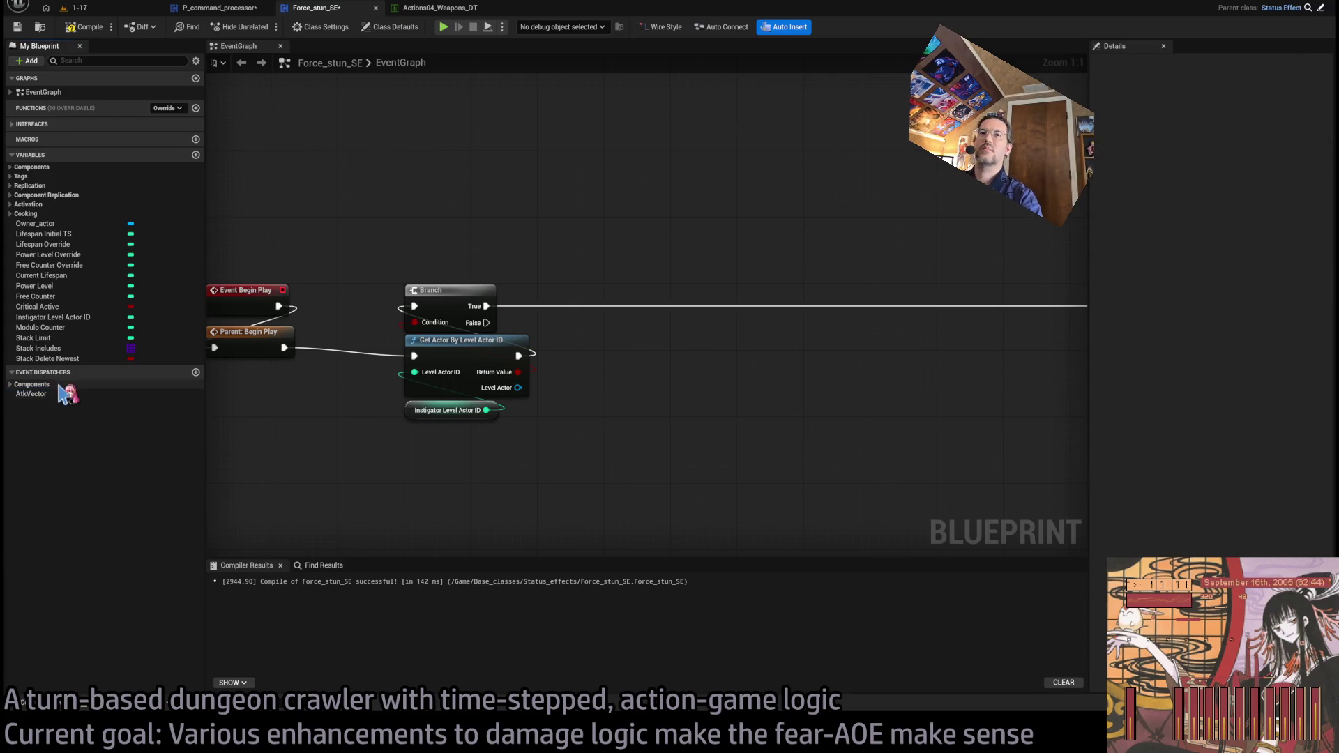
pyautogui.click(196, 155)
pyautogui.write('AtkVector')
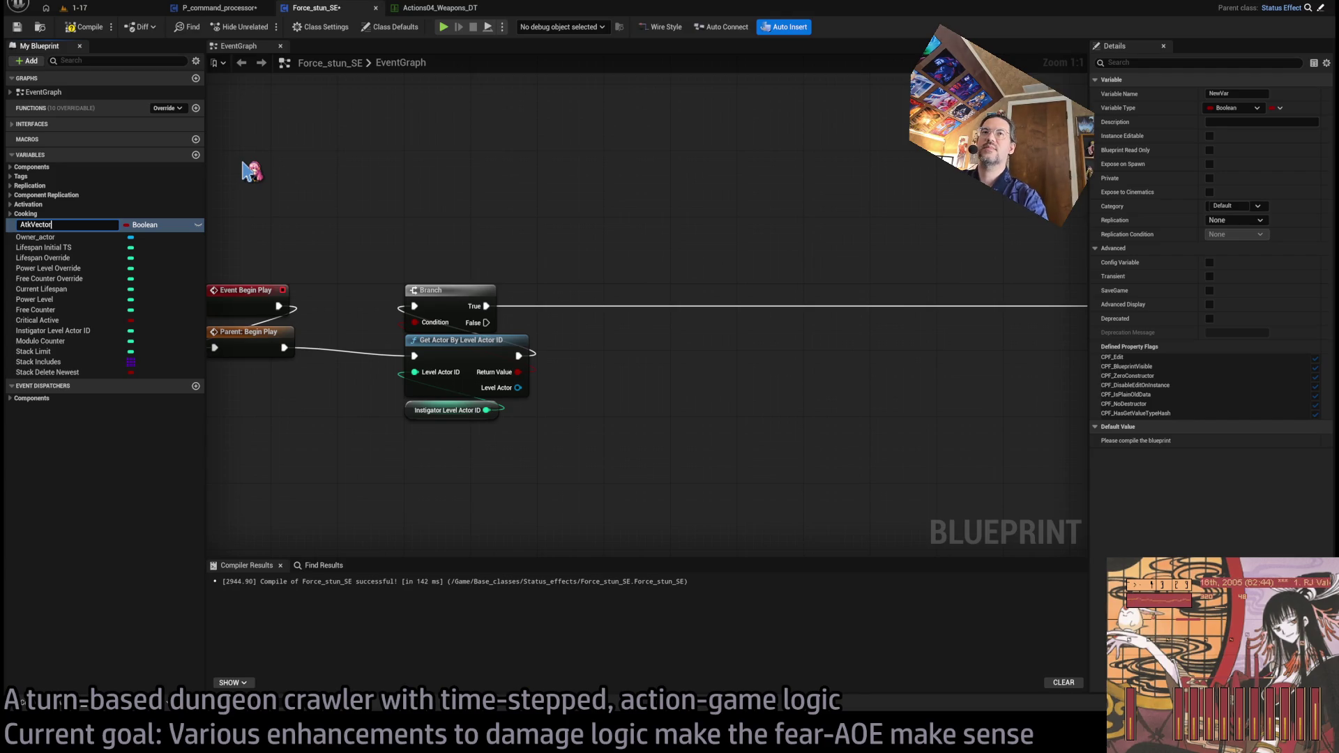
pyautogui.press('Return')
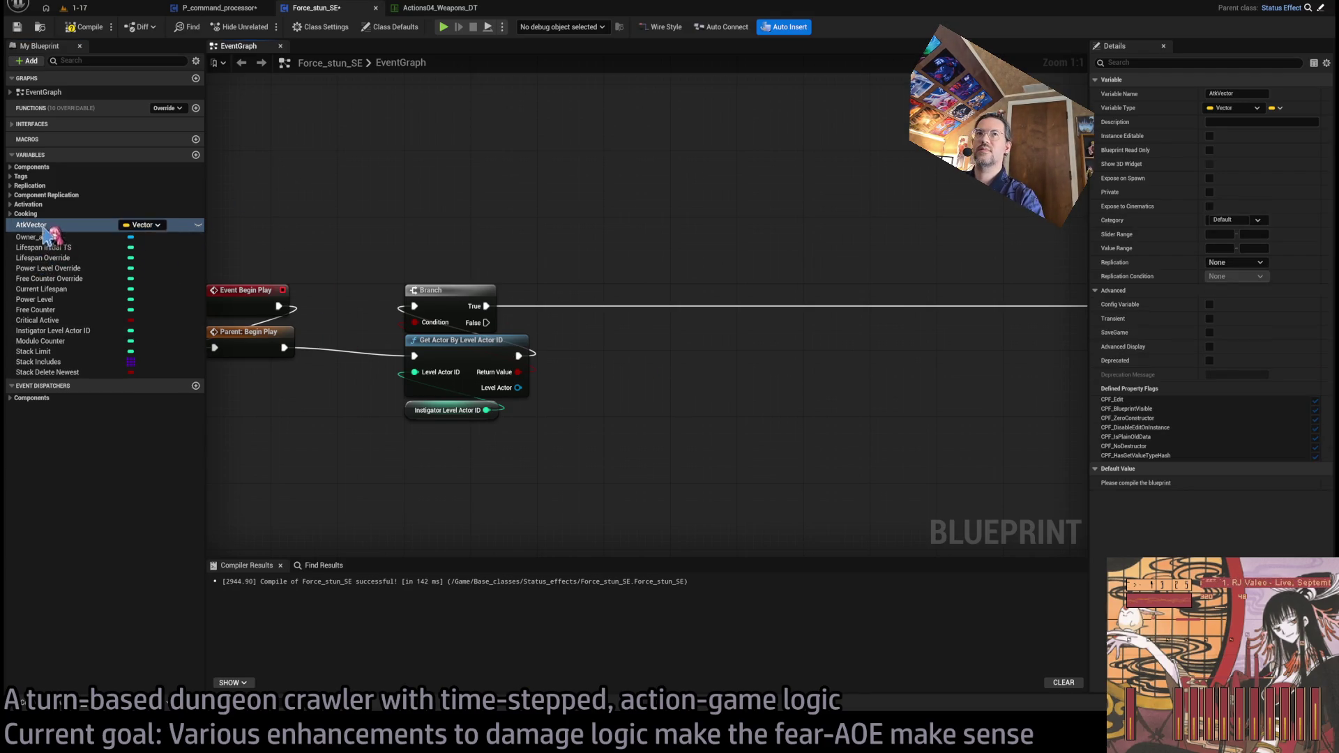
pyautogui.moveTo(670, 391); pyautogui.dragTo(607, 392)
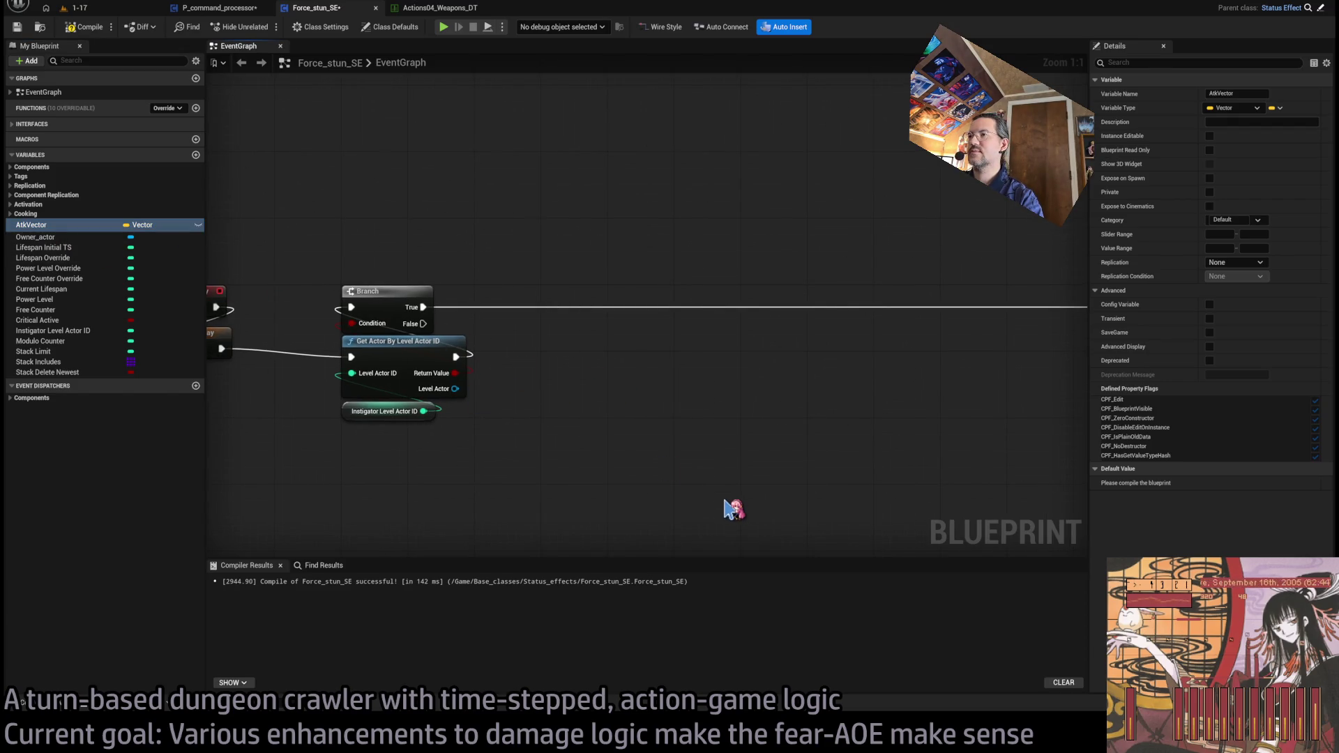
pyautogui.scroll(-2, 702, 445)
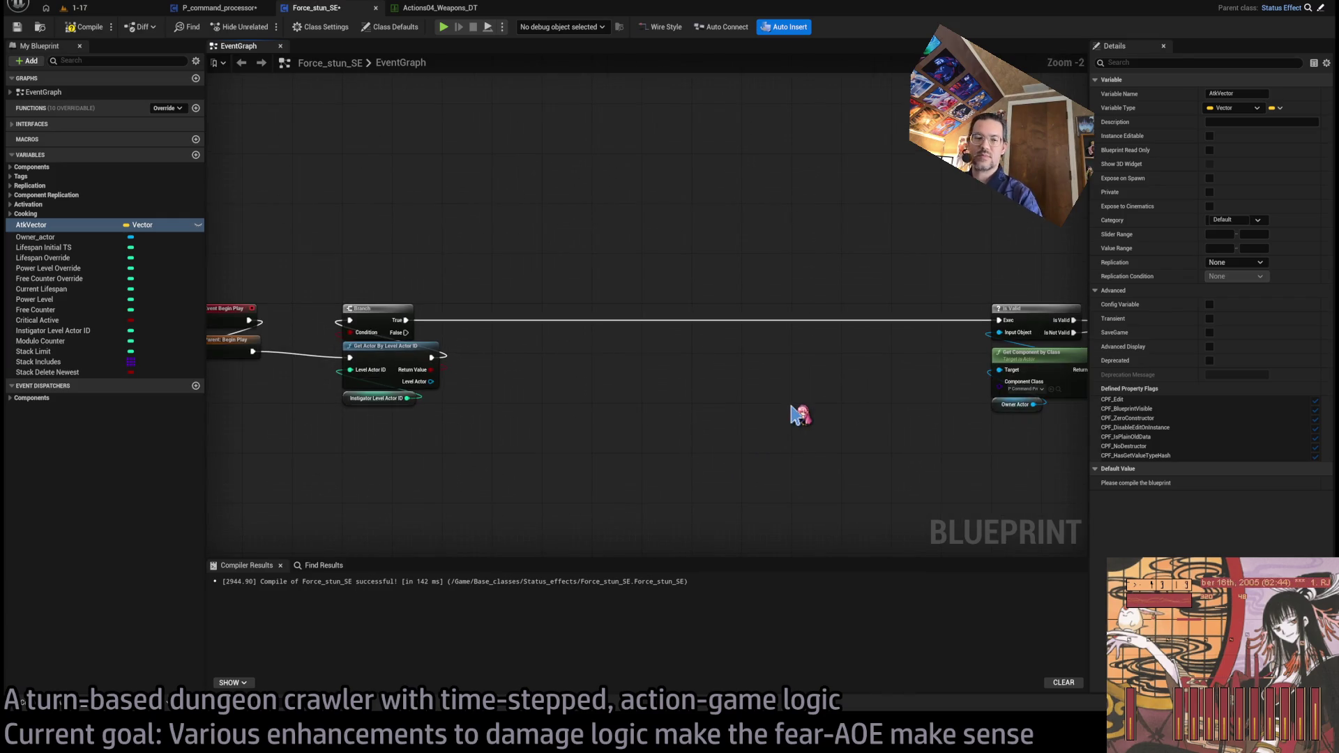
pyautogui.moveTo(894, 410)
pyautogui.mouseDown()
pyautogui.moveTo(680, 402)
pyautogui.moveTo(530, 421)
pyautogui.mouseUp()
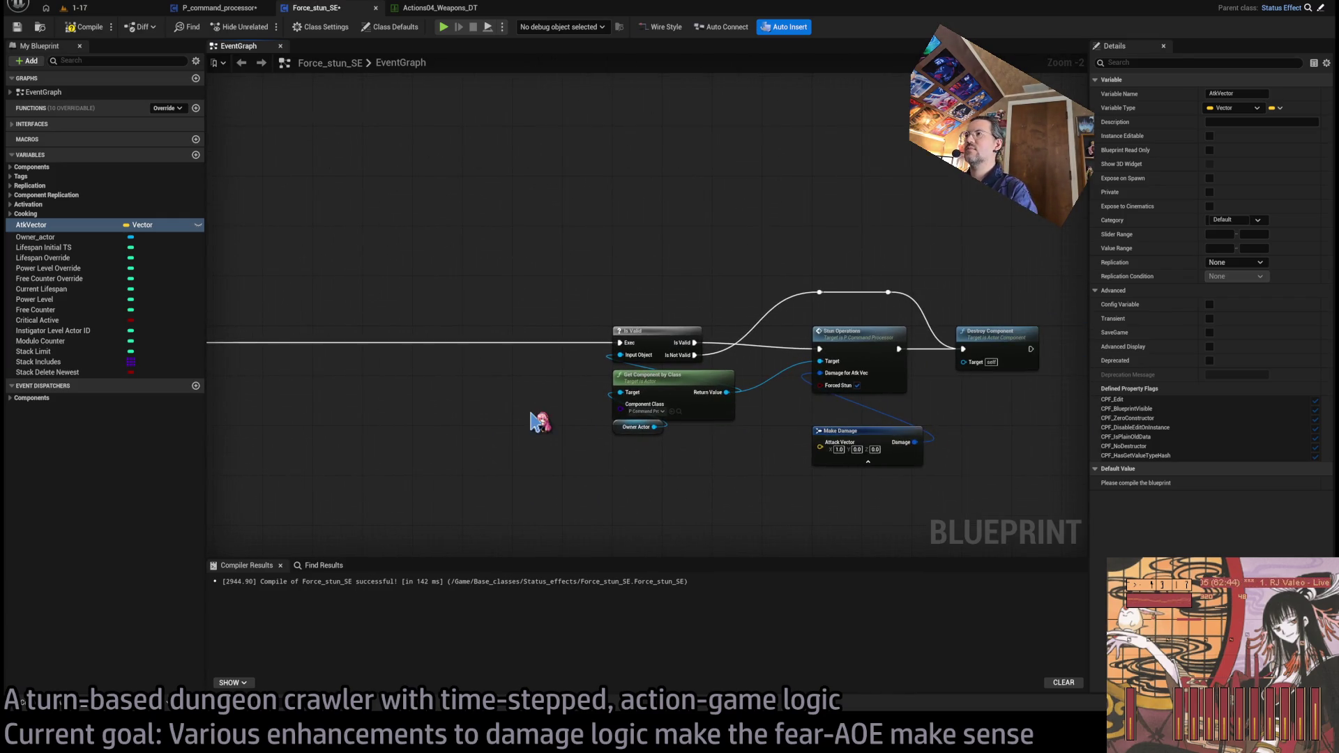
# Step: Delete the old Owner Actor node from the graph
pyautogui.click(652, 446)
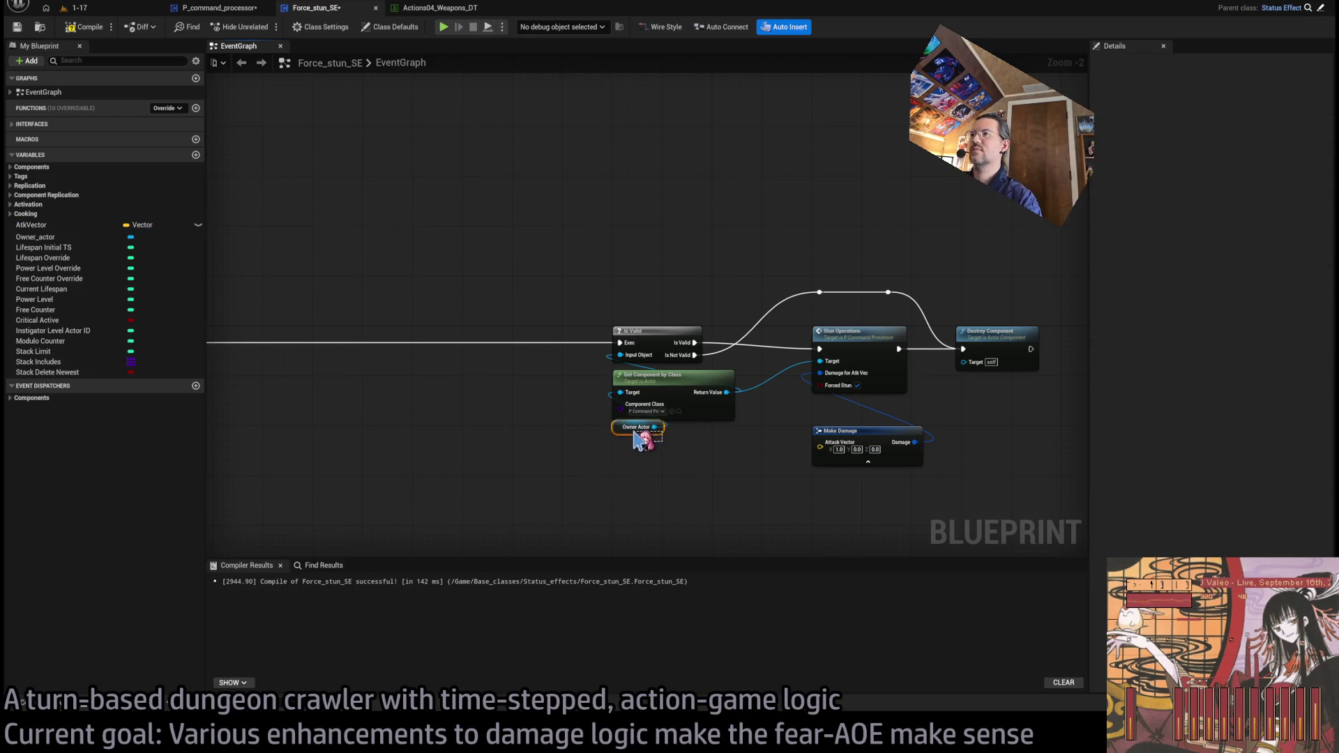
pyautogui.click(637, 427)
pyautogui.scroll(2, 598, 388)
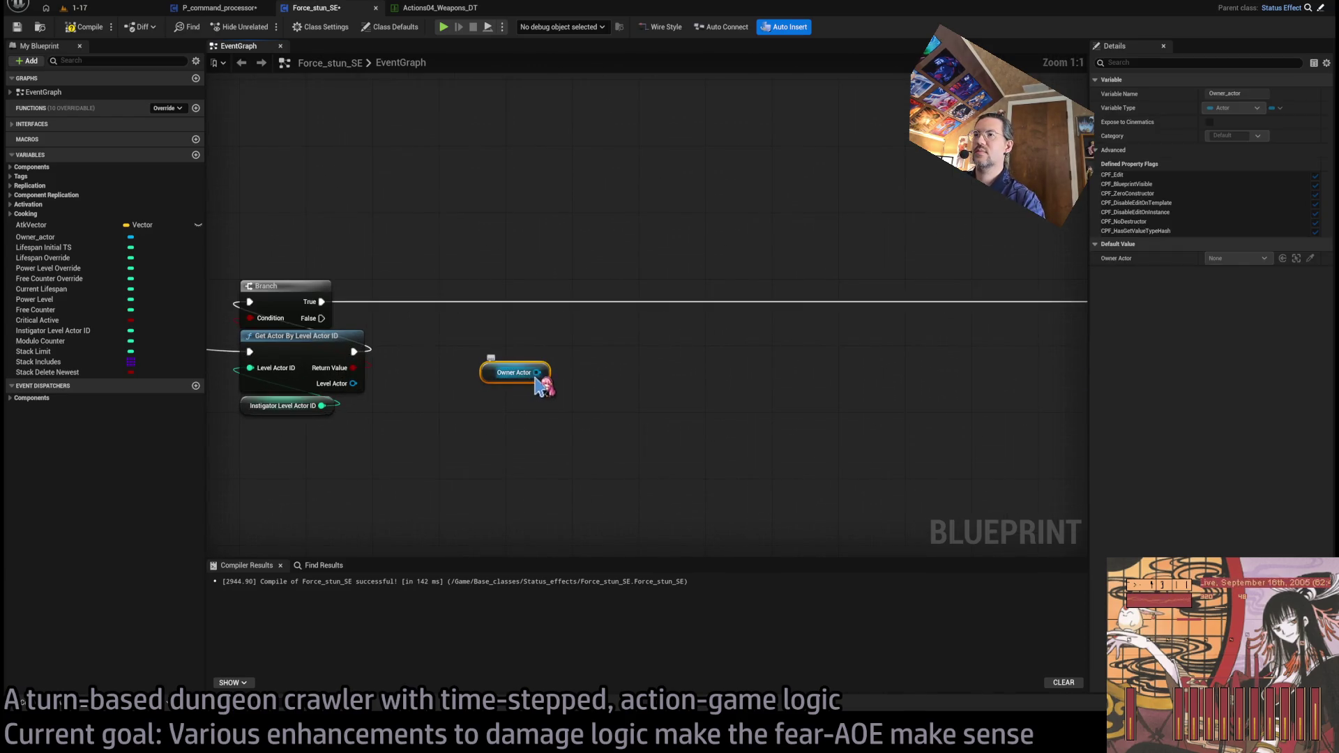
pyautogui.moveTo(536, 372); pyautogui.dragTo(498, 341)
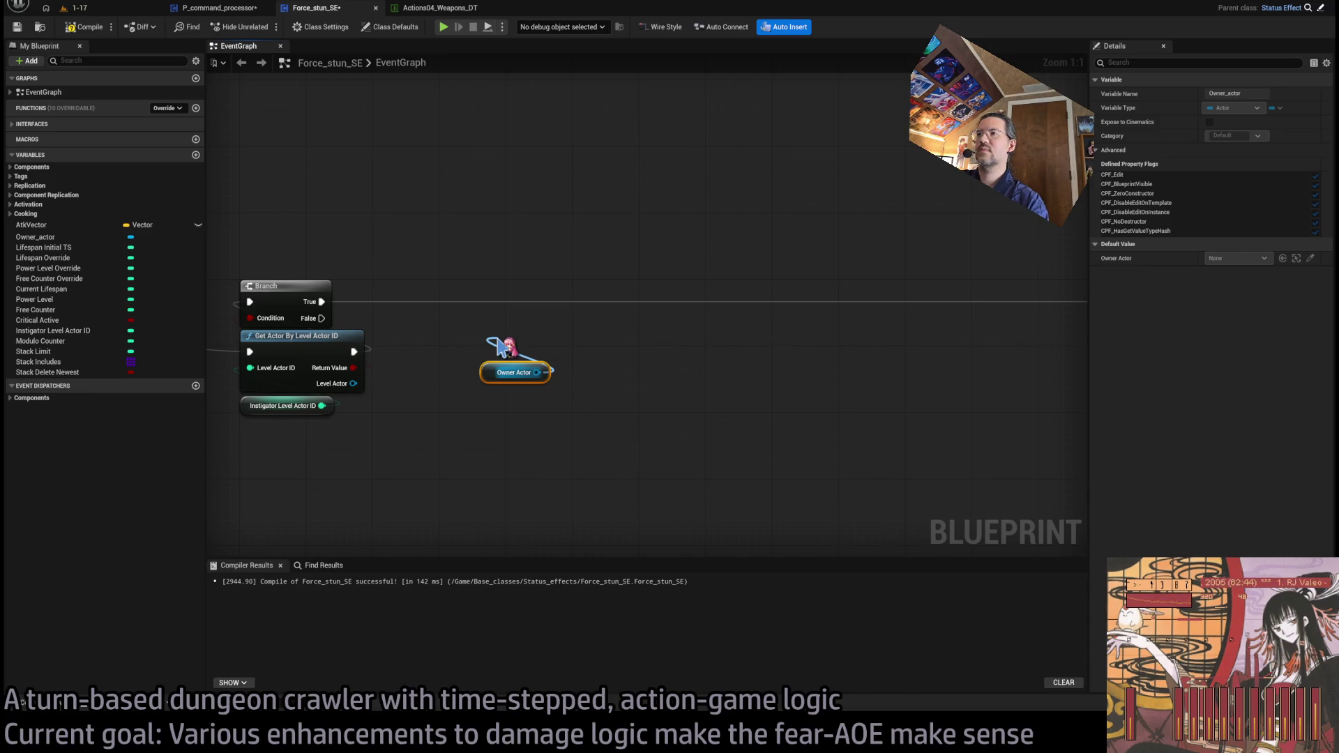
pyautogui.moveTo(500, 345); pyautogui.dragTo(586, 371)
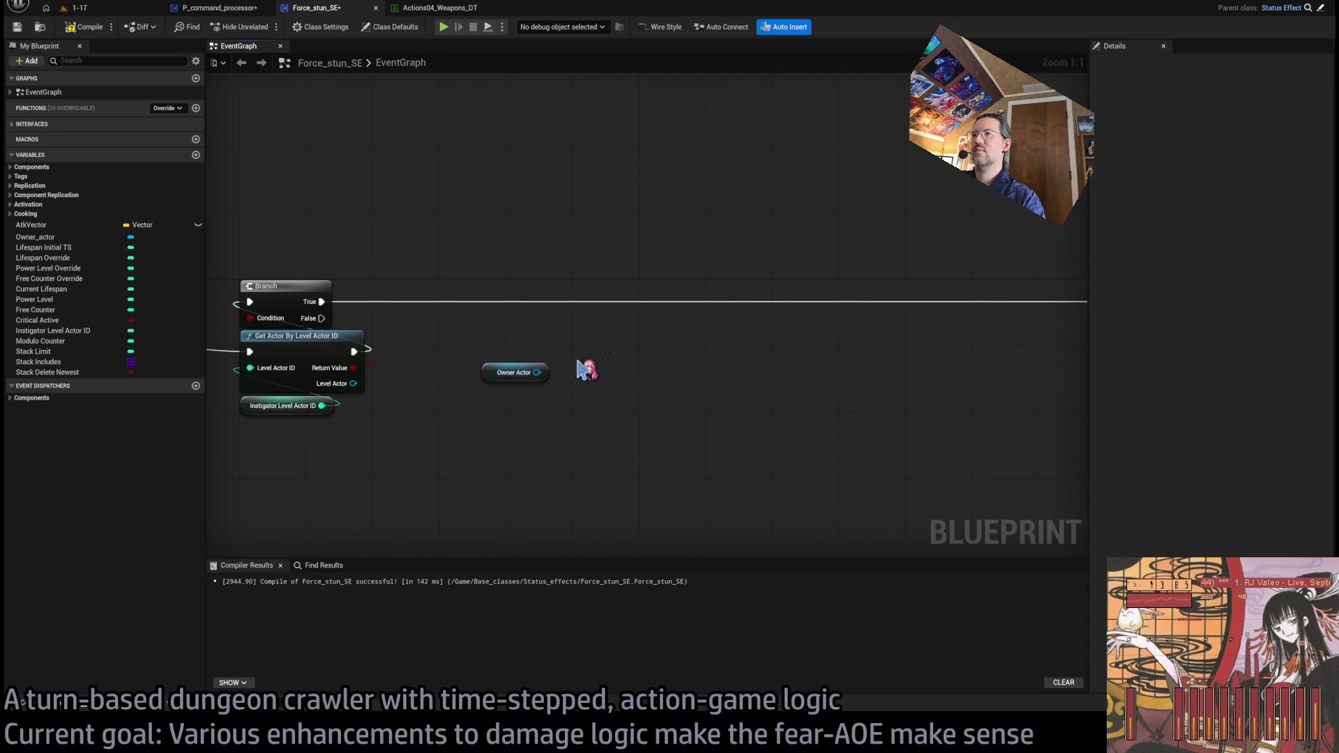
pyautogui.press('Delete')
# Step: Paste a Get Component by Class set to P History Buffer, compile, and play the 1-17 level
pyautogui.hotkey('ctrl', 'v')
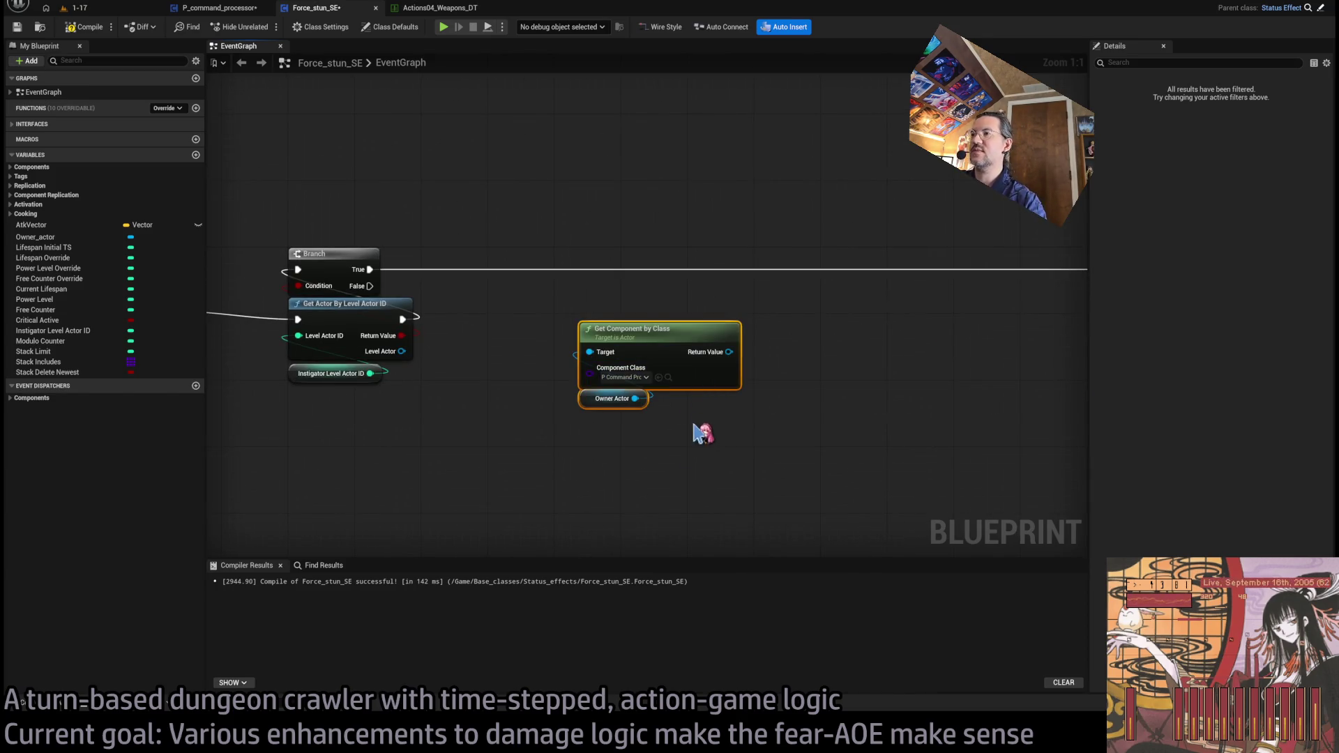
pyautogui.click(658, 455)
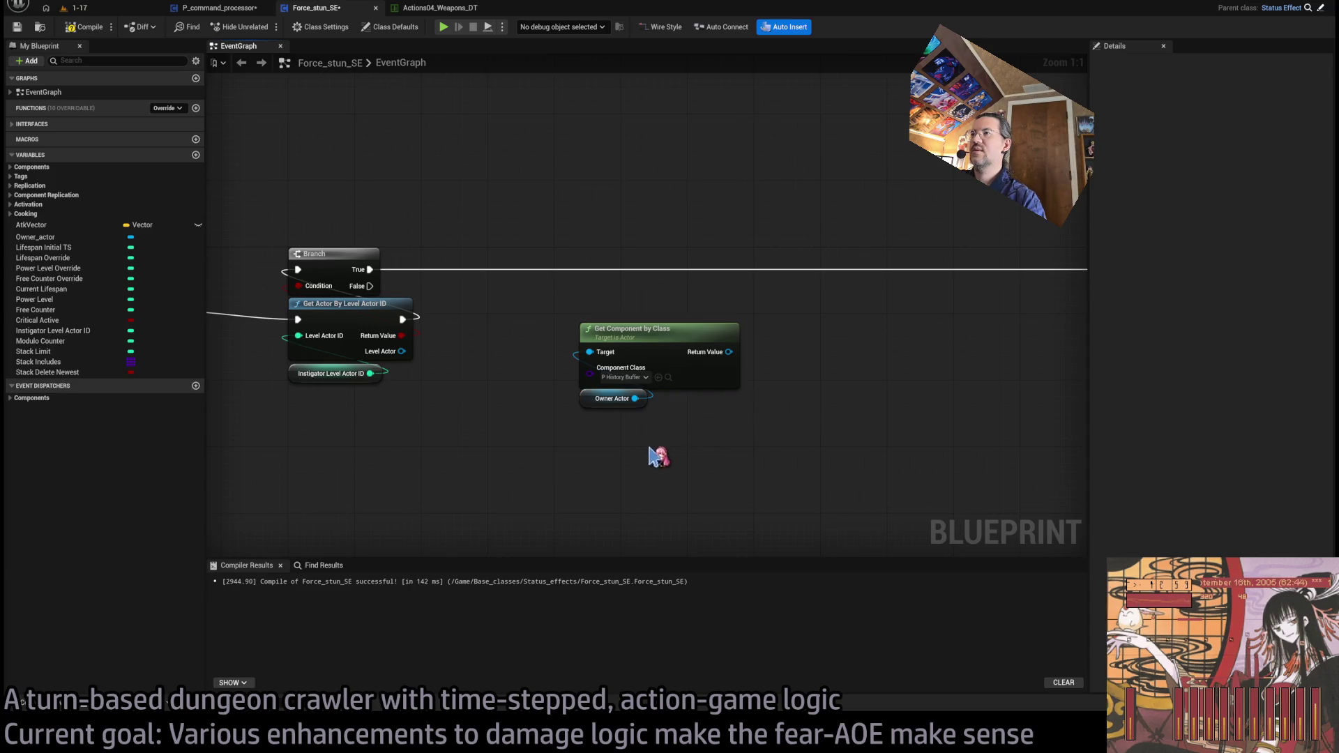
pyautogui.click(621, 327)
pyautogui.moveTo(619, 341); pyautogui.dragTo(597, 395)
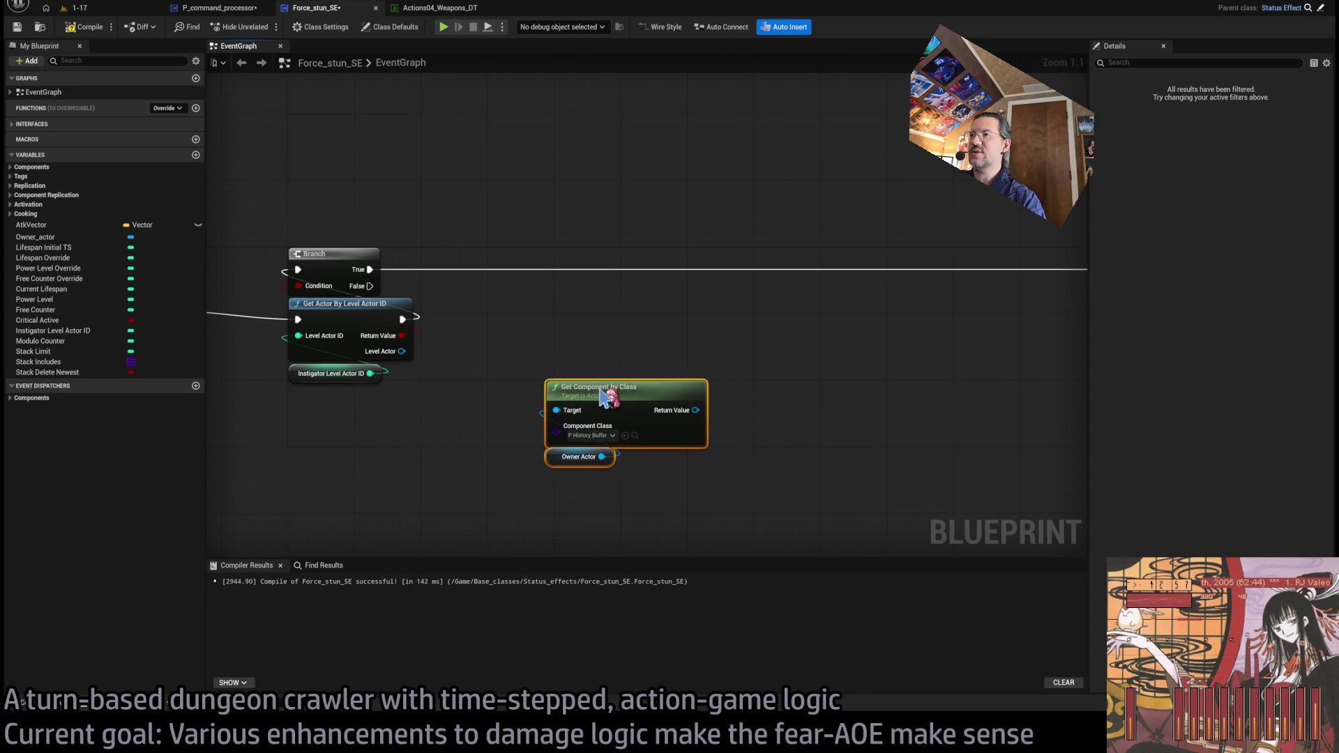
pyautogui.click(600, 328)
pyautogui.click(103, 30)
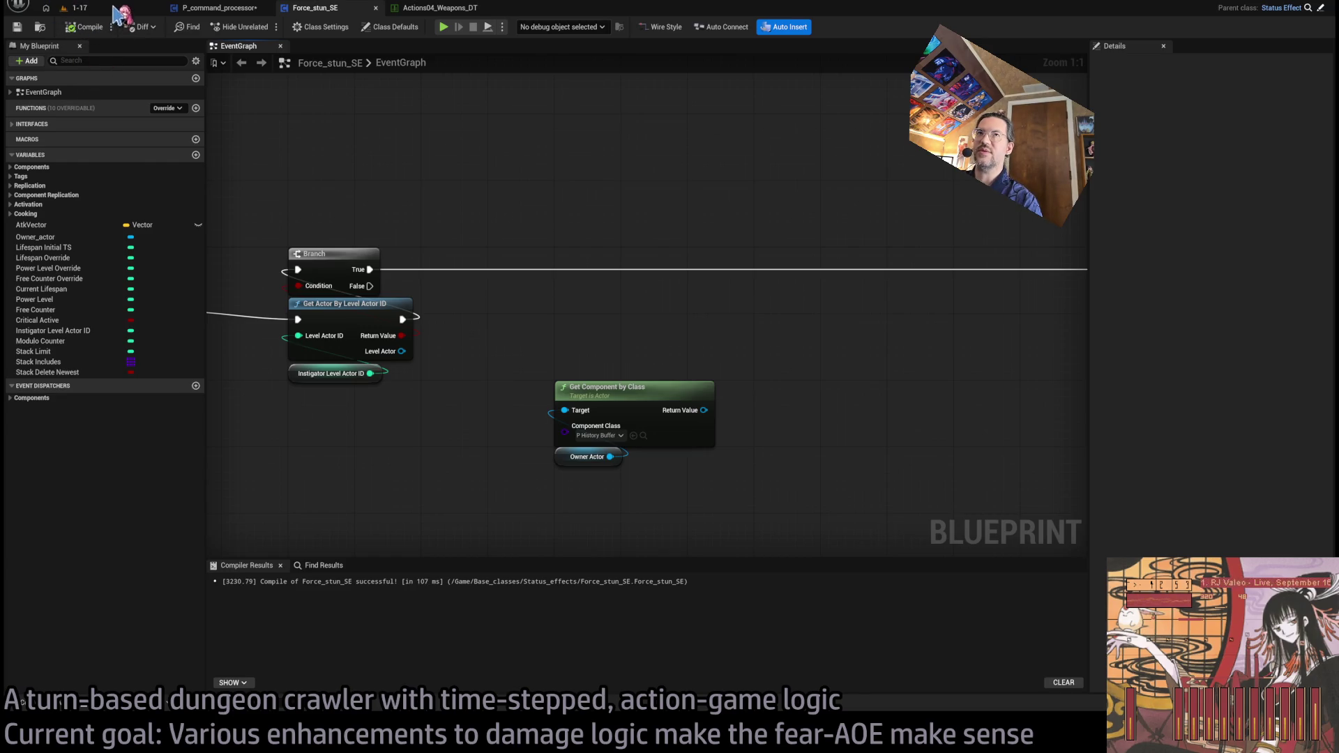
pyautogui.click(124, 8)
pyautogui.click(265, 32)
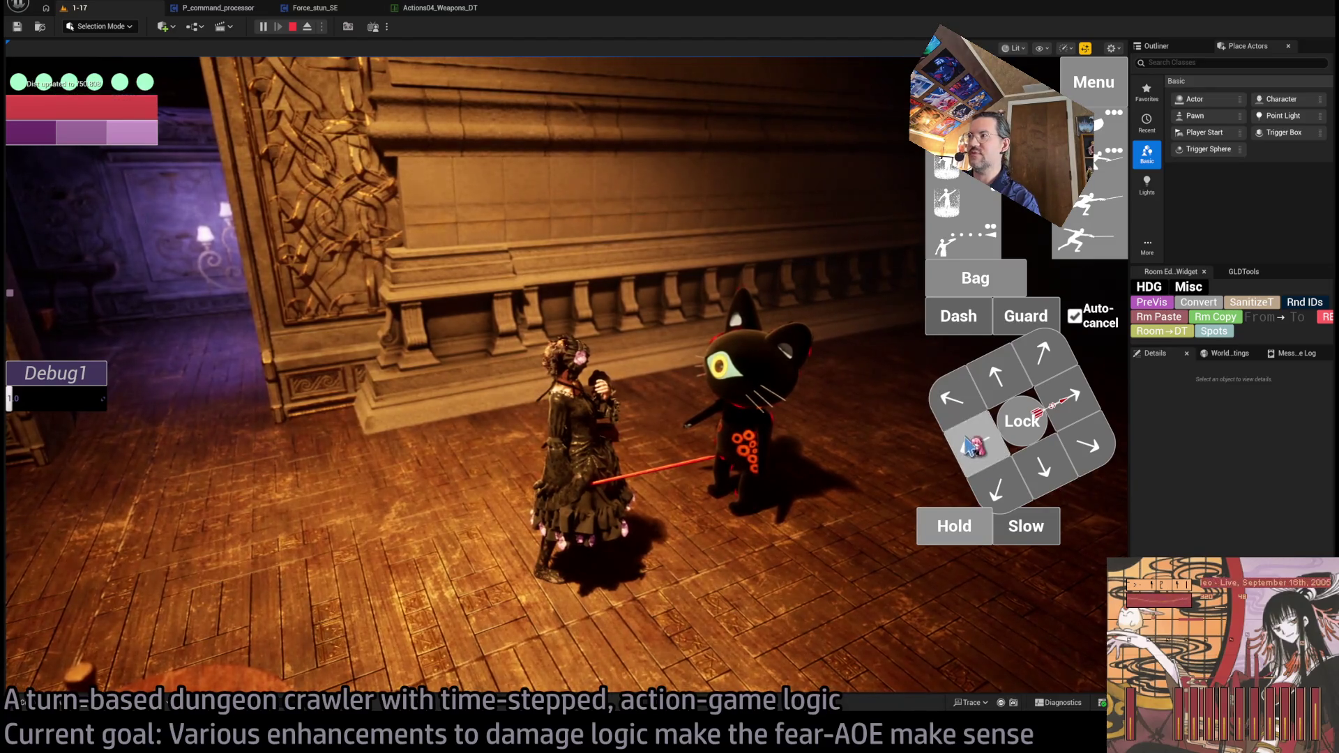
# Step: Lock onto the cat enemy, run two turns with the fear strike, then stop the play session
pyautogui.click(1018, 418)
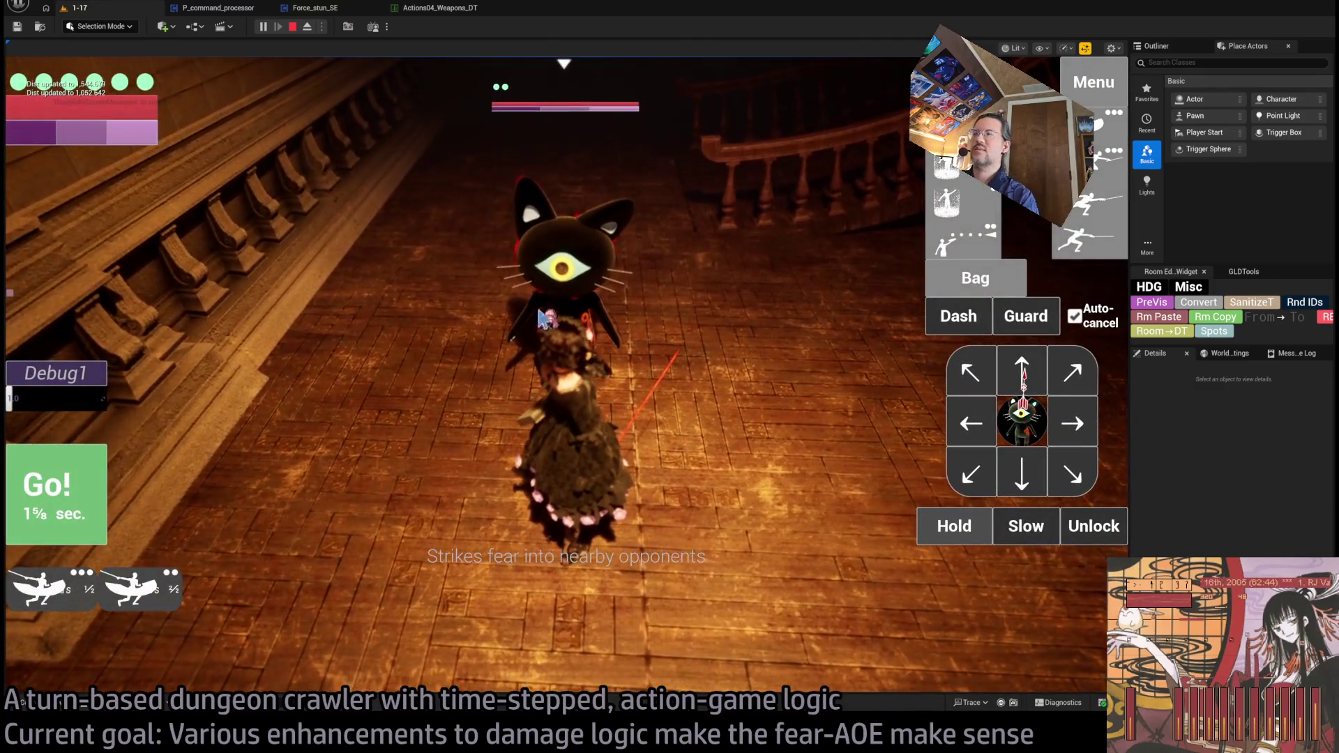
pyautogui.click(96, 502)
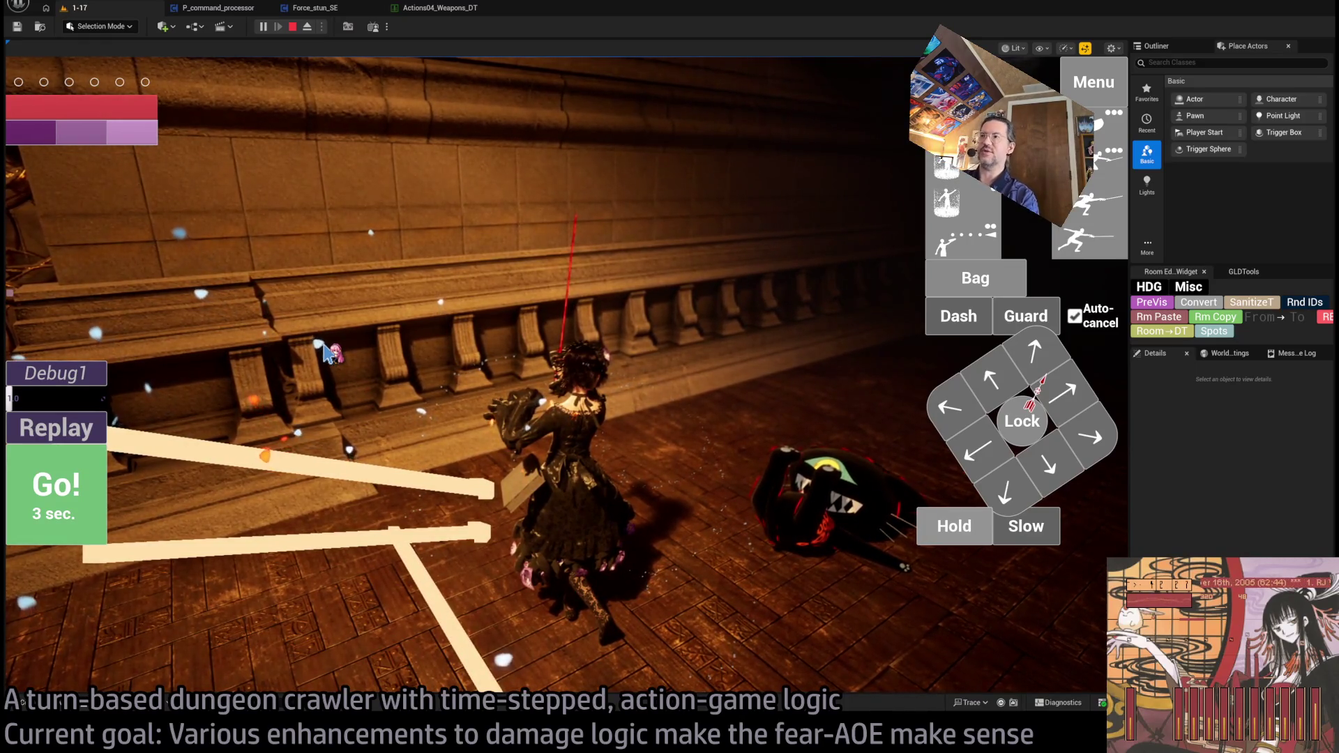
pyautogui.click(56, 488)
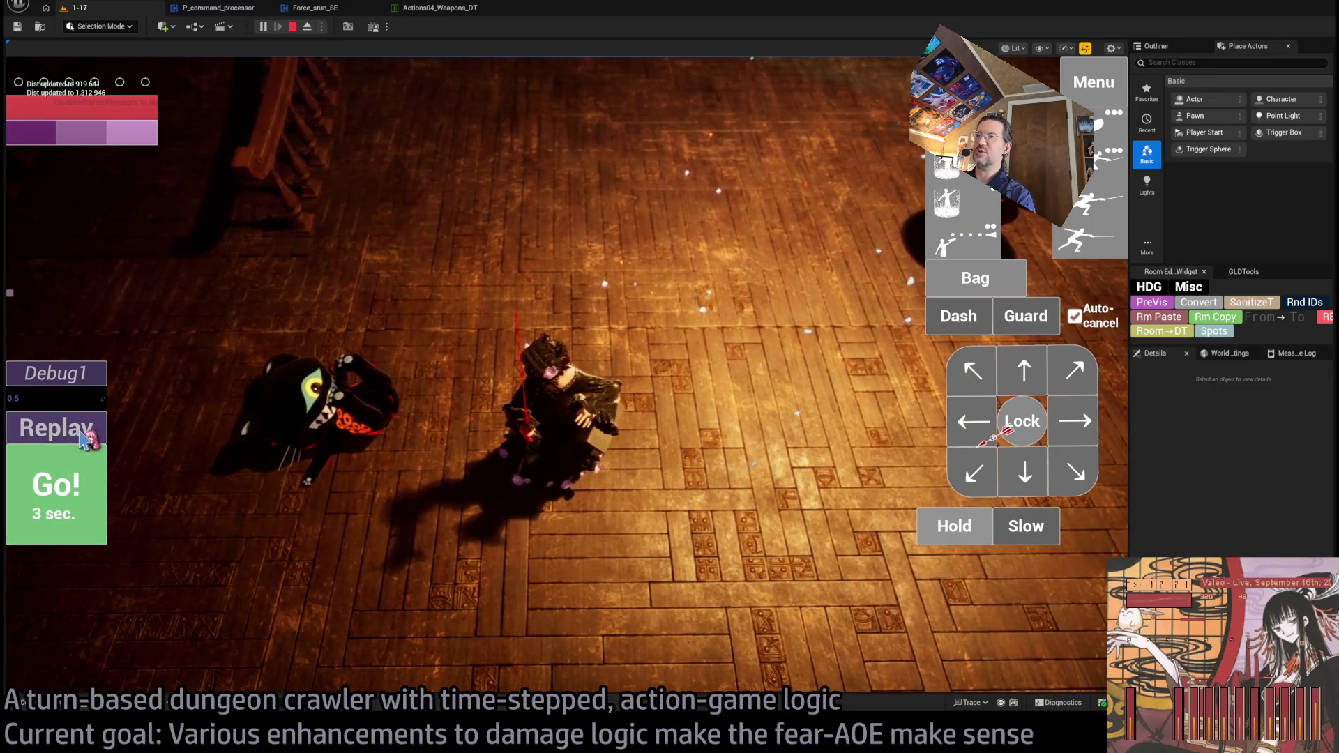
pyautogui.click(604, 482)
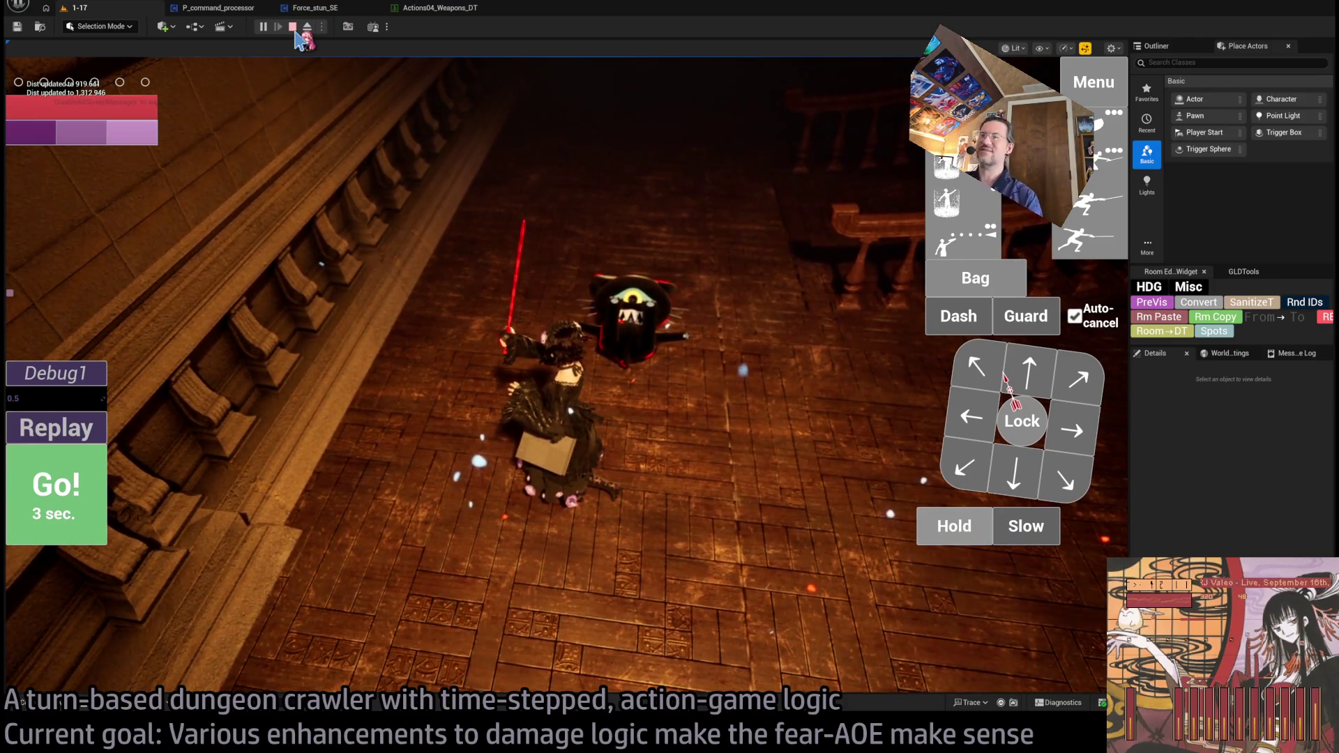
pyautogui.click(296, 26)
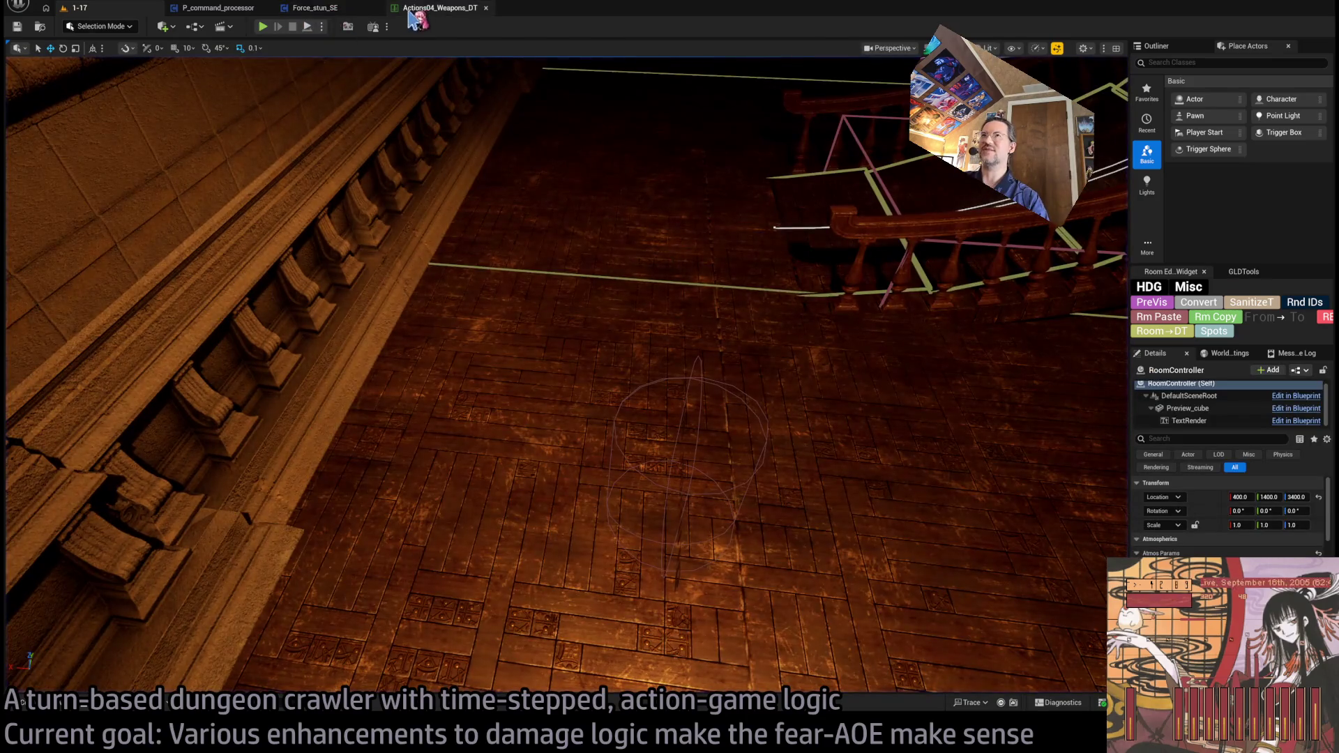
pyautogui.click(317, 8)
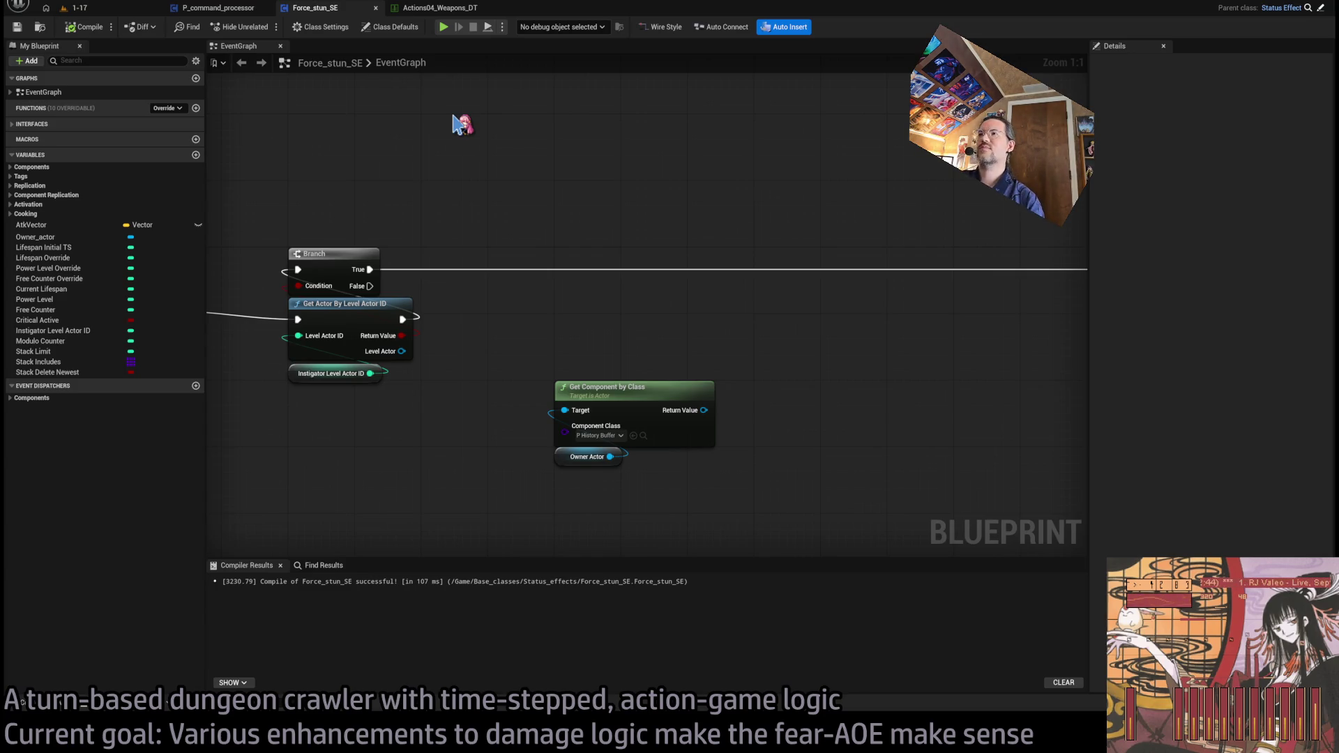
# Step: Pan the graph and reposition the Get Component by Class and Owner Actor nodes
pyautogui.moveTo(769, 336); pyautogui.dragTo(644, 283)
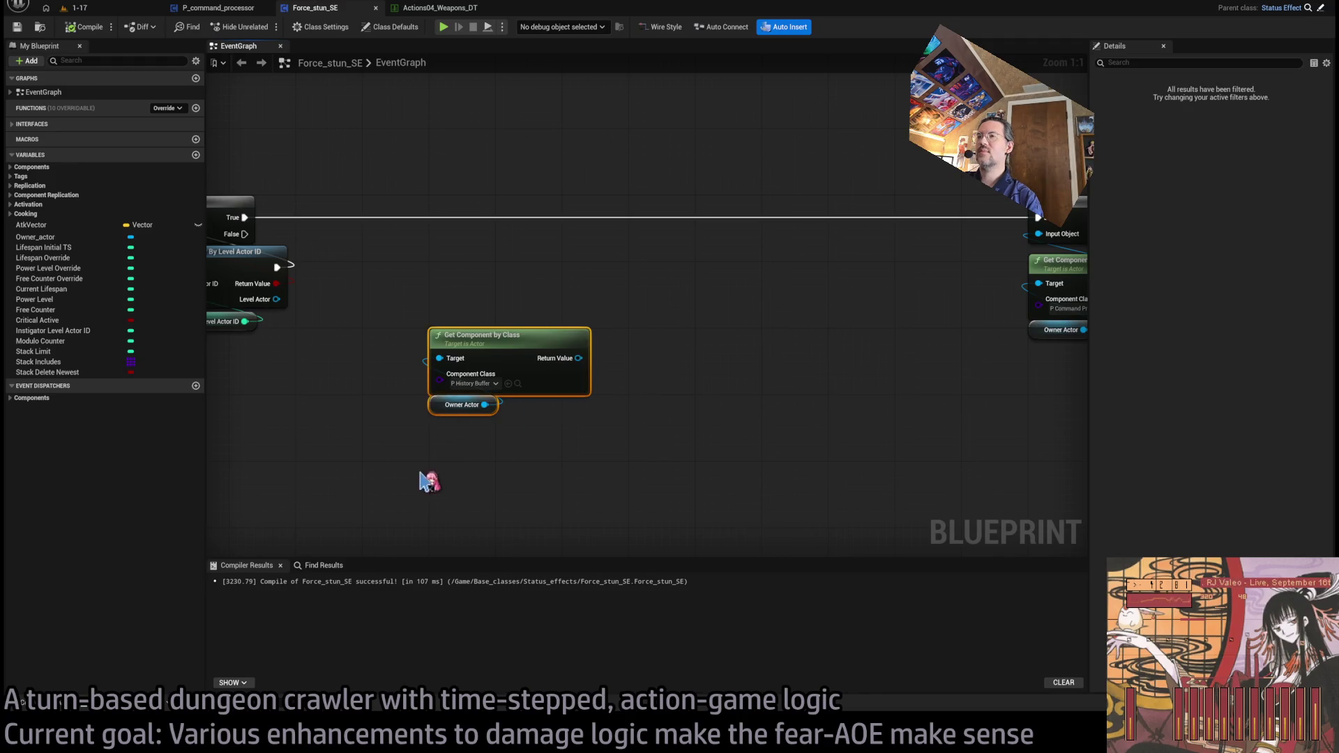
pyautogui.moveTo(364, 302); pyautogui.dragTo(633, 498)
pyautogui.click(613, 416)
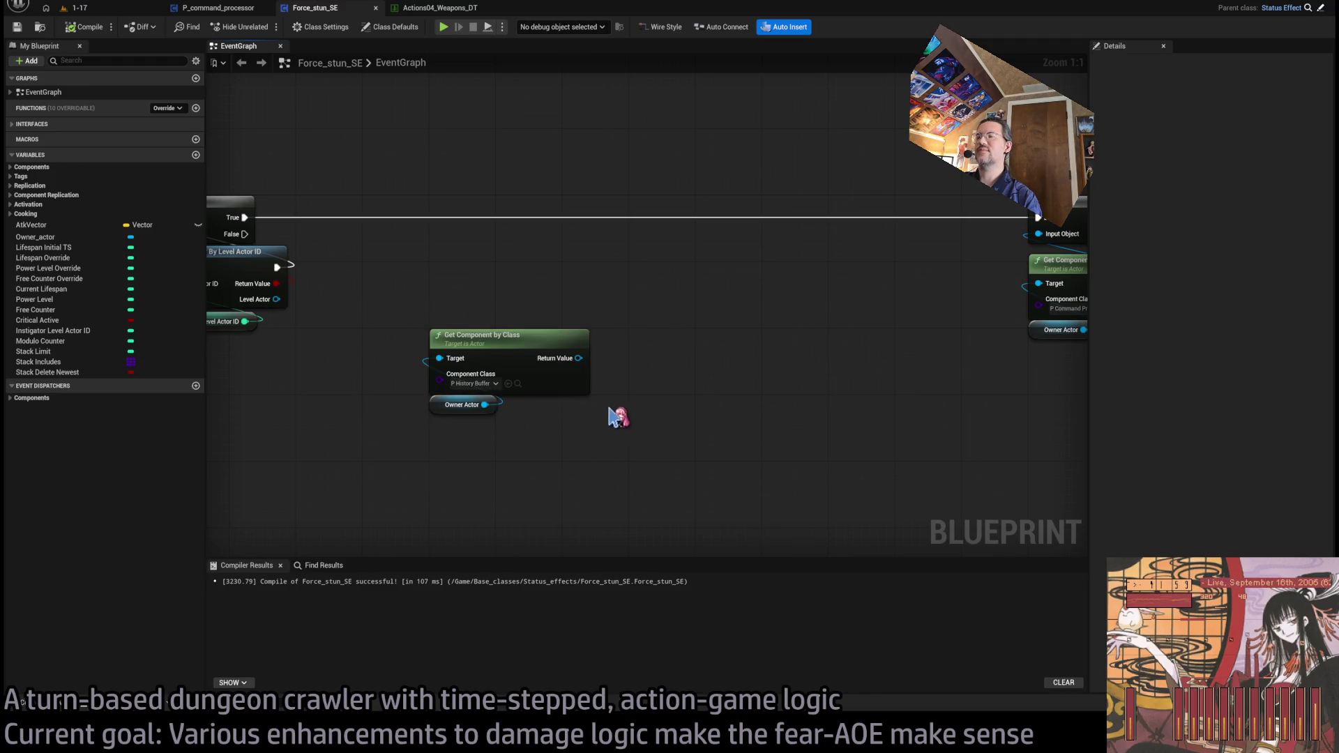
pyautogui.moveTo(613, 416)
pyautogui.mouseDown()
pyautogui.moveTo(679, 376)
pyautogui.moveTo(794, 403)
pyautogui.mouseUp()
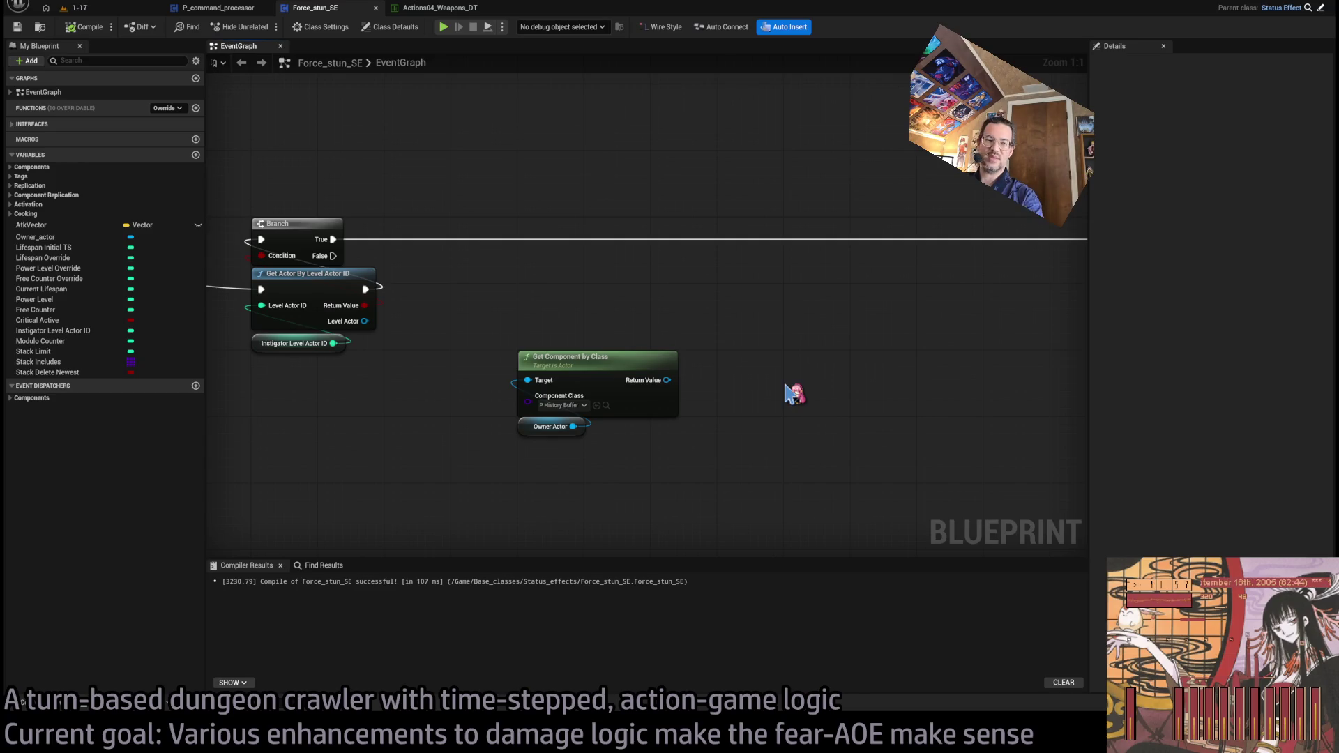
pyautogui.moveTo(717, 365); pyautogui.dragTo(738, 346)
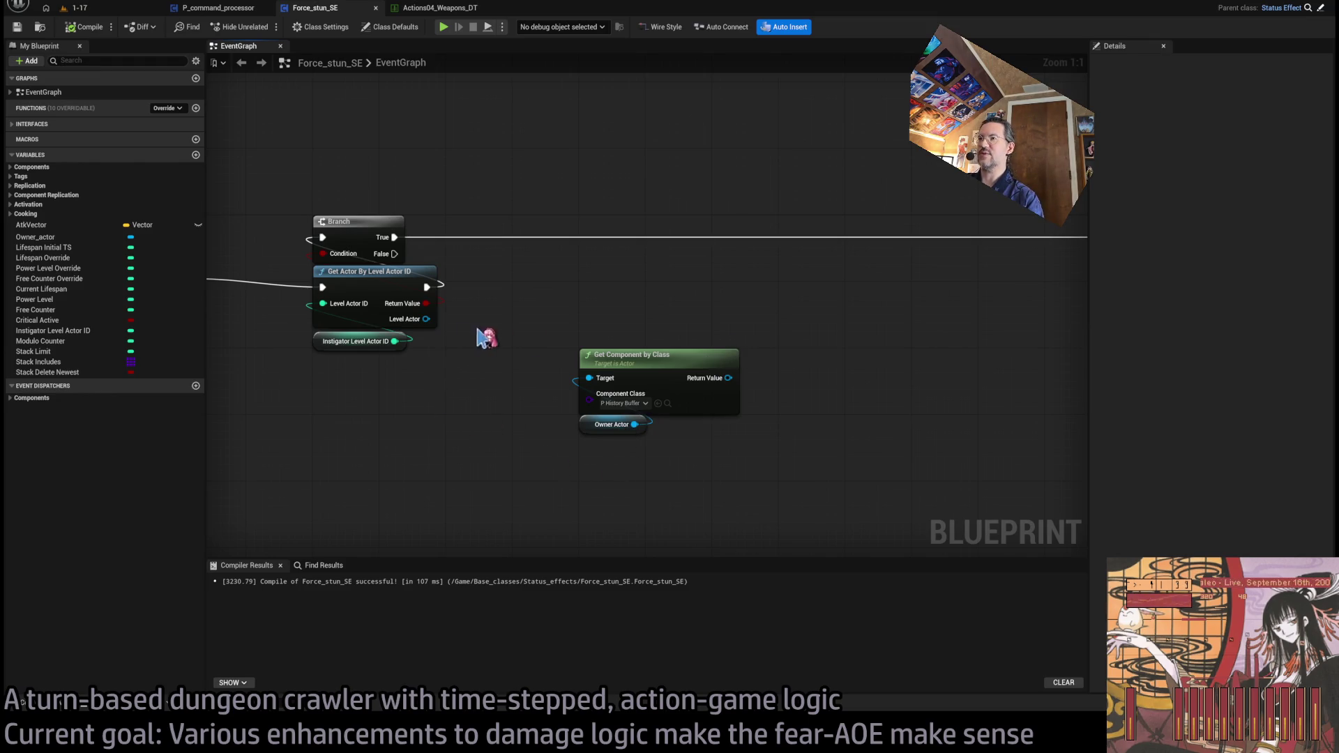
pyautogui.moveTo(565, 323)
pyautogui.mouseDown()
pyautogui.moveTo(645, 452)
pyautogui.moveTo(631, 520)
pyautogui.mouseUp()
pyautogui.click(574, 383)
pyautogui.moveTo(574, 382); pyautogui.dragTo(550, 338)
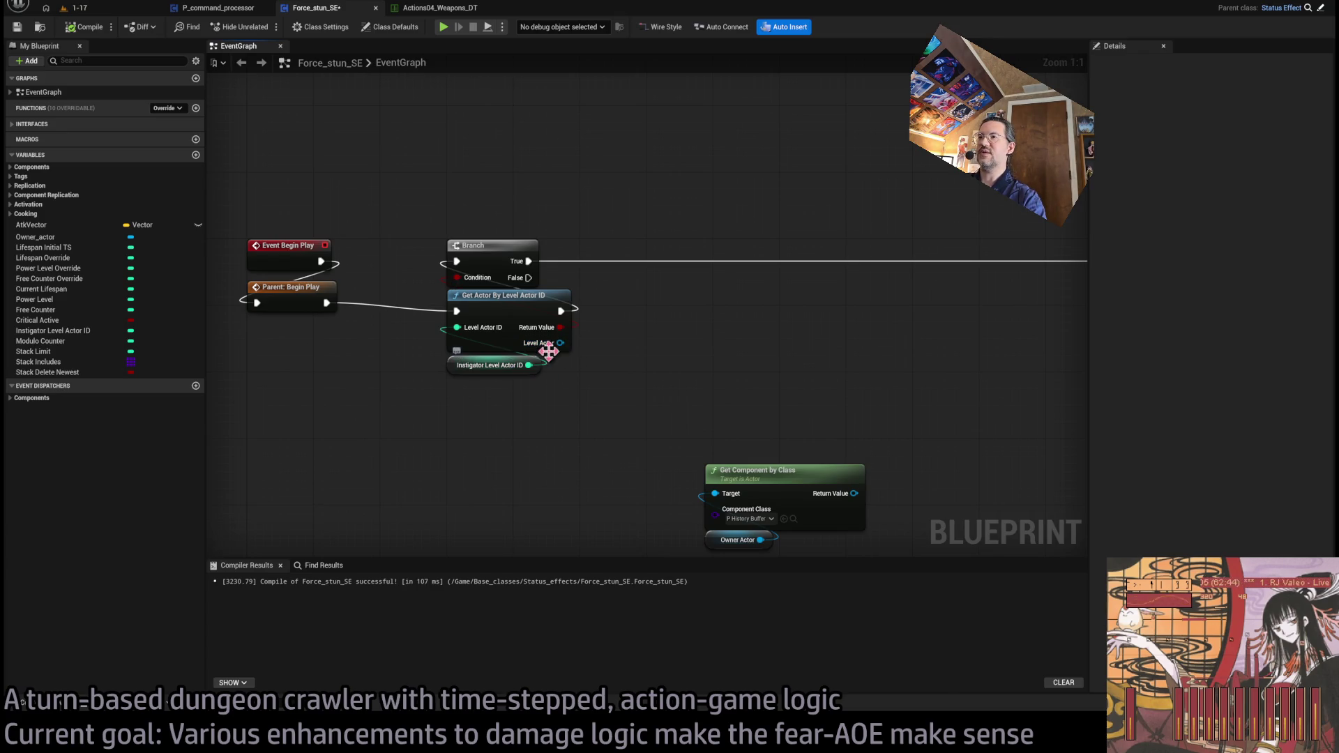
pyautogui.moveTo(560, 343); pyautogui.dragTo(631, 340)
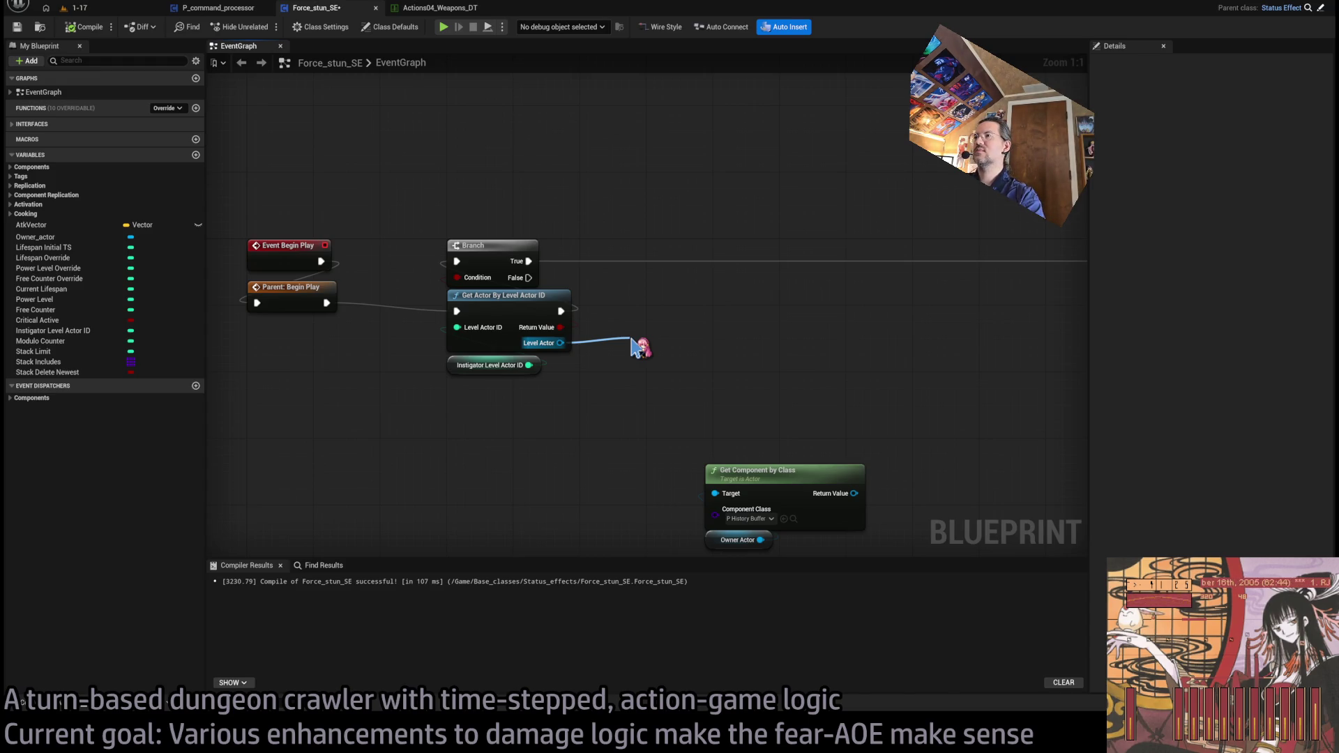
pyautogui.moveTo(634, 346); pyautogui.dragTo(767, 474)
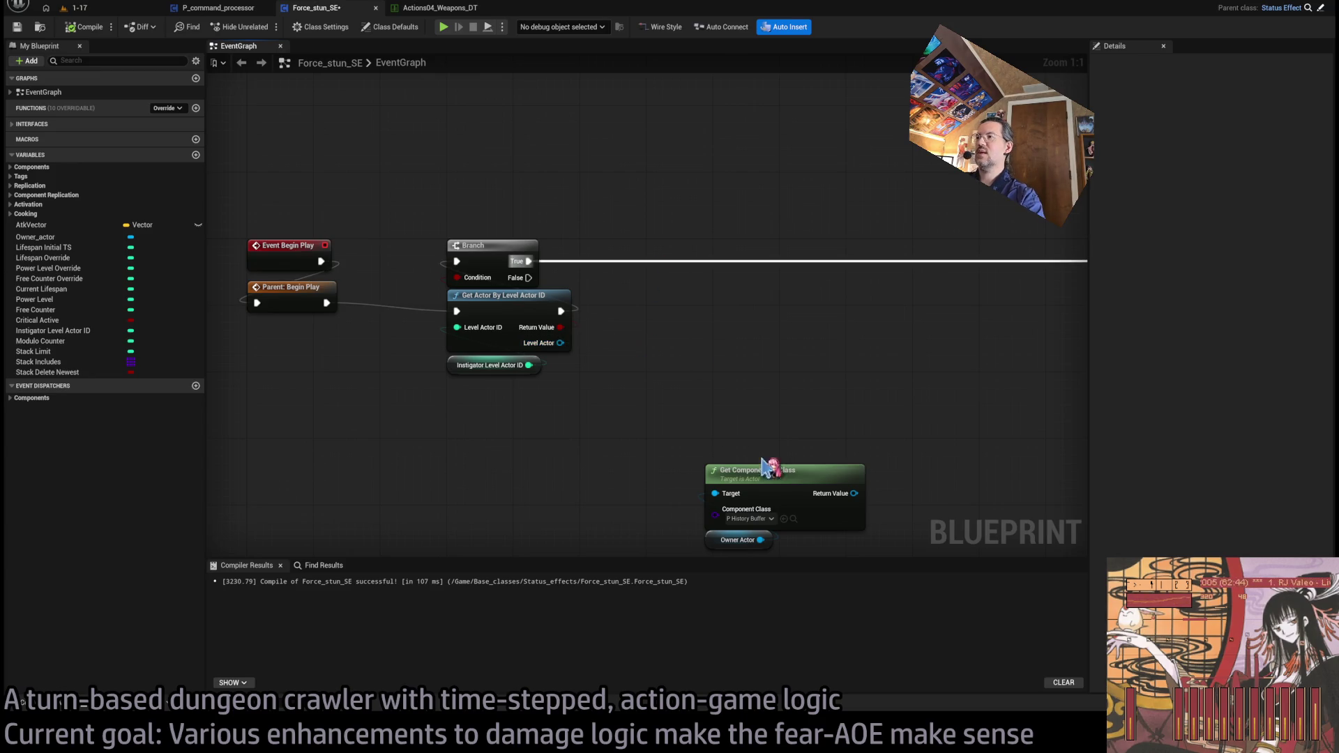
# Step: Duplicate Get Component by Class beside Get Actor By Level Actor ID and feed its Return Value into an Is Valid on Branch True
pyautogui.click(767, 481)
pyautogui.hotkey('ctrl', 'c')
pyautogui.hotkey('ctrl', 'v')
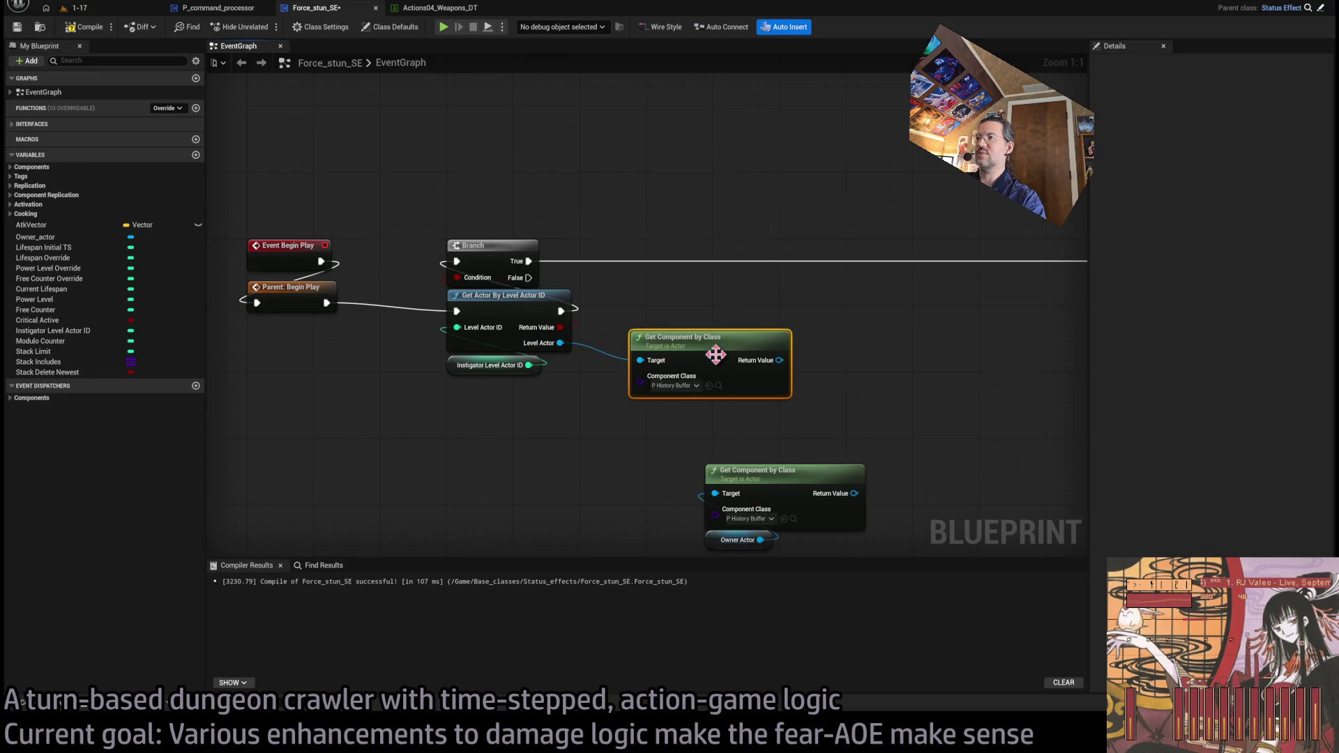
pyautogui.moveTo(714, 353)
pyautogui.mouseDown()
pyautogui.moveTo(648, 302)
pyautogui.moveTo(704, 364)
pyautogui.mouseUp()
pyautogui.moveTo(804, 385); pyautogui.dragTo(724, 318)
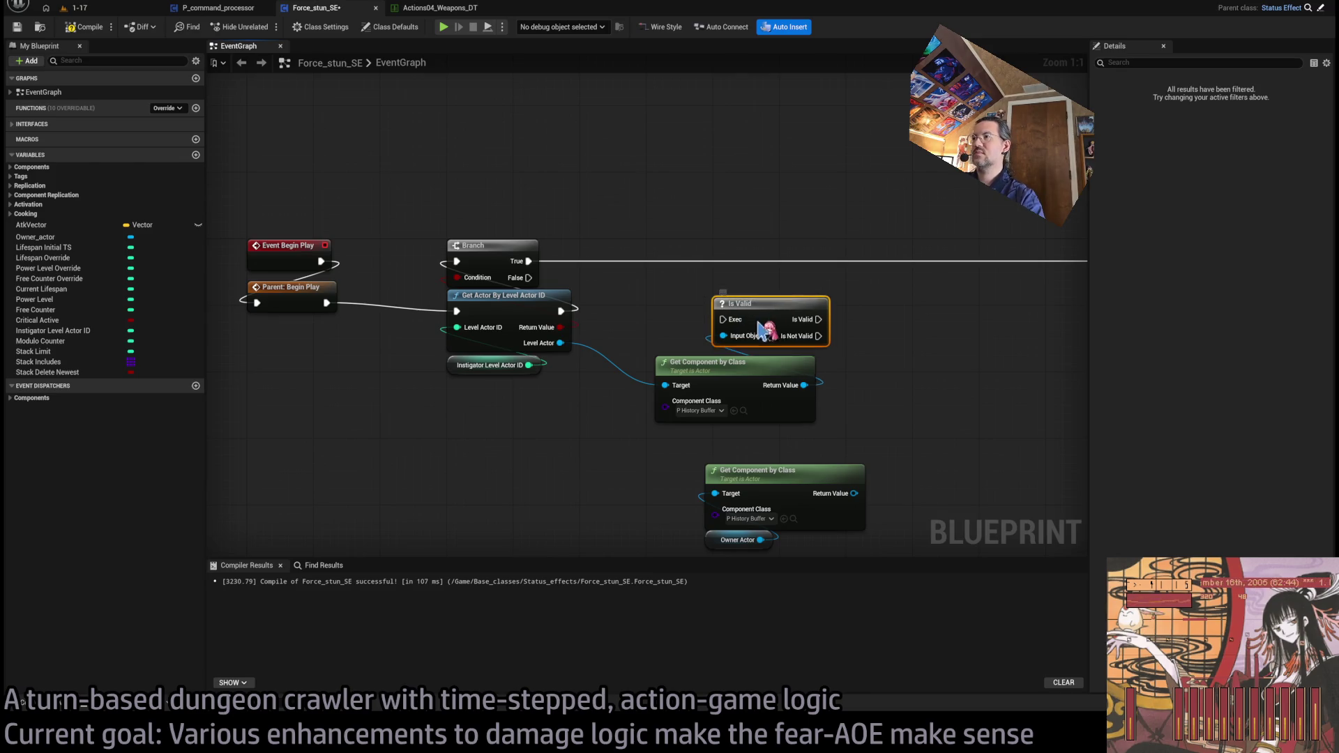
pyautogui.moveTo(693, 438); pyautogui.dragTo(661, 246)
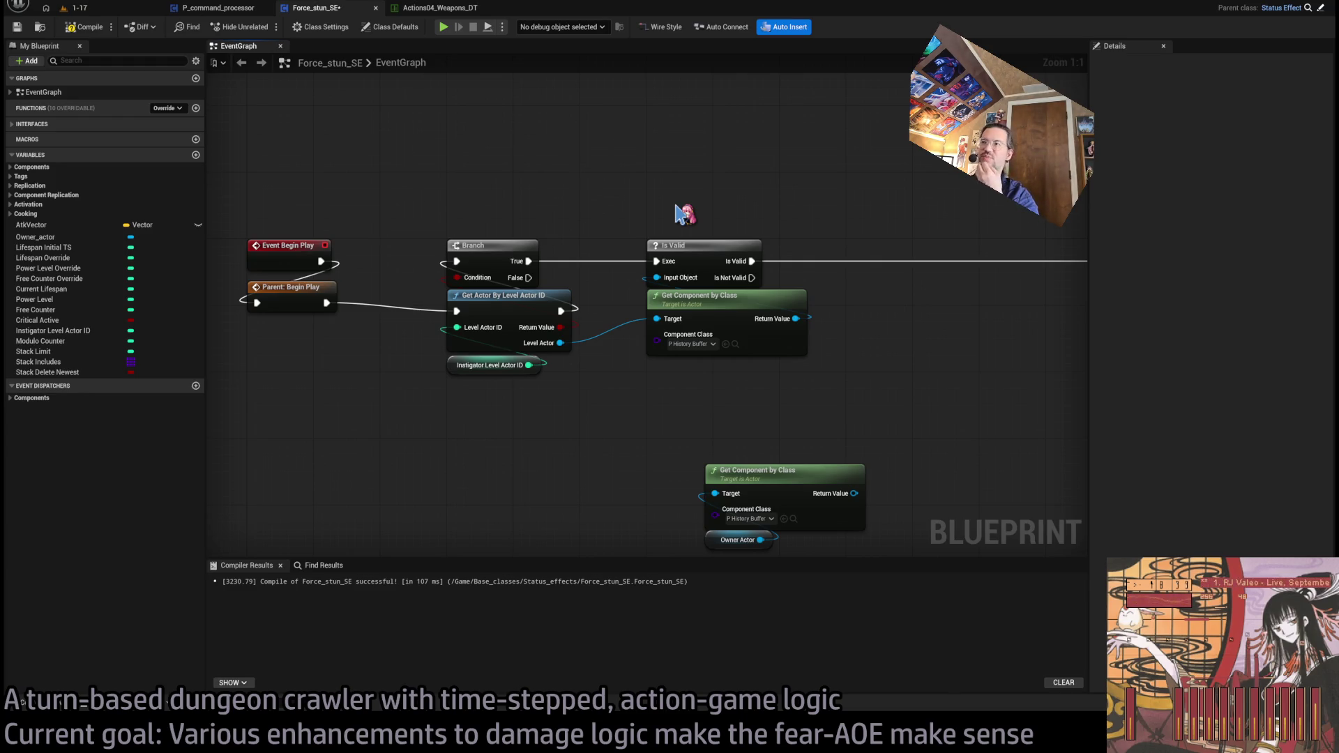
# Step: Delete the Branch, Get Actor By Level Actor ID, Is Valid and component lookup nodes, then save Force_stun_SE
pyautogui.scroll(-3, 685, 214)
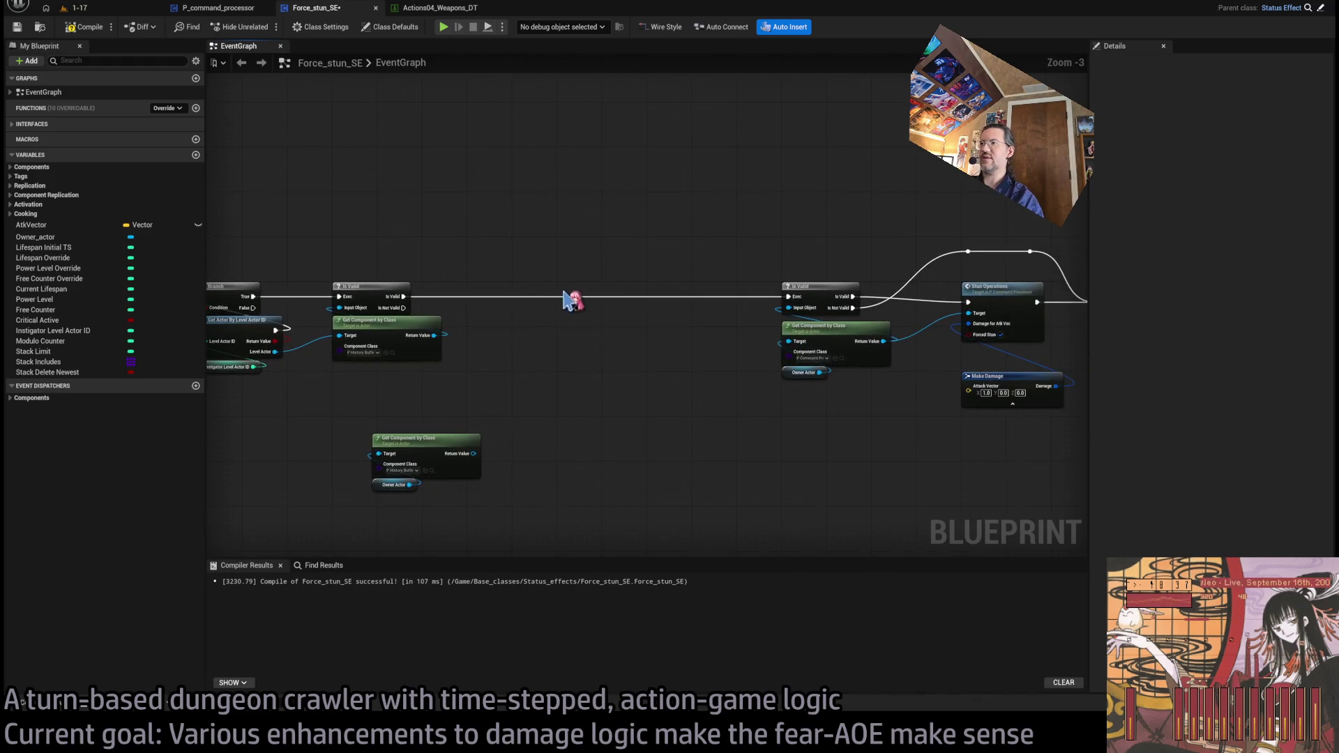
pyautogui.moveTo(629, 370); pyautogui.dragTo(454, 352)
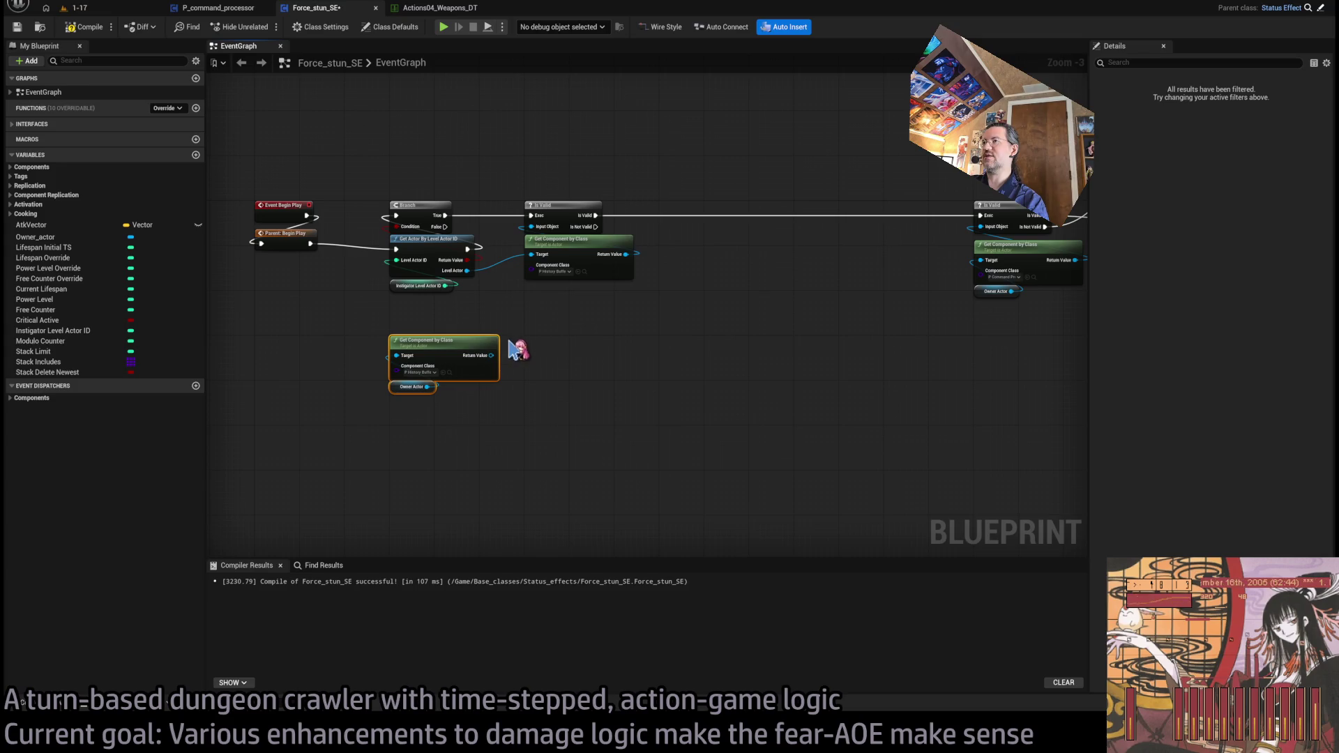
pyautogui.moveTo(717, 179); pyautogui.dragTo(351, 465)
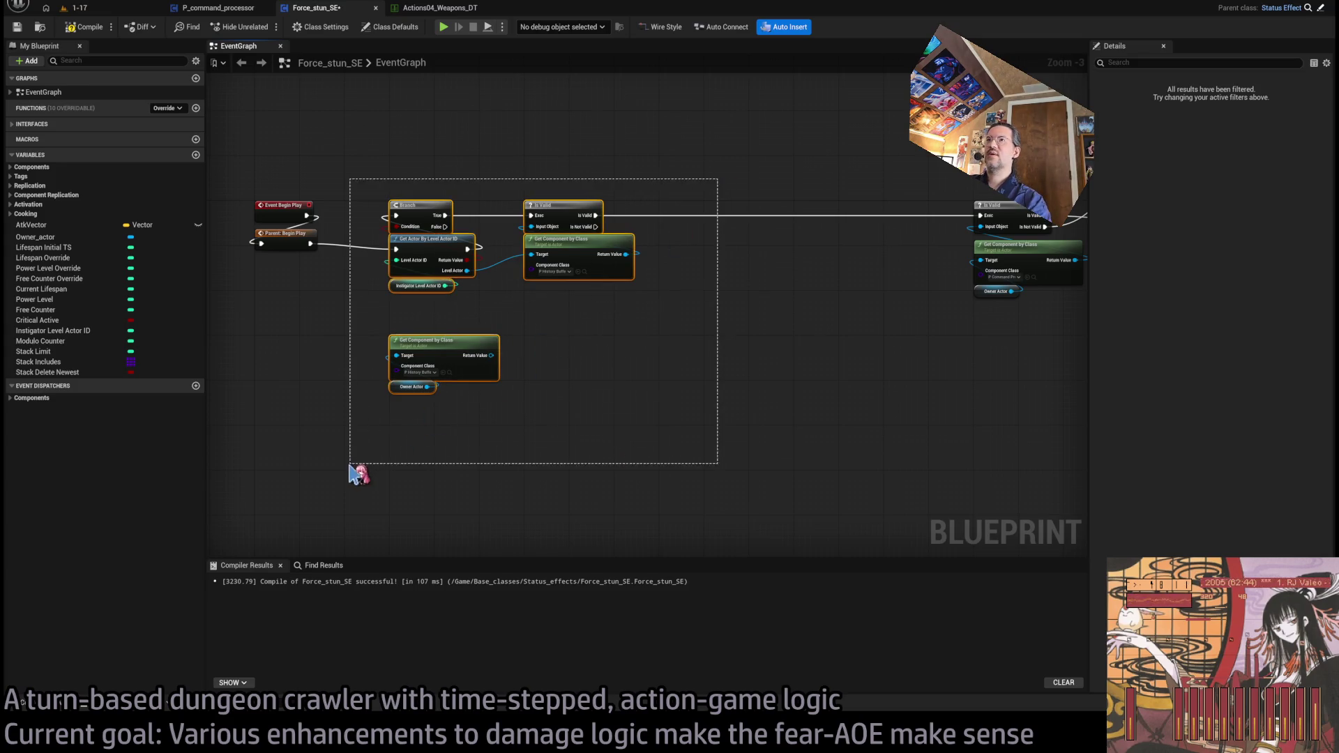
pyautogui.moveTo(693, 170)
pyautogui.mouseDown()
pyautogui.moveTo(587, 308)
pyautogui.moveTo(373, 502)
pyautogui.moveTo(708, 418)
pyautogui.moveTo(349, 492)
pyautogui.moveTo(412, 469)
pyautogui.moveTo(369, 481)
pyautogui.mouseUp()
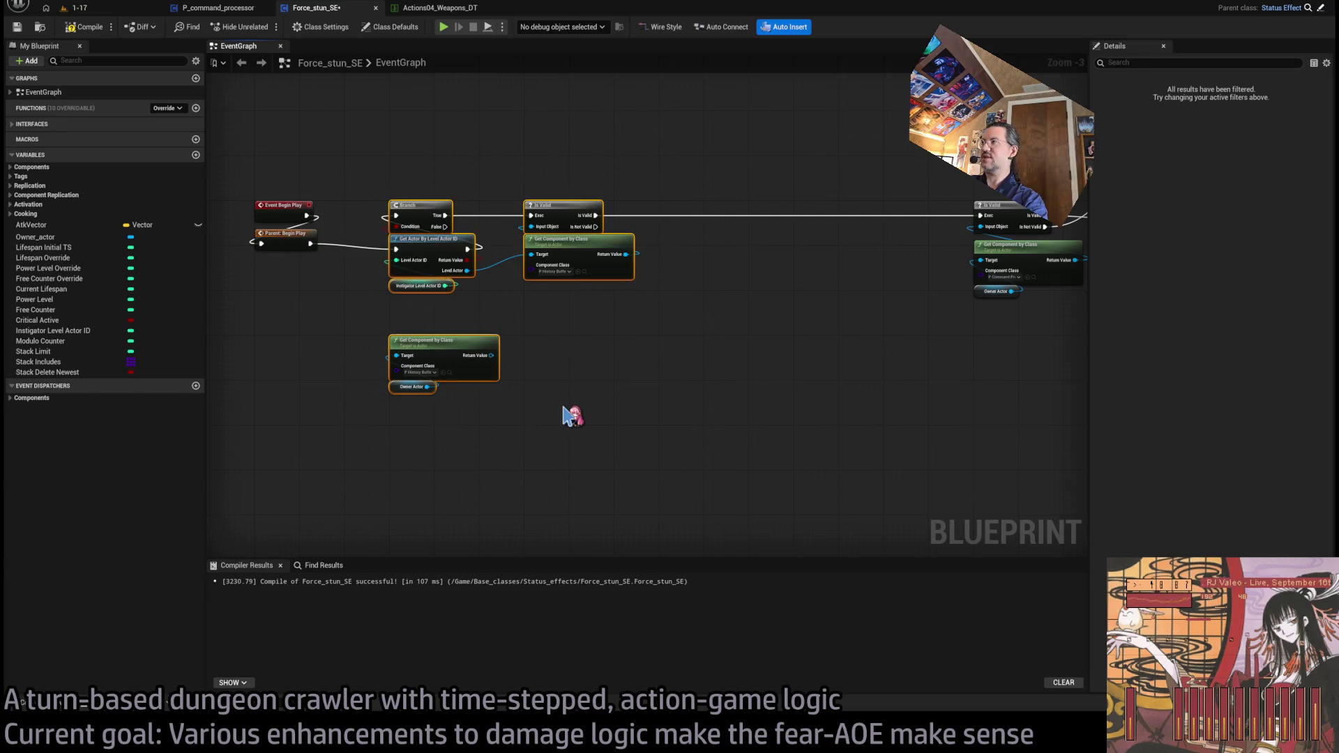
pyautogui.press('Delete')
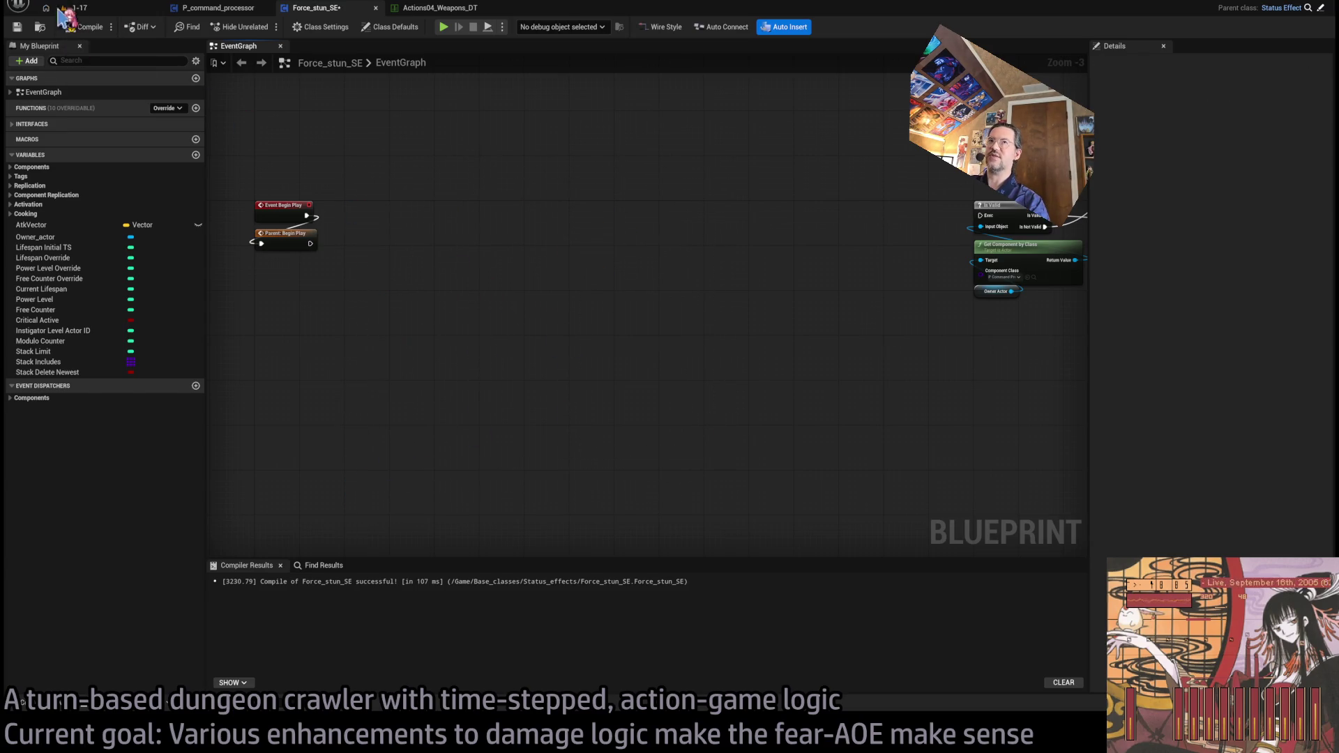
pyautogui.hotkey('ctrl', 's')
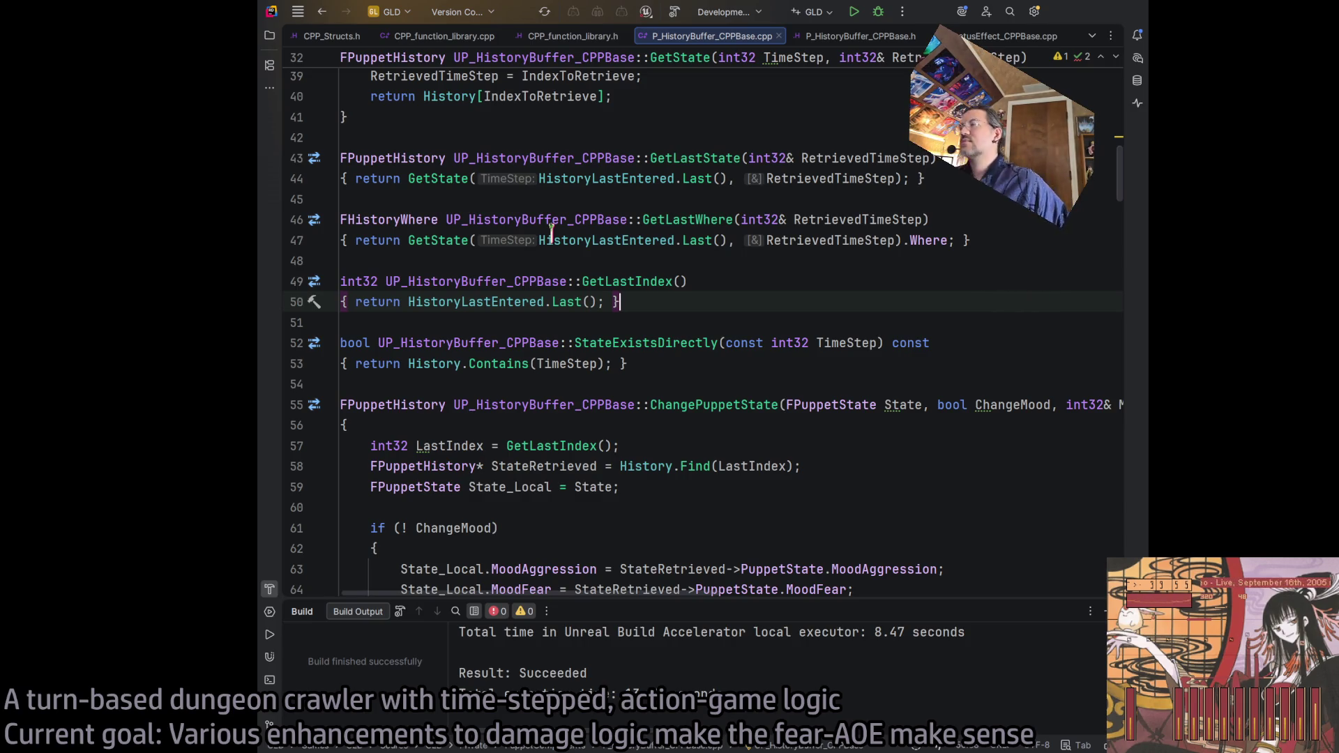
# Step: In StatusEffect_CPPBase.h, duplicate the StackDeleteNewest property block directly below itself
pyautogui.scroll(-2, 1006, 35)
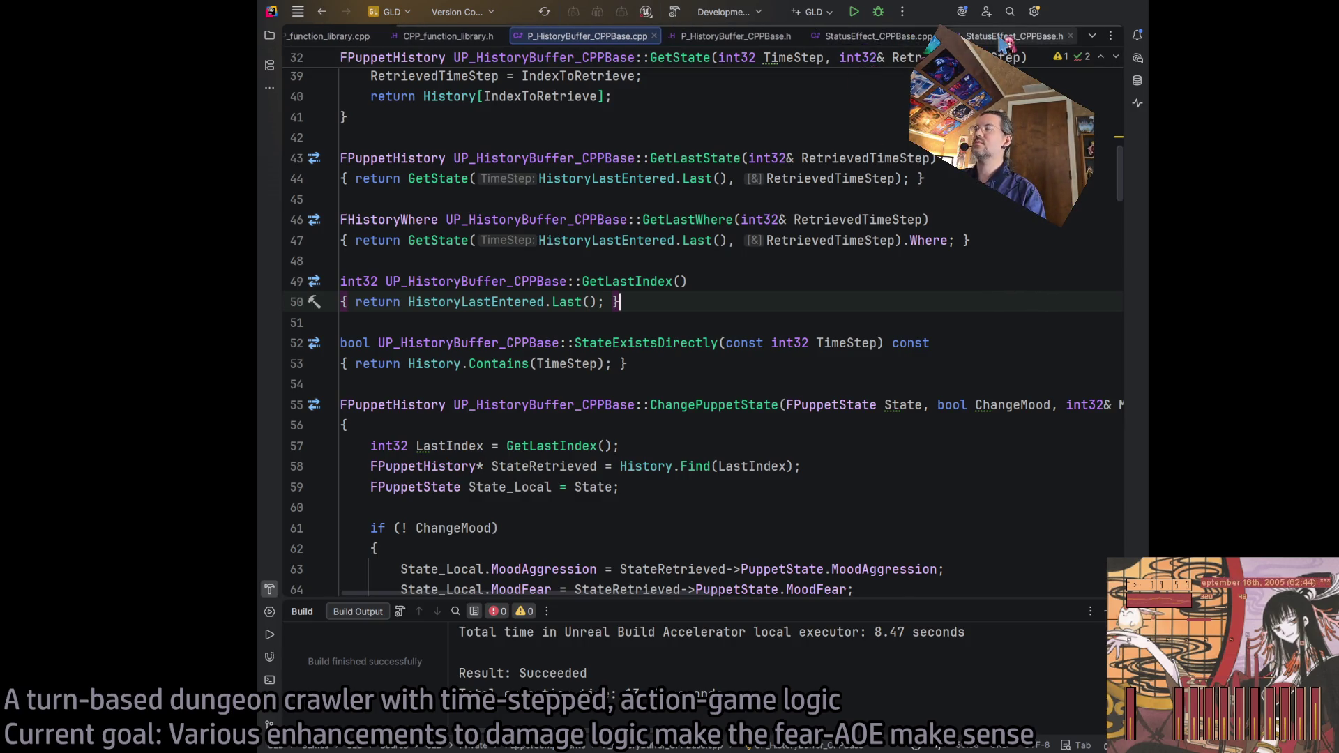
pyautogui.click(1007, 35)
pyautogui.scroll(15, 653, 339)
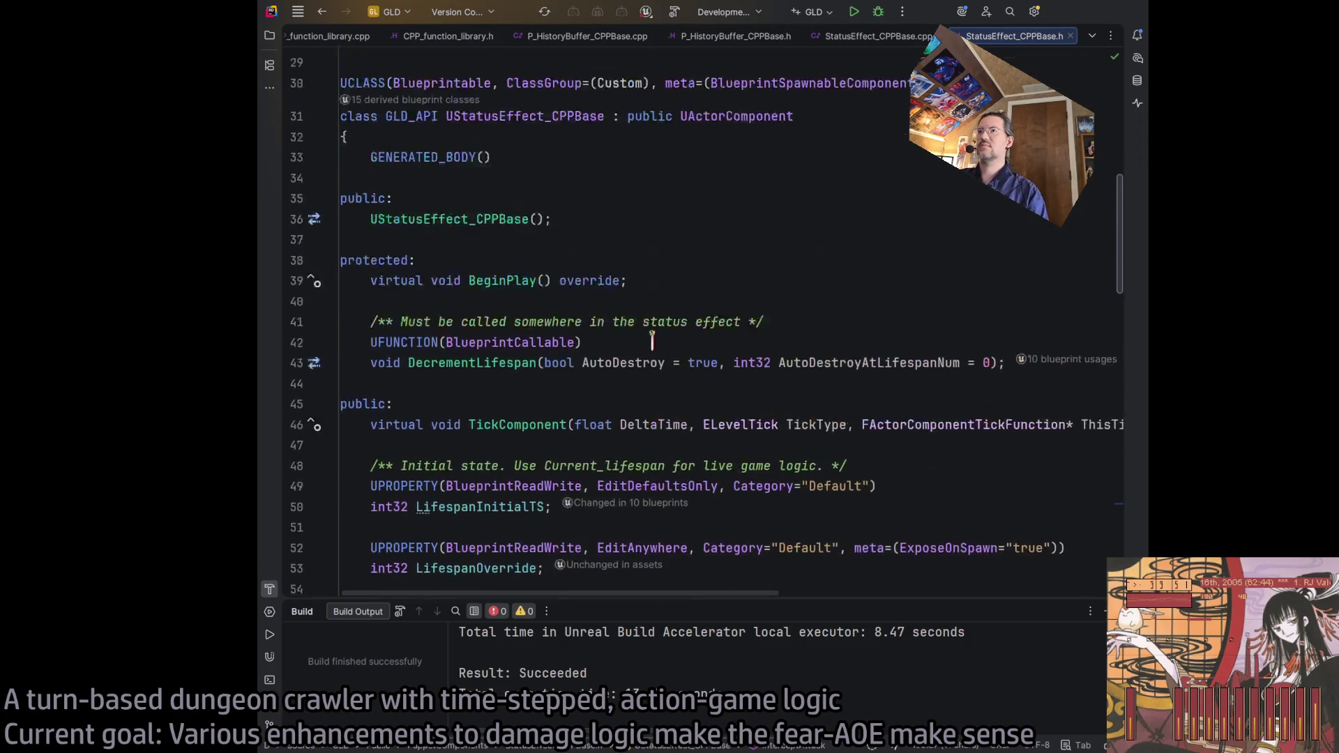
pyautogui.scroll(-9, 655, 349)
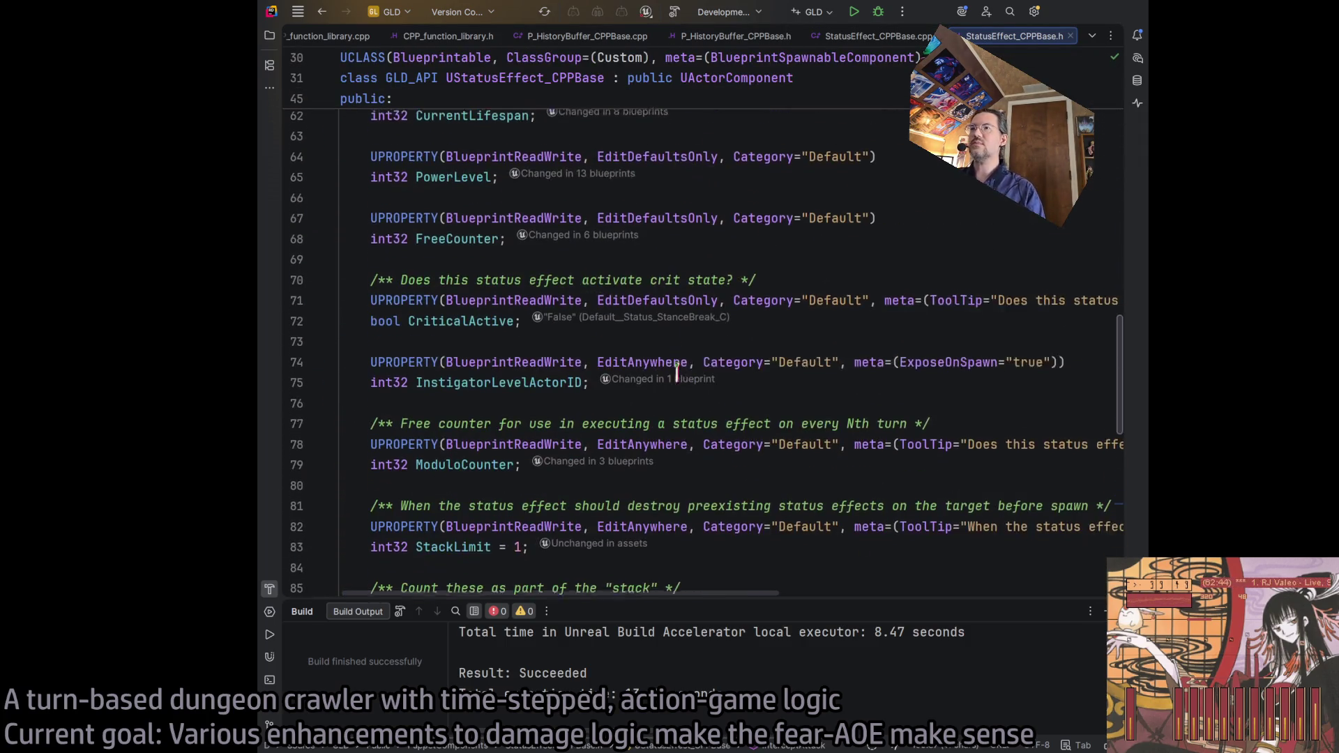
pyautogui.scroll(-6, 649, 432)
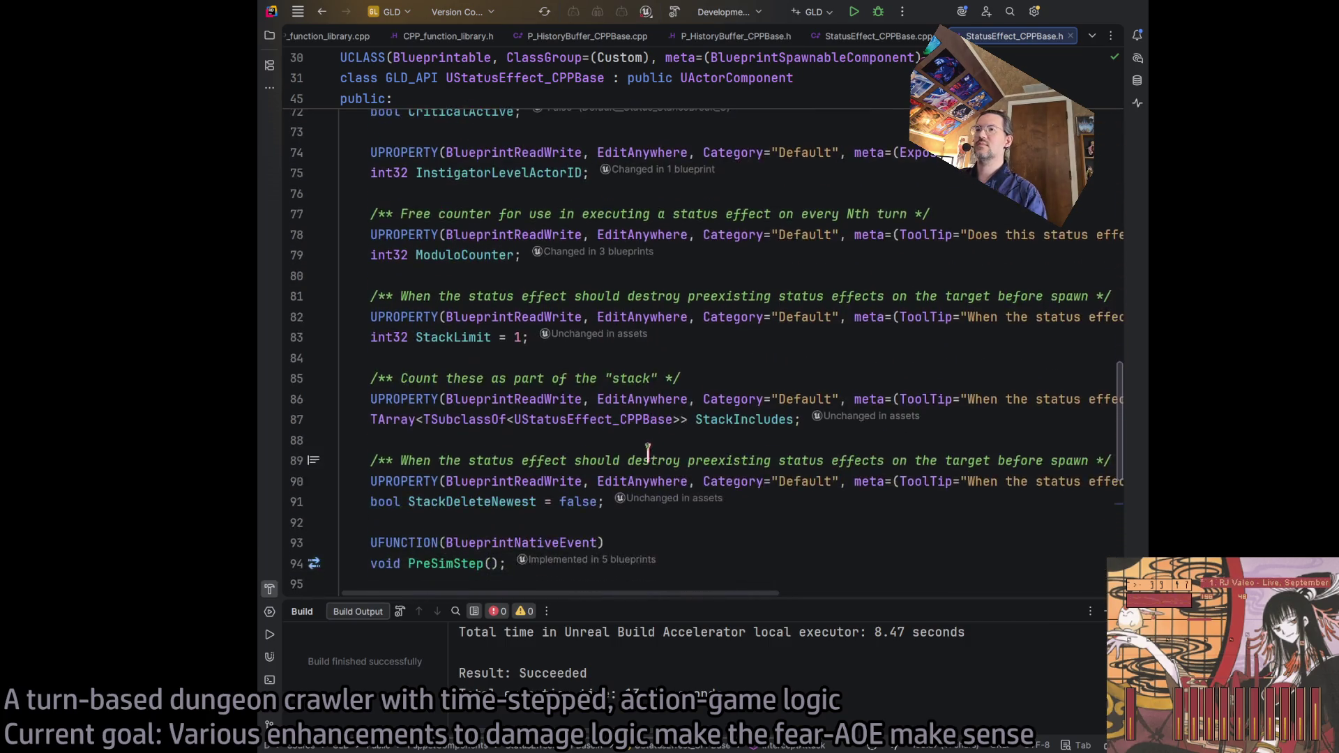
pyautogui.scroll(5, 646, 448)
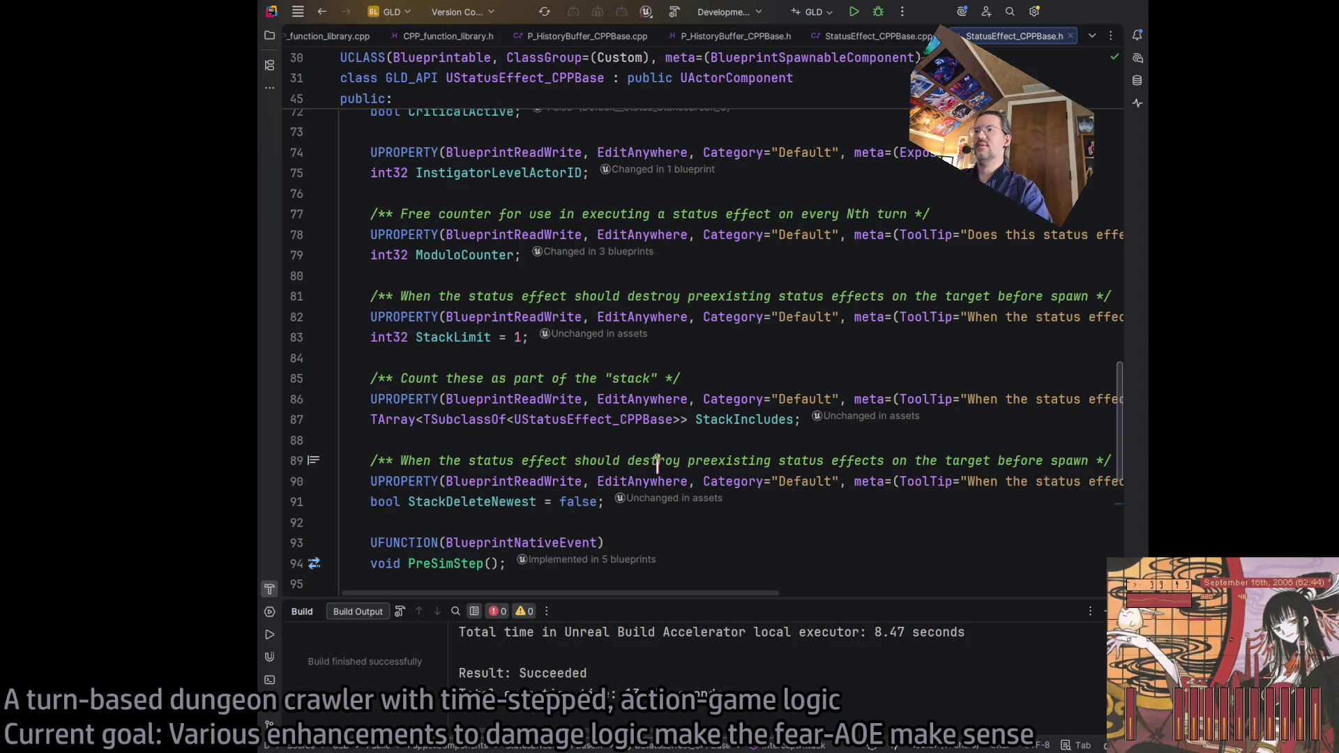
pyautogui.scroll(-3, 698, 471)
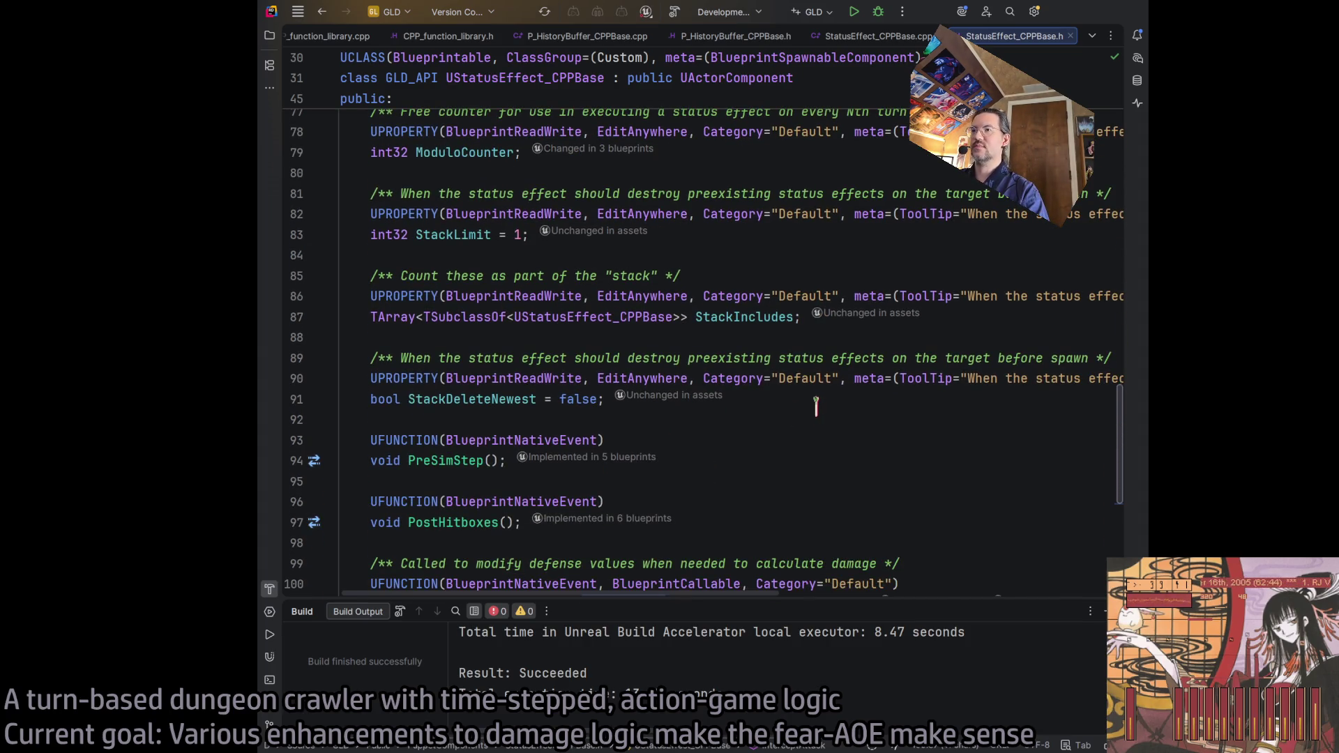
pyautogui.click(791, 401)
pyautogui.hotkey('shift', 'Up')
pyautogui.hotkey('shift', 'Up')
pyautogui.hotkey('shift', 'Home')
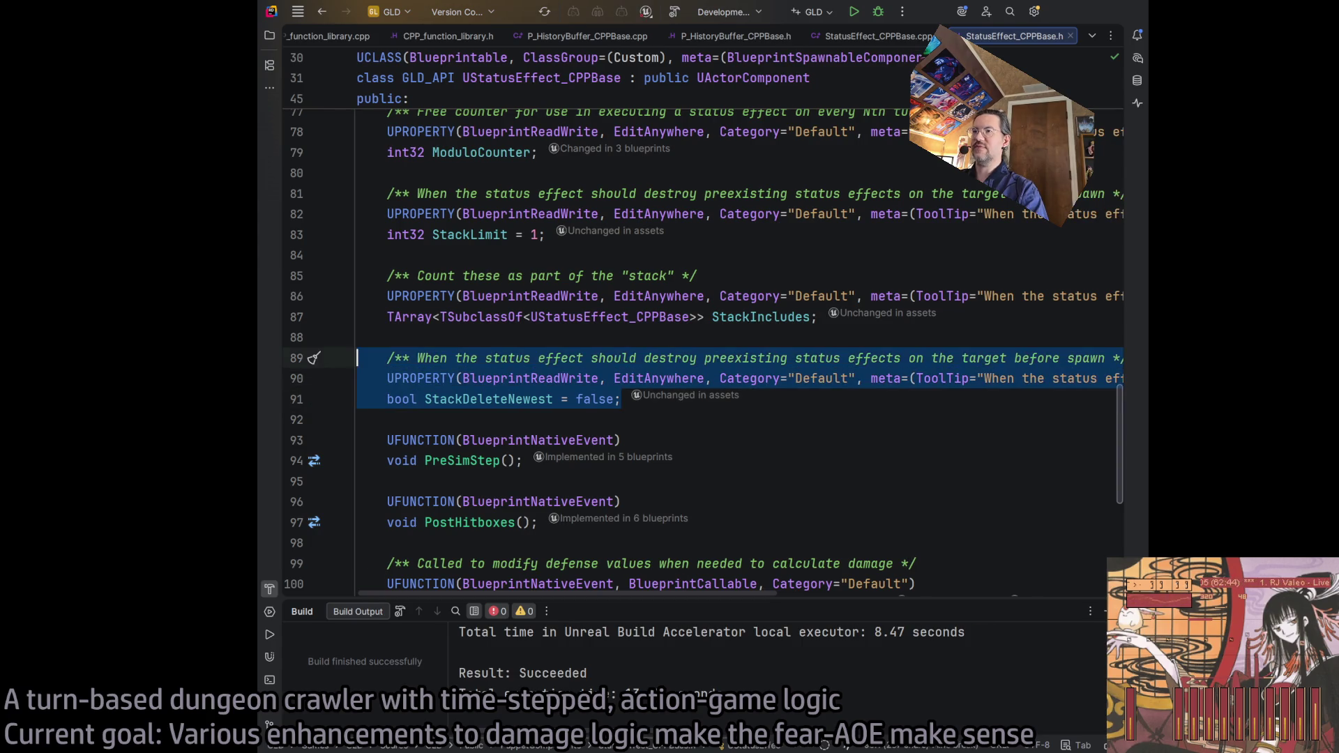
pyautogui.hotkey('ctrl', 'c')
pyautogui.press('Right')
pyautogui.press('Return')
pyautogui.press('Return')
pyautogui.hotkey('ctrl', 'v')
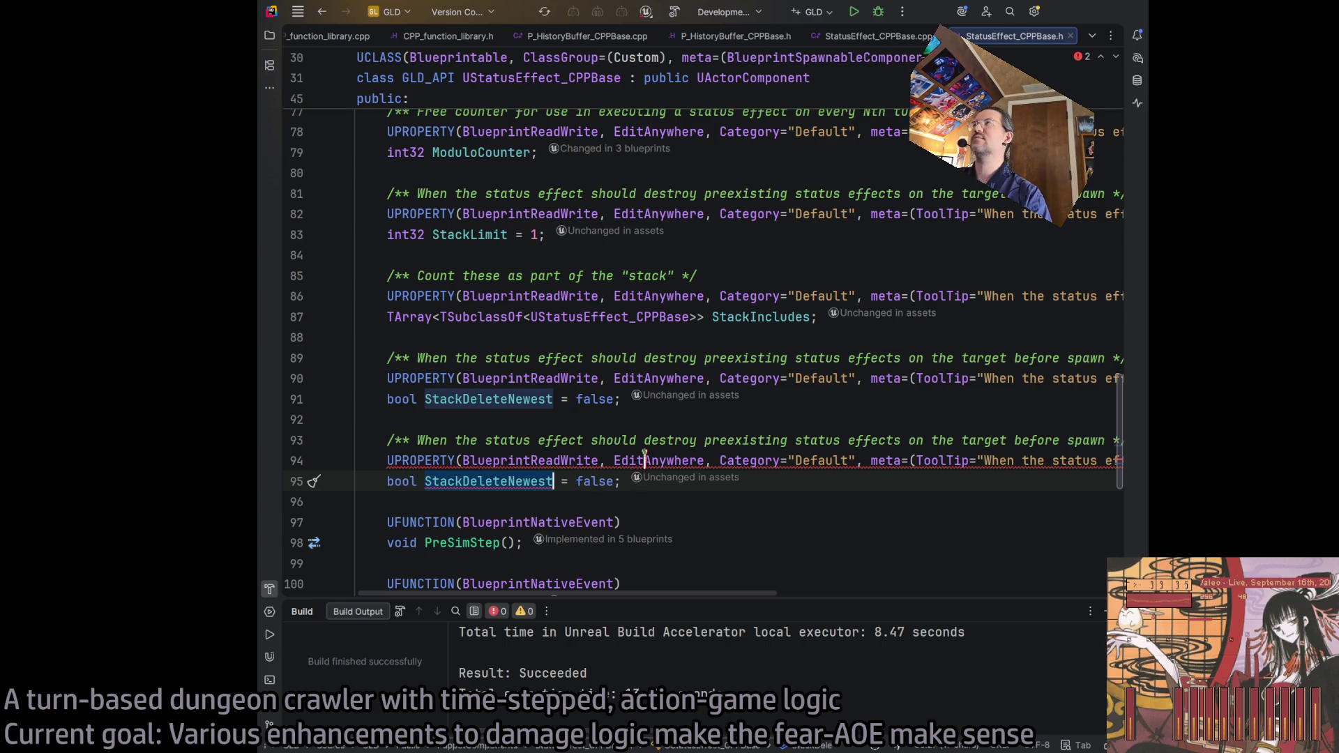
# Step: Turn the copied declaration into FDamage Damage, removing the = false initializer
pyautogui.press('Home')
pyautogui.hotkey('ctrl', 'shift', 'Right')
pyautogui.hotkey('ctrl', 'shift', 'Right')
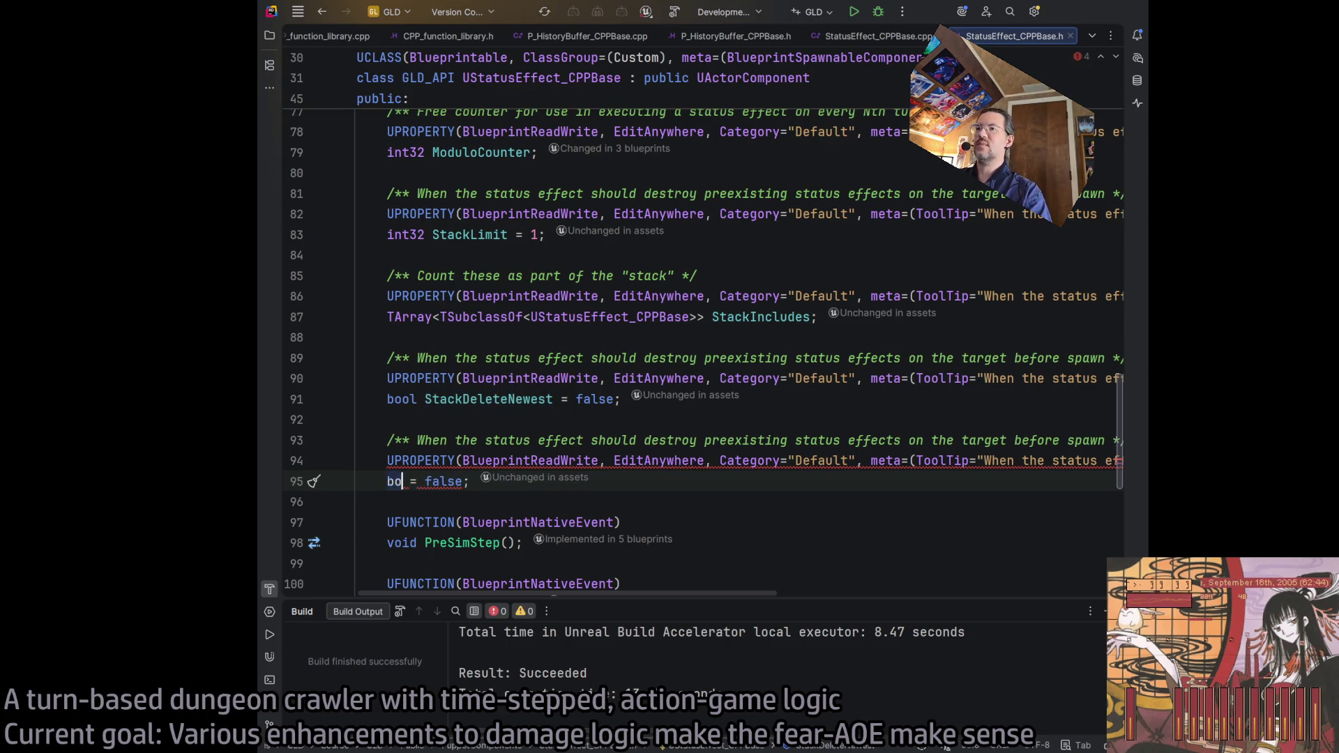
pyautogui.write('FDamage')
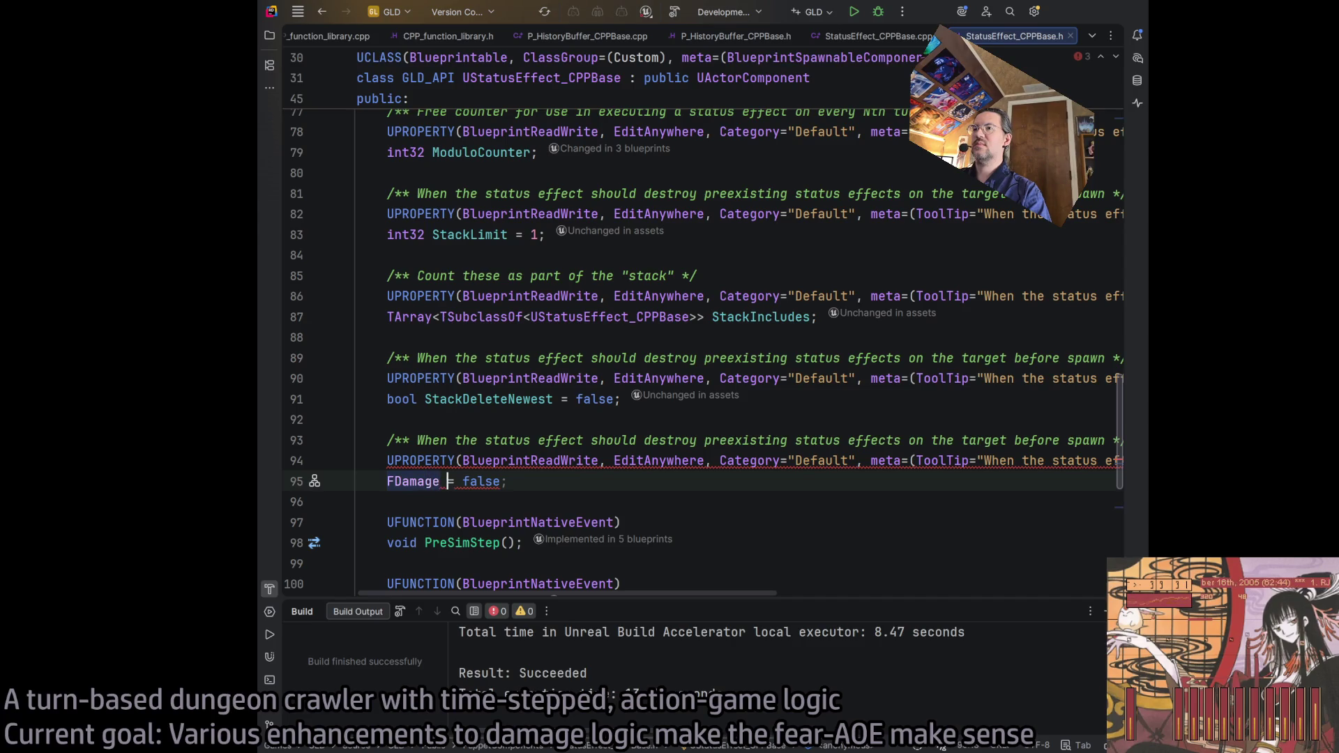
pyautogui.press('Right')
pyautogui.press('Delete')
pyautogui.press('Delete')
pyautogui.press('Delete')
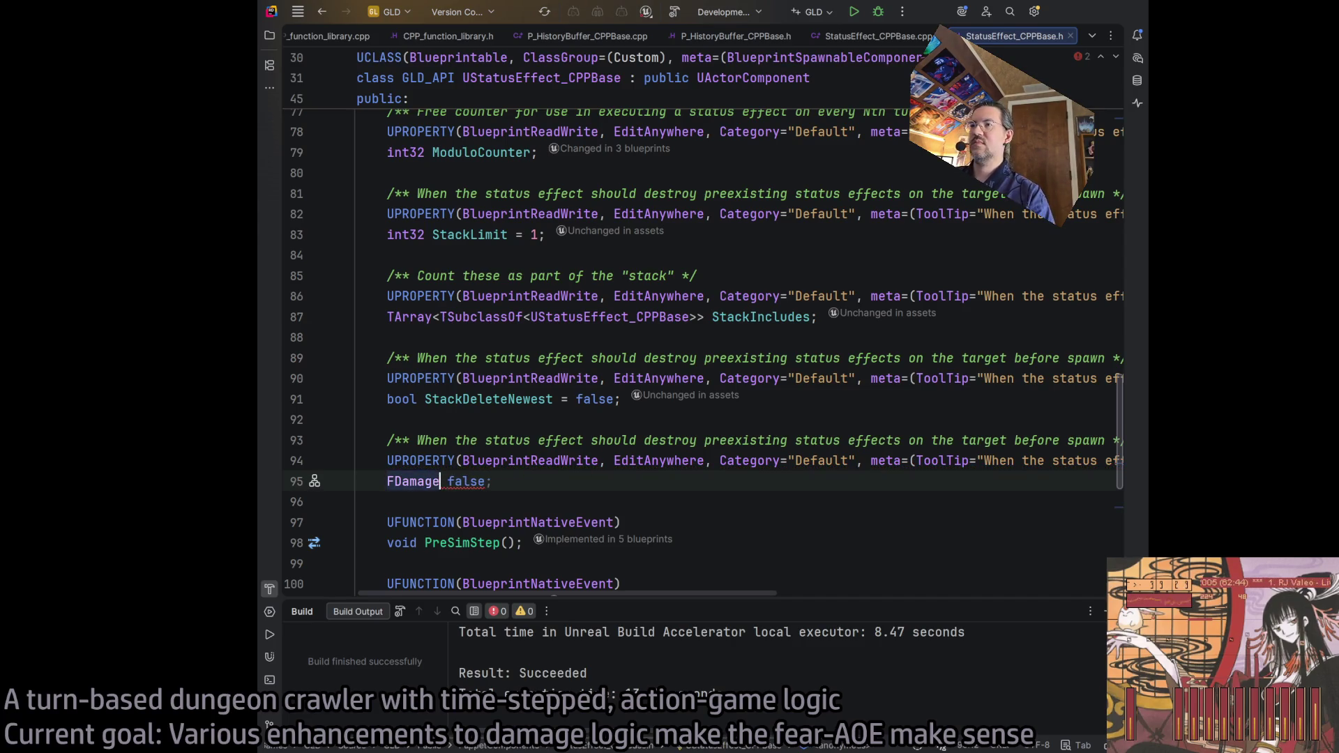
pyautogui.write('Damaa')
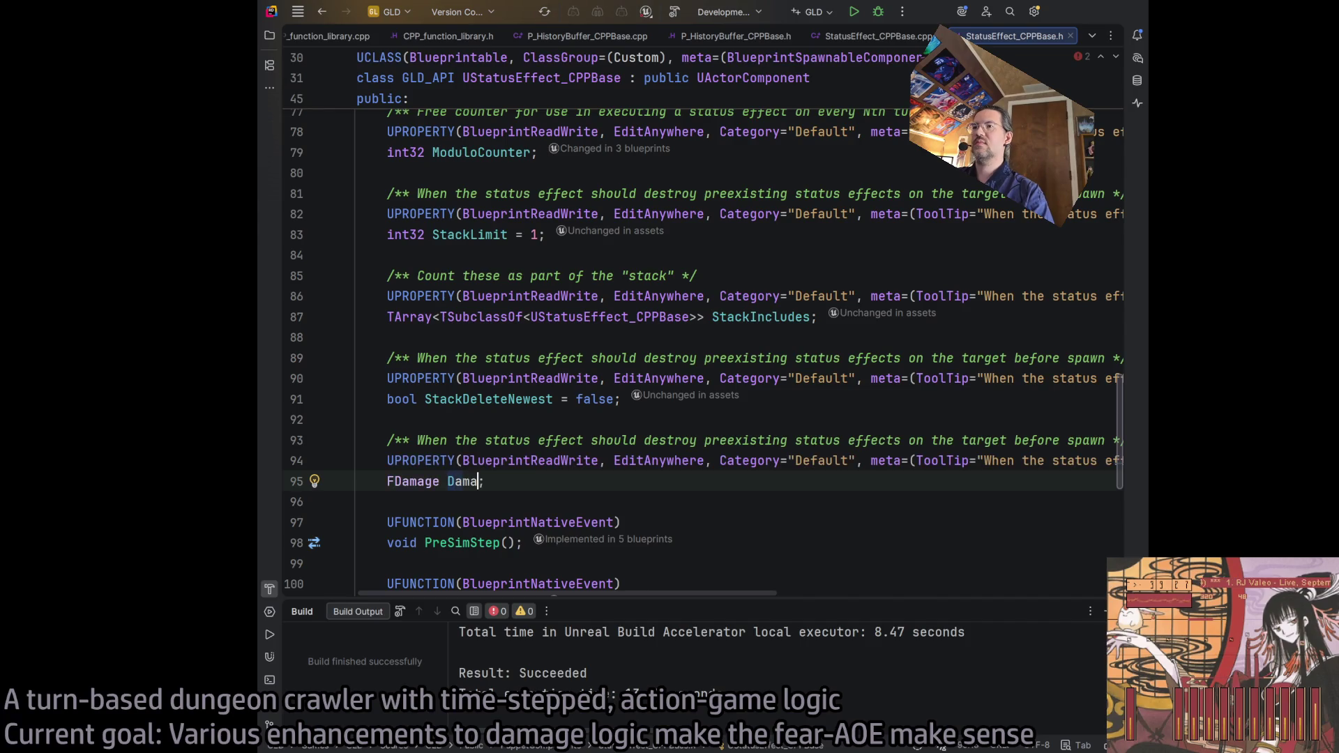
pyautogui.press('BackSpace')
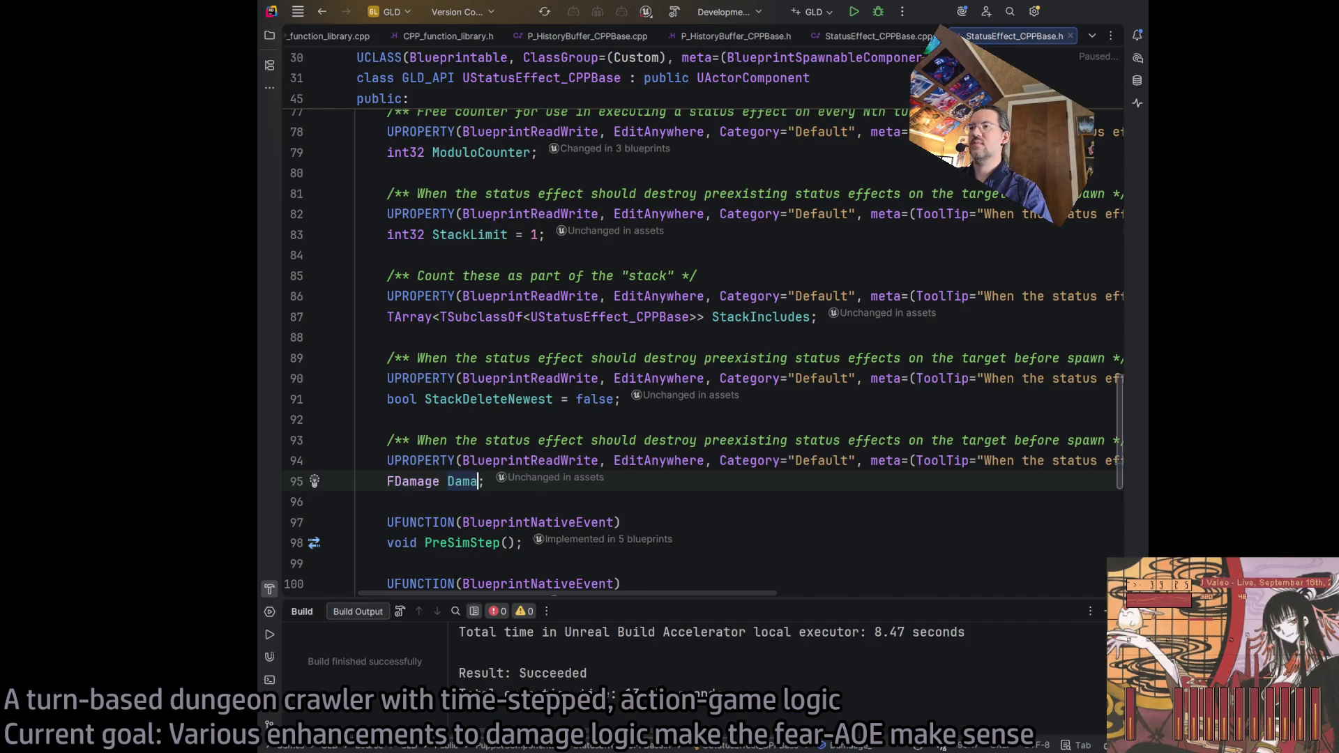
pyautogui.write('ge')
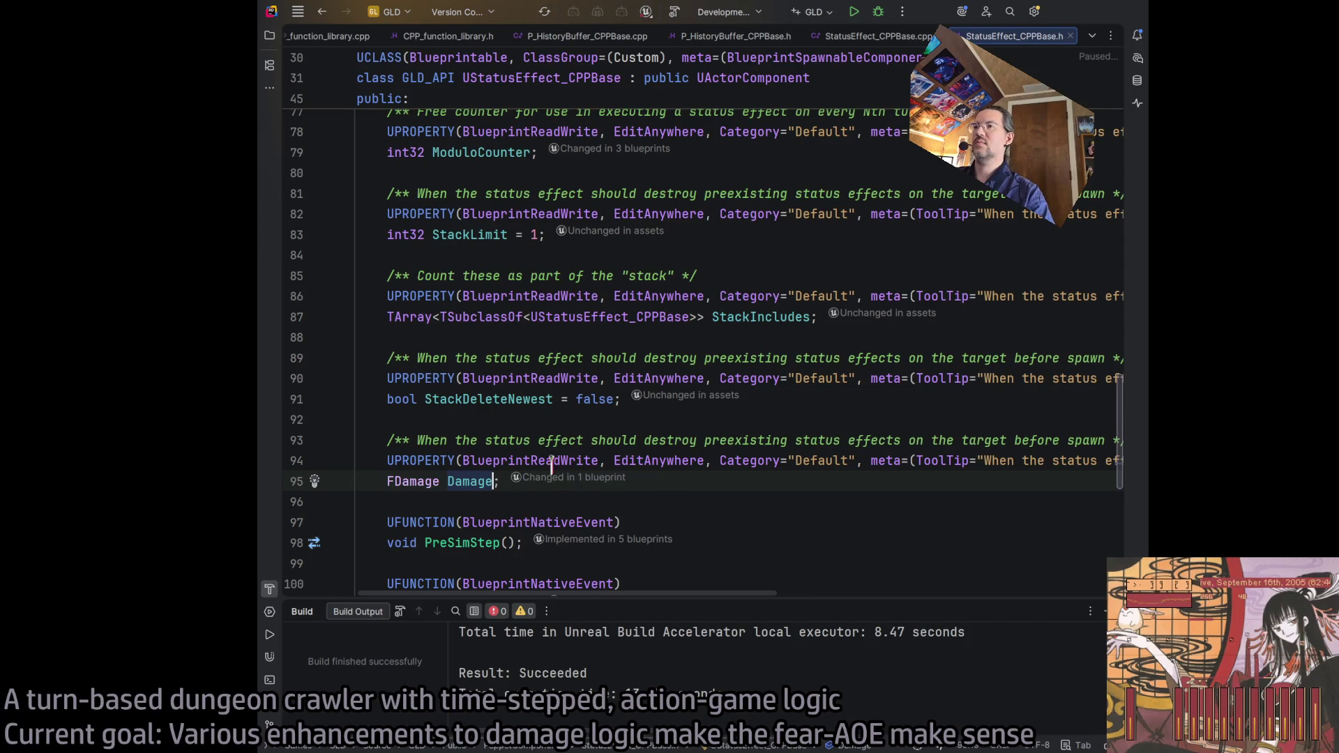
pyautogui.doubleClick(433, 440)
pyautogui.moveTo(434, 440); pyautogui.dragTo(1084, 440)
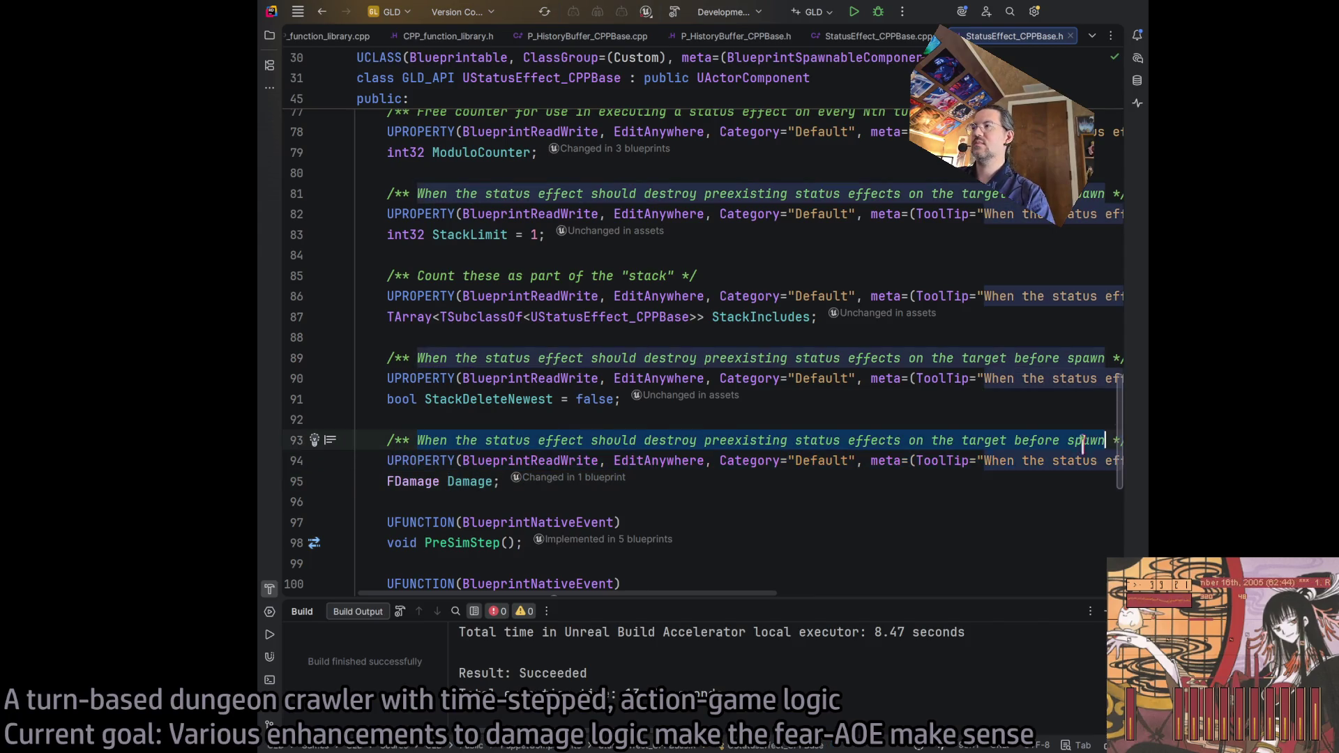
# Step: Replace the copied comment above Damage with the external-source damage package description
pyautogui.press('BackSpace')
pyautogui.write('The')
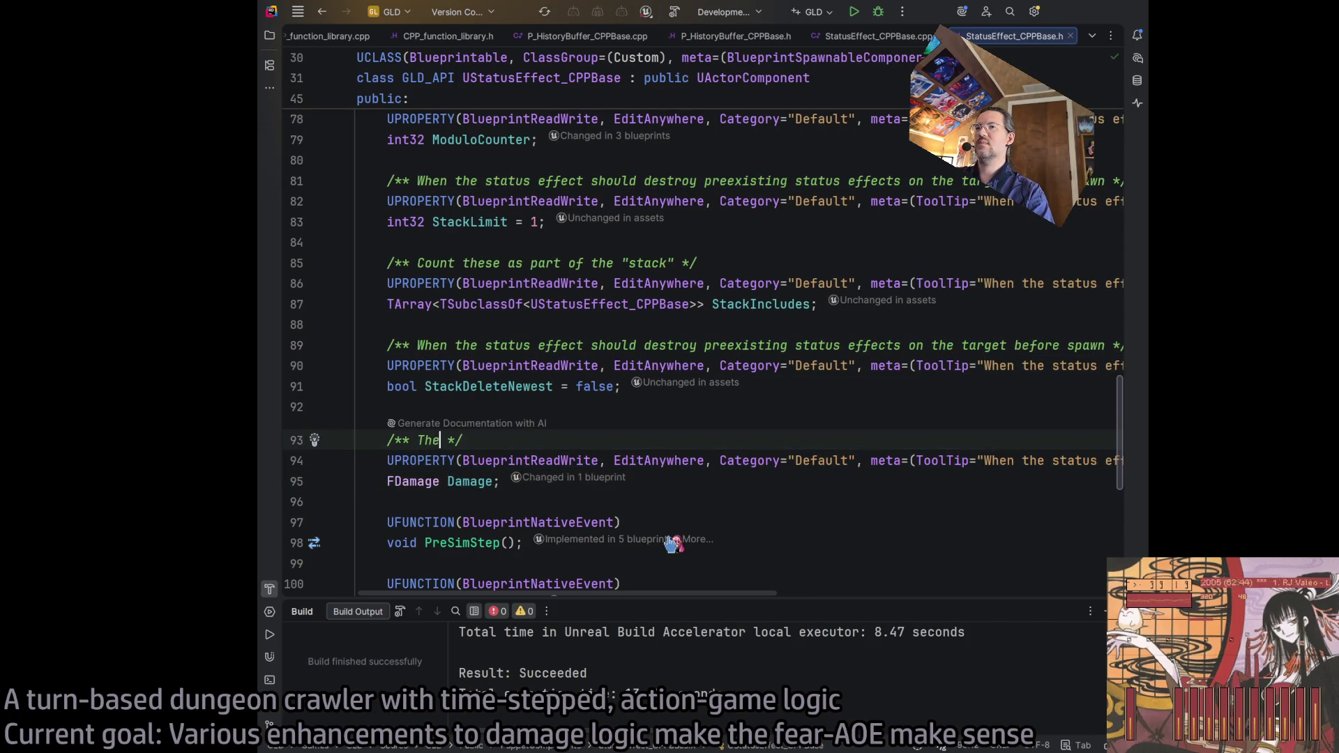
pyautogui.write(' damage packa')
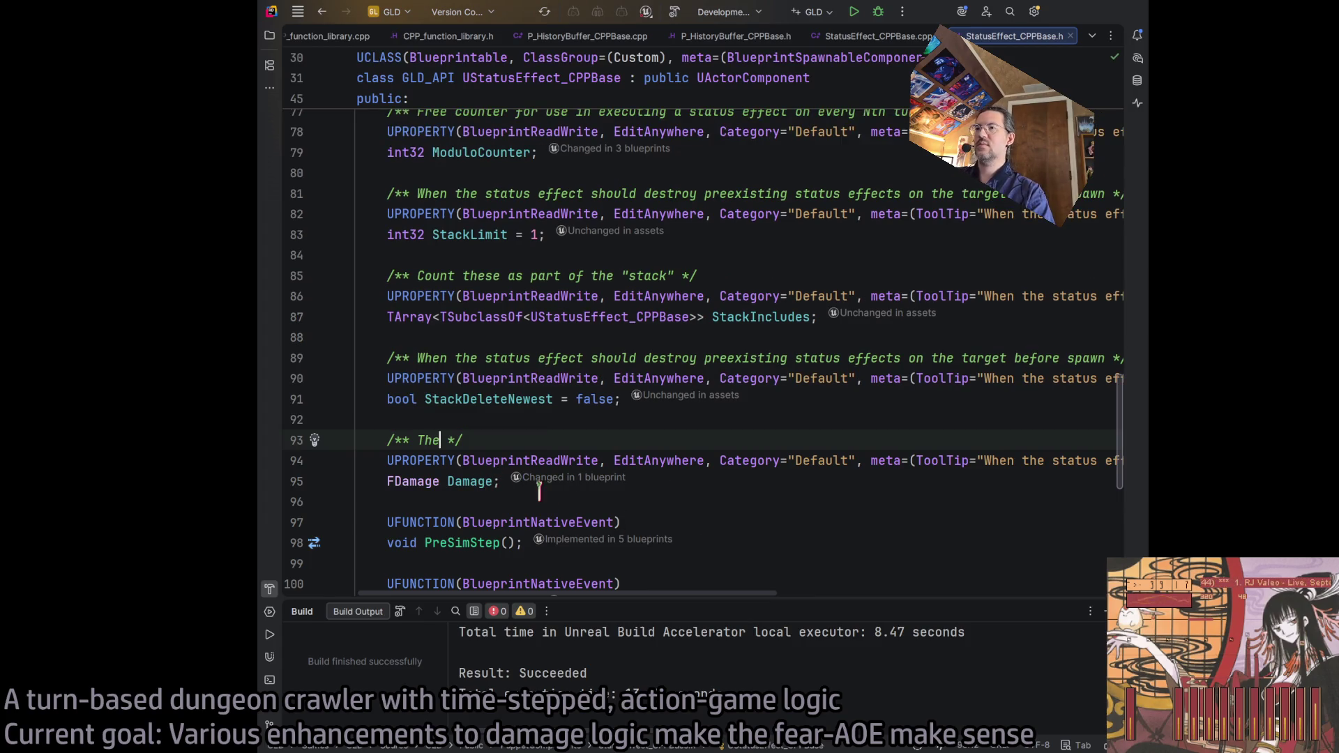
pyautogui.write('ge that spawned the  ')
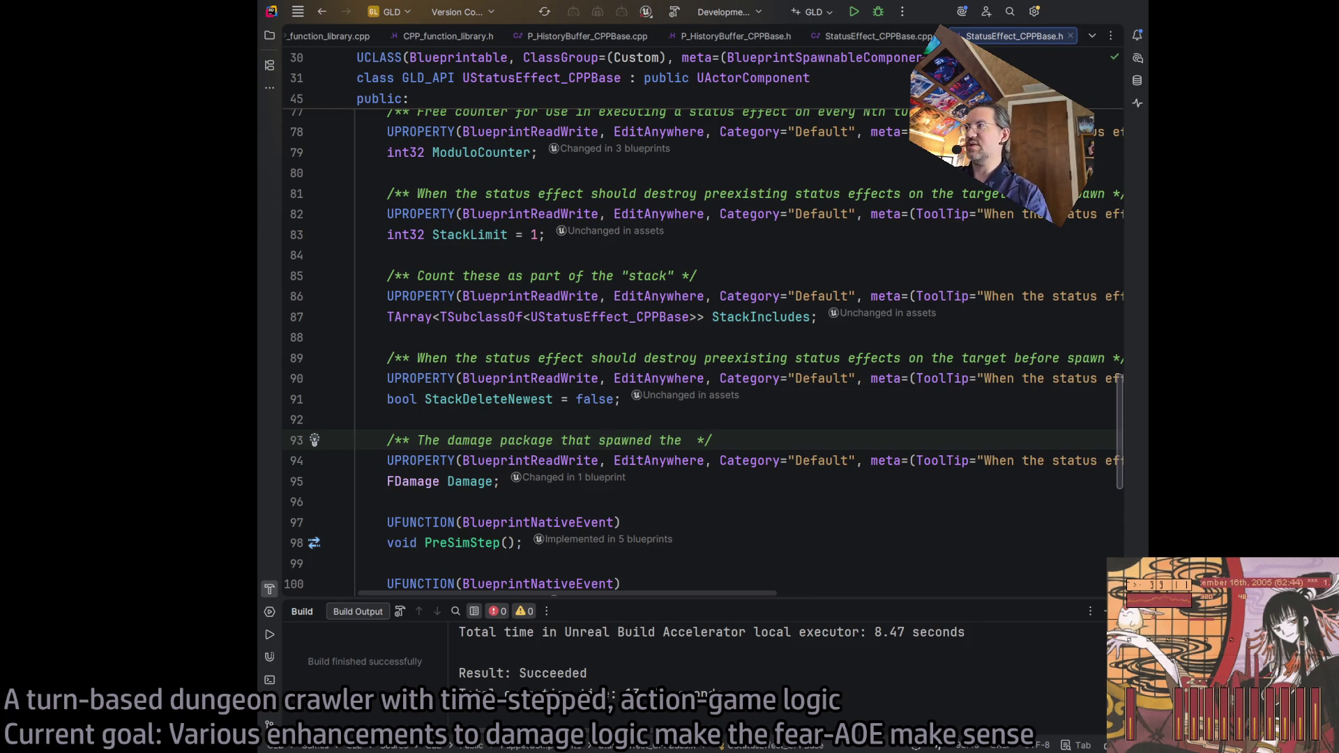
pyautogui.write('status effect, if it')
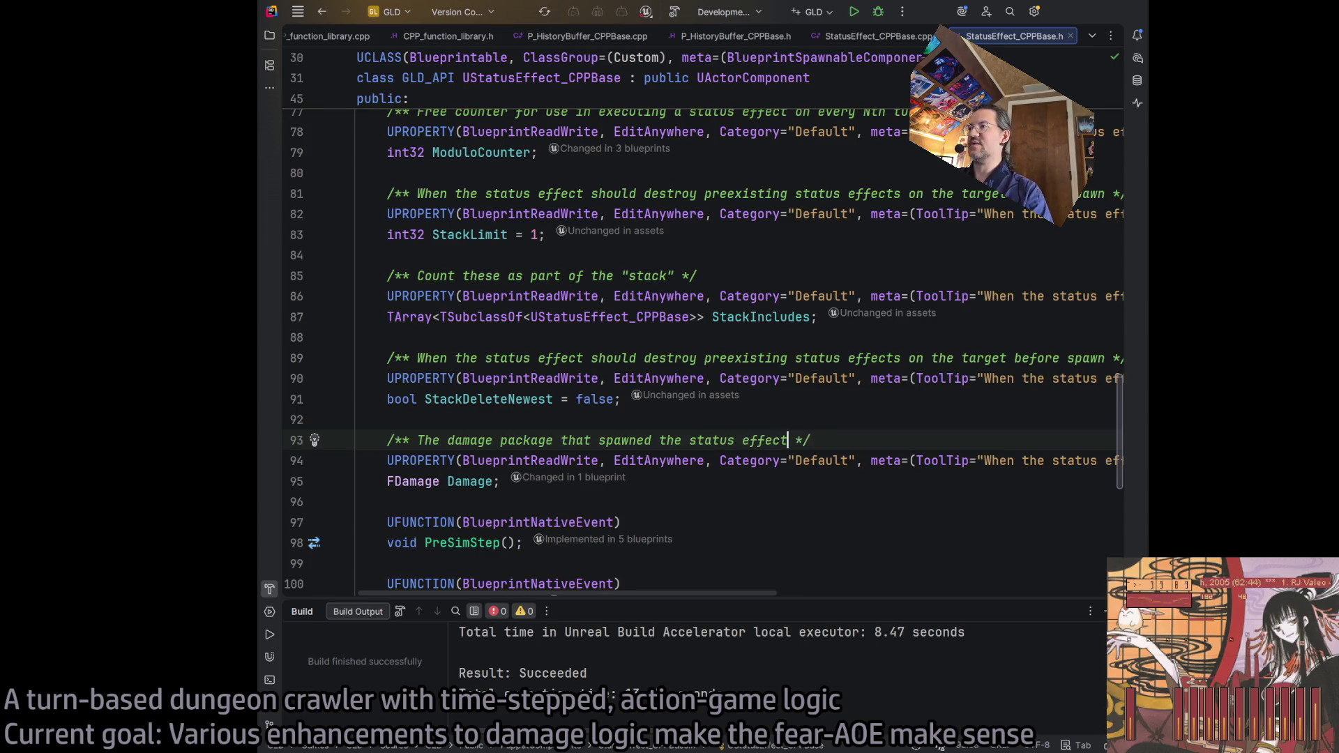
pyautogui.write(' was')
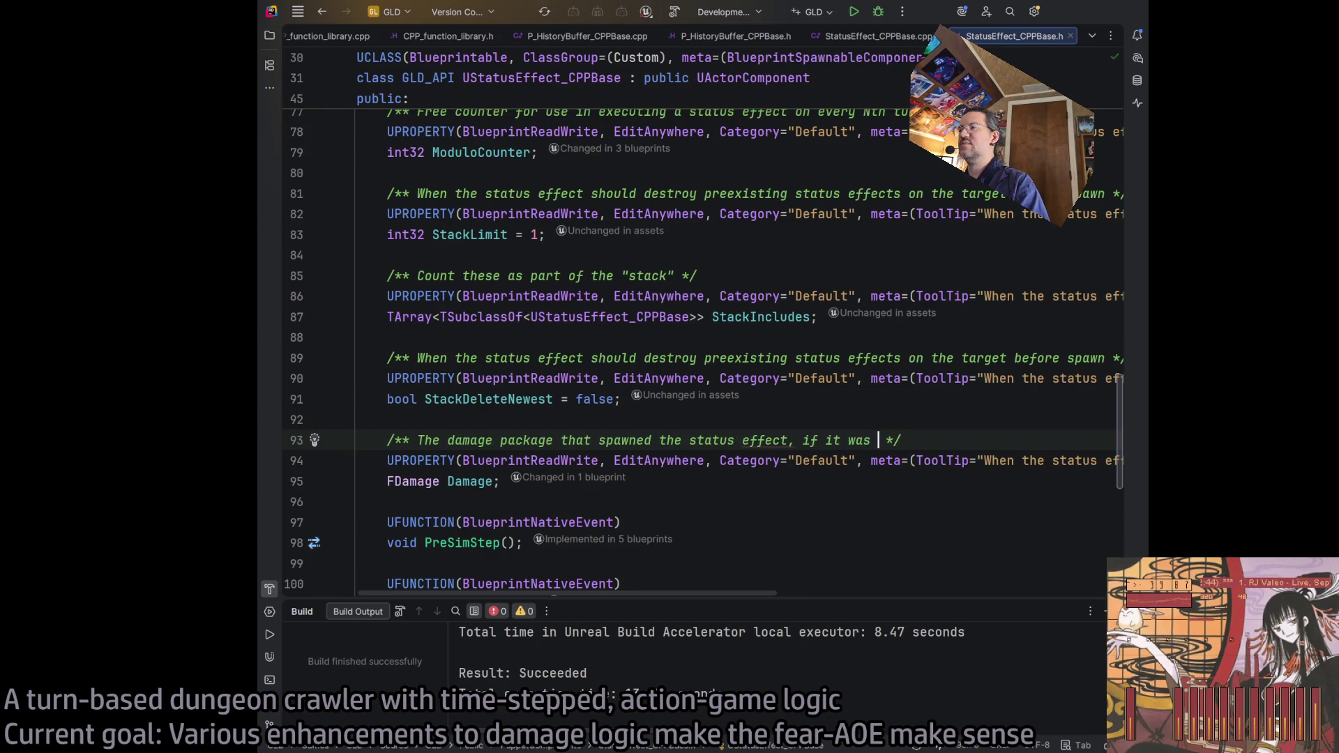
pyautogui.press('BackSpace')
pyautogui.press('BackSpace')
pyautogui.press('BackSpace')
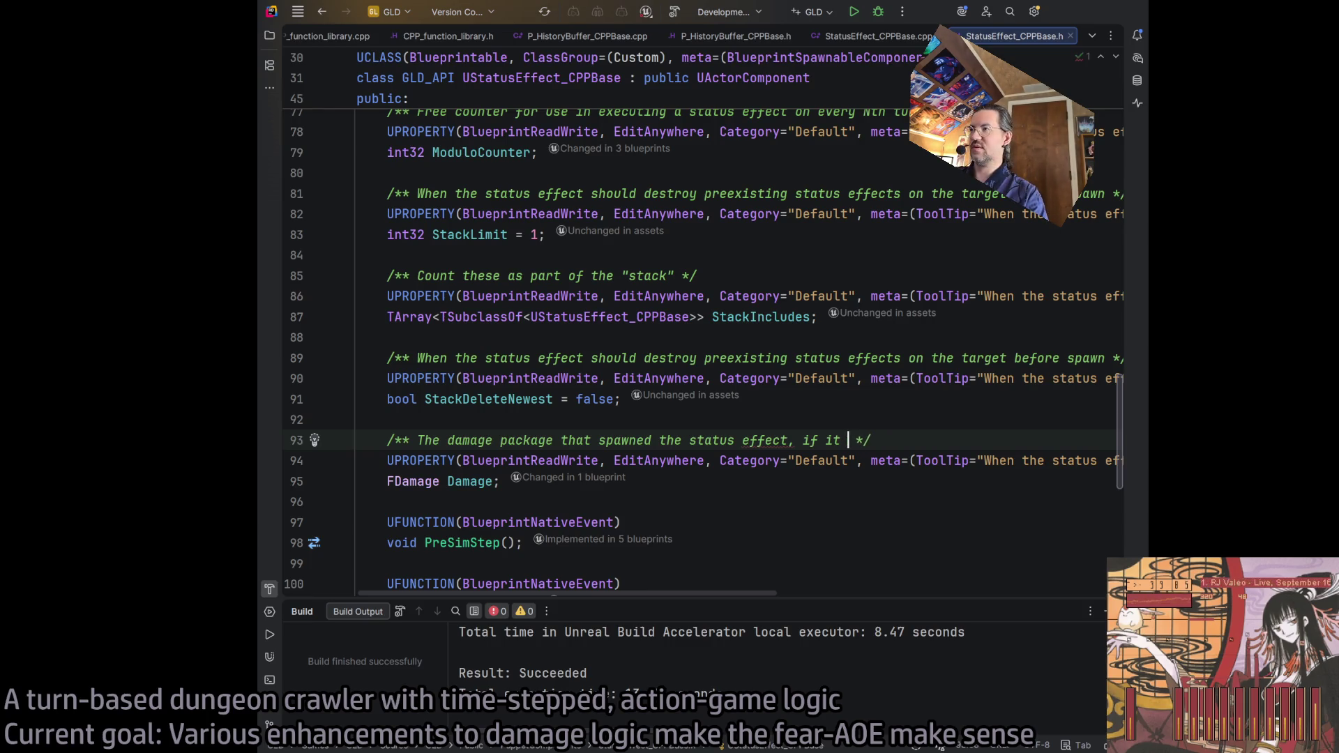
pyautogui.write('came from an ')
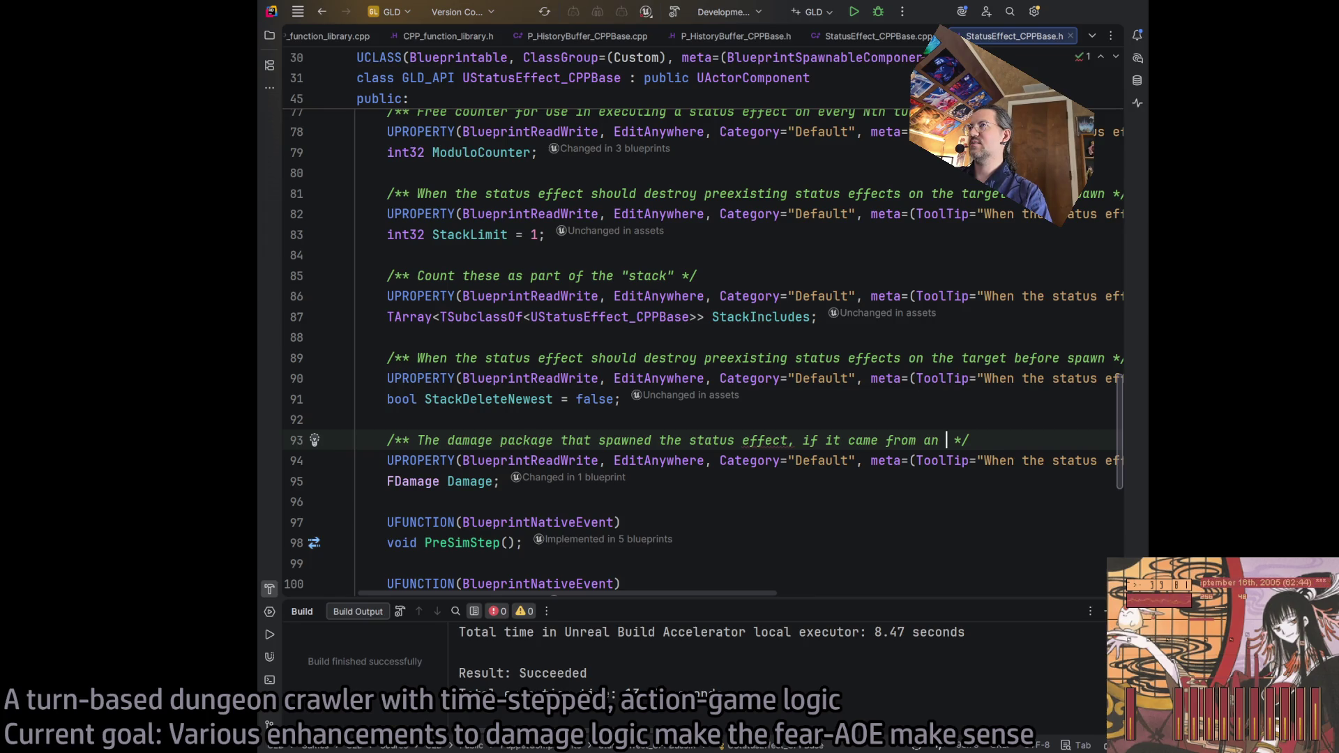
pyautogui.write('offensive')
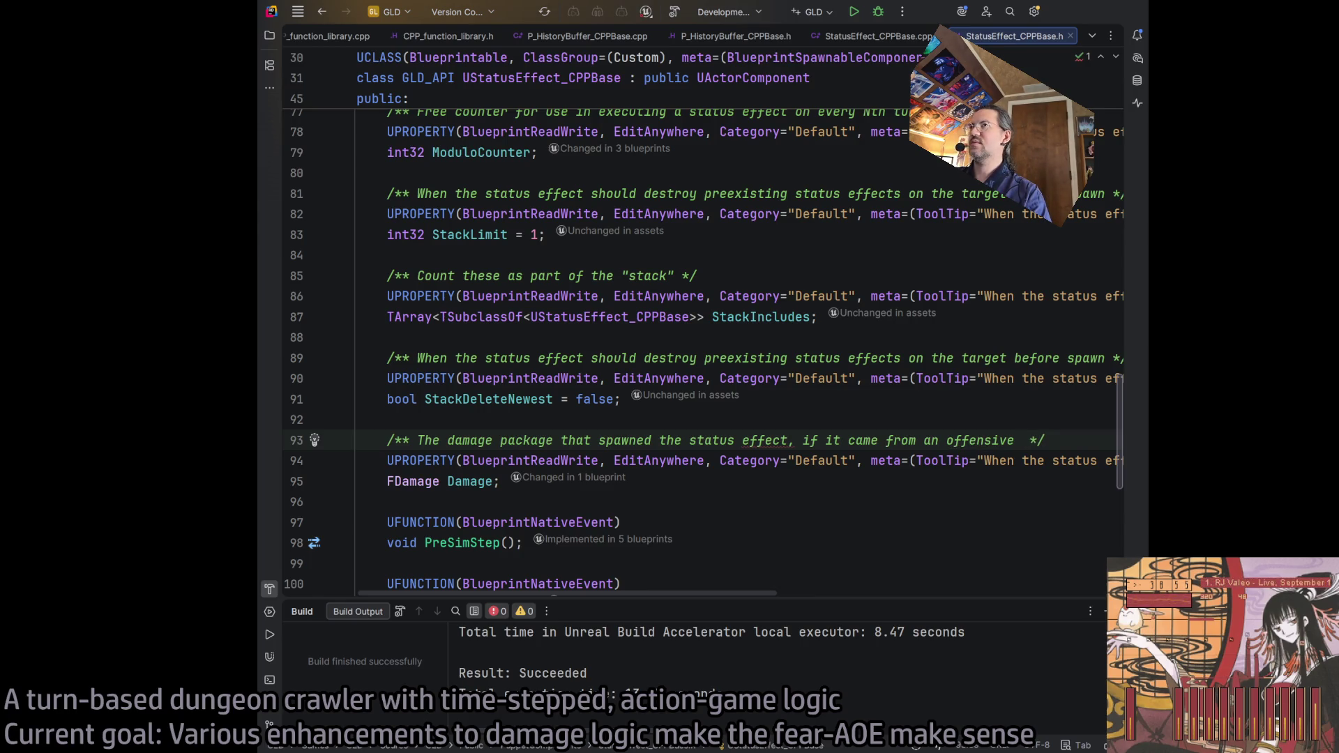
pyautogui.press('BackSpace')
pyautogui.press('BackSpace')
pyautogui.press('BackSpace')
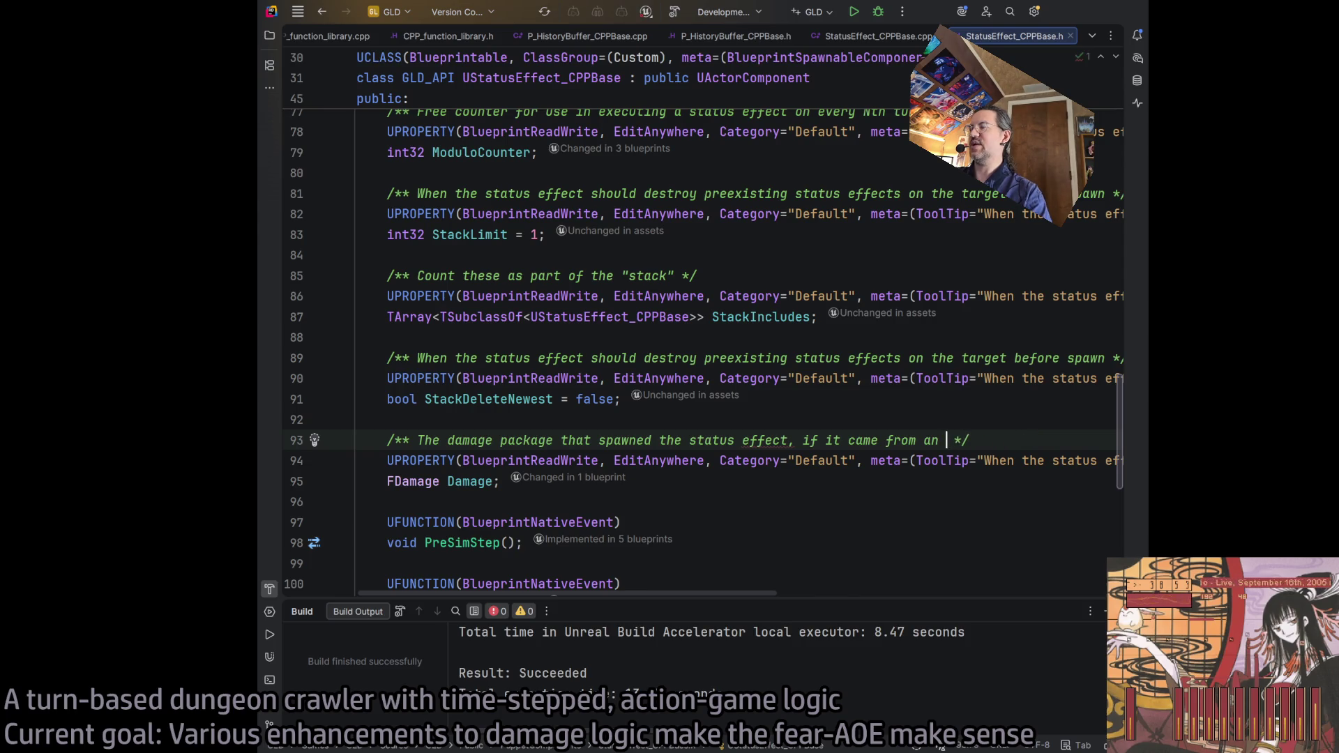
pyautogui.write('attack')
pyautogui.press('BackSpace')
pyautogui.press('BackSpace')
pyautogui.press('BackSpace')
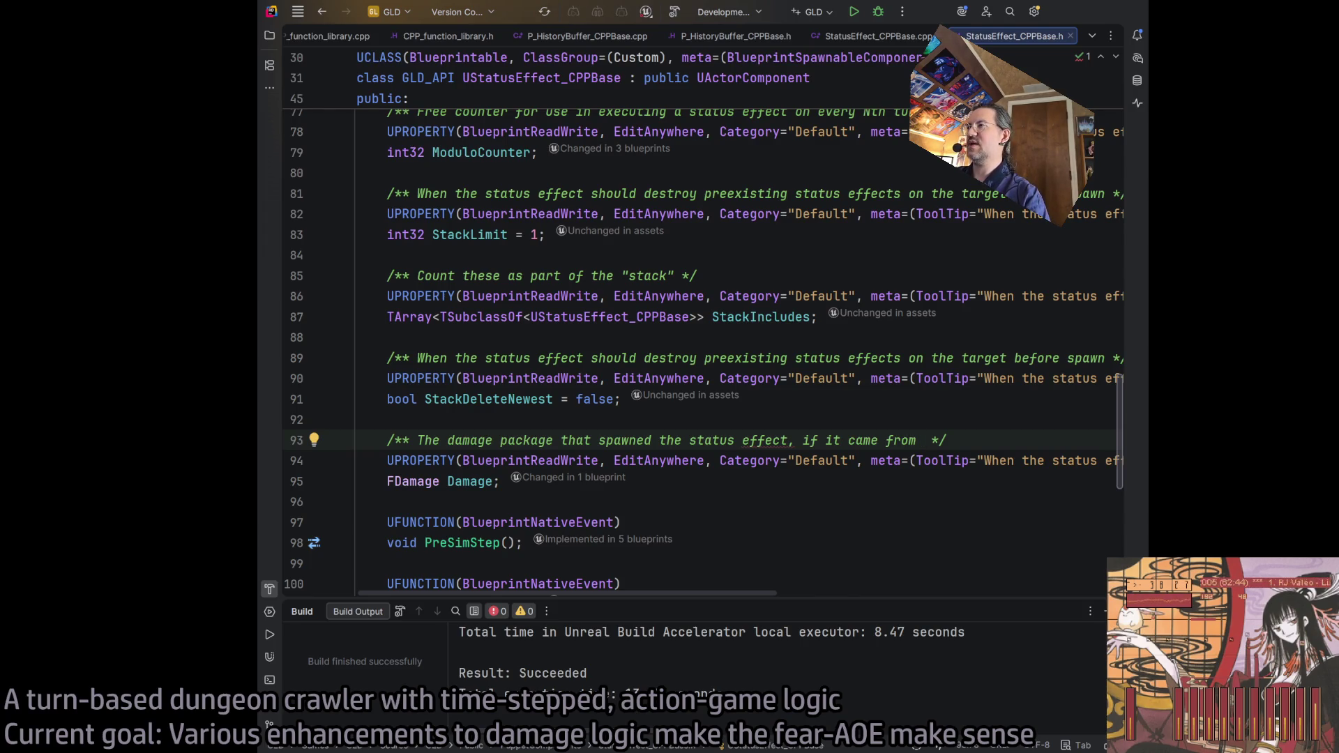
pyautogui.write('an external so')
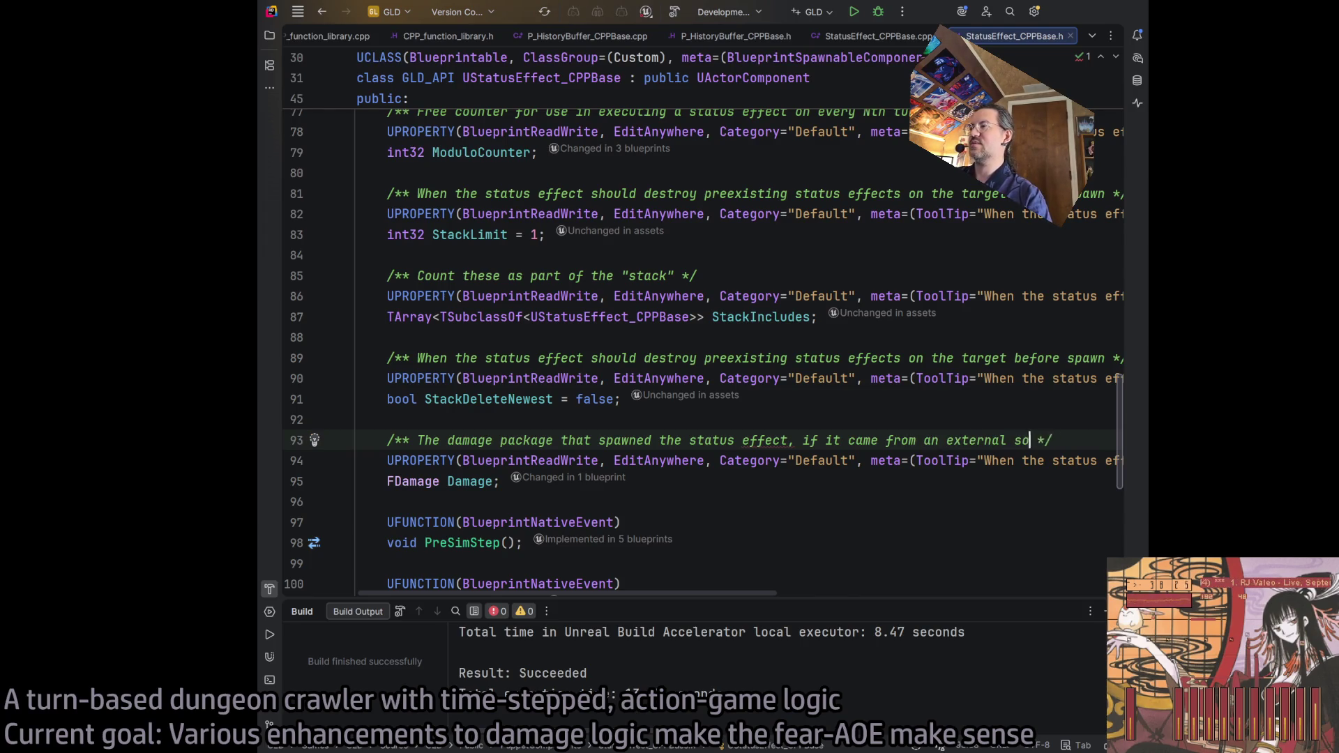
pyautogui.write('urce')
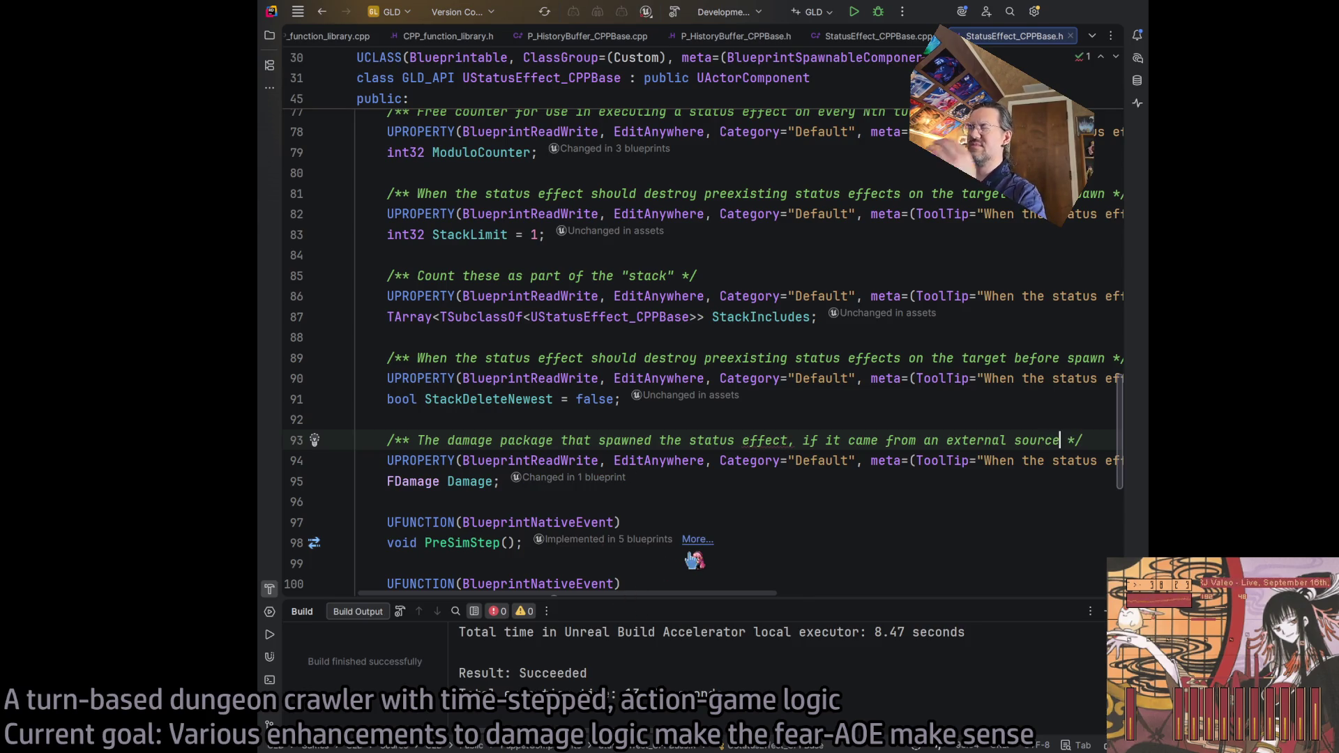
pyautogui.click(498, 479)
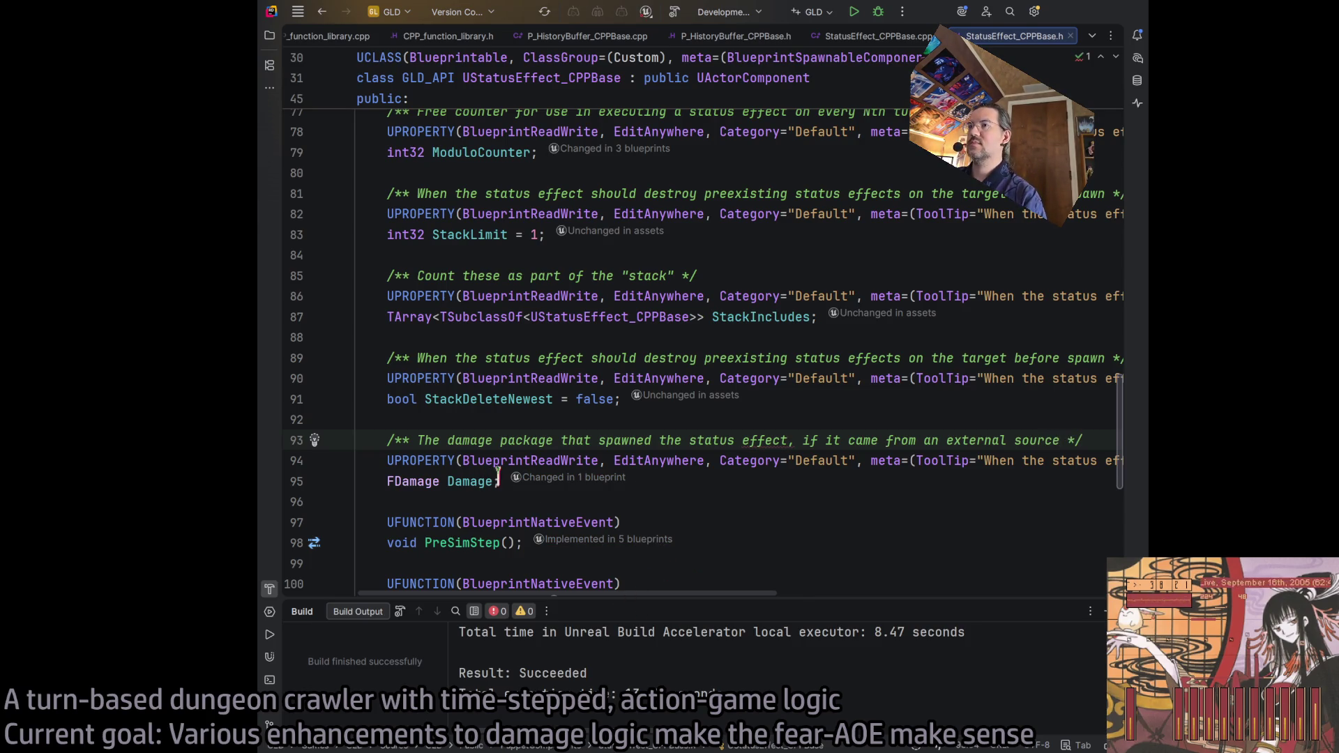
# Step: Paste the damage-package comment into the Damage property's ToolTip metadata
pyautogui.click(775, 480)
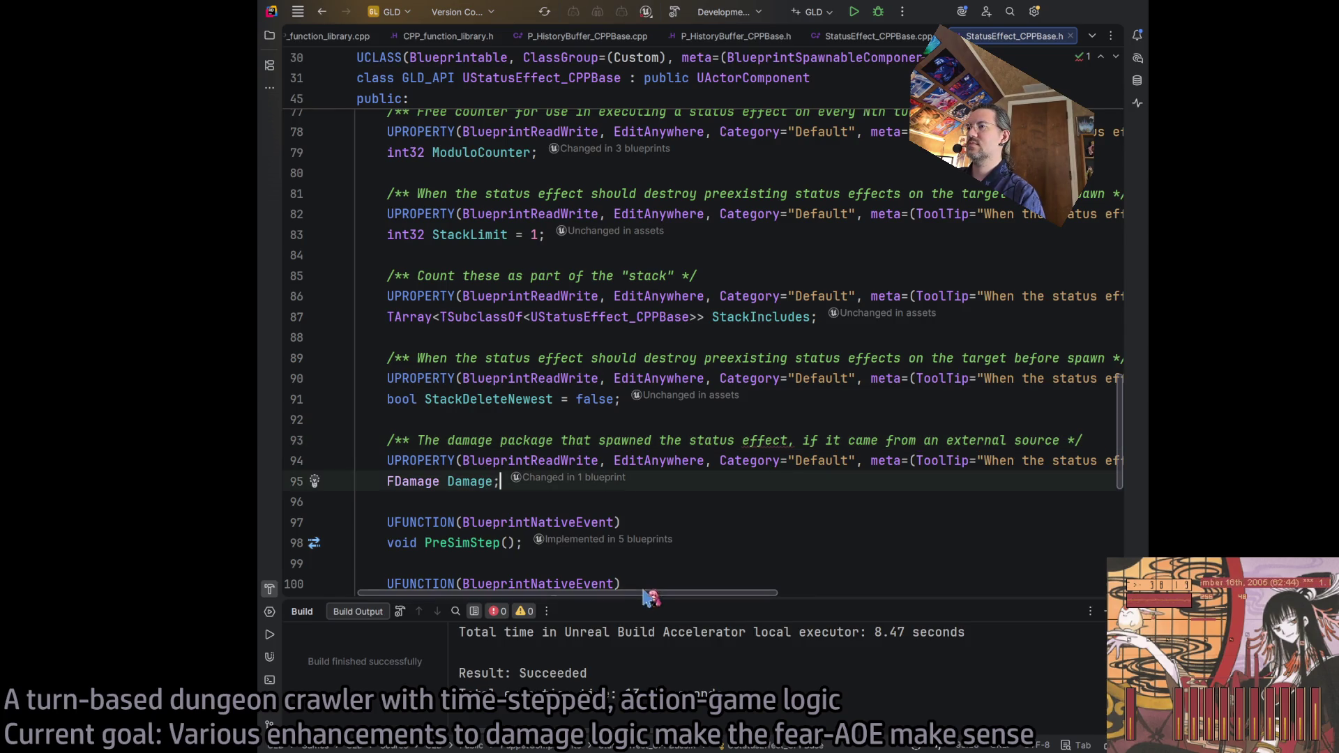
pyautogui.moveTo(647, 597)
pyautogui.mouseDown()
pyautogui.moveTo(683, 579)
pyautogui.moveTo(863, 578)
pyautogui.moveTo(645, 593)
pyautogui.mouseUp()
pyautogui.moveTo(417, 440); pyautogui.dragTo(1060, 440)
pyautogui.hotkey('ctrl', 'c')
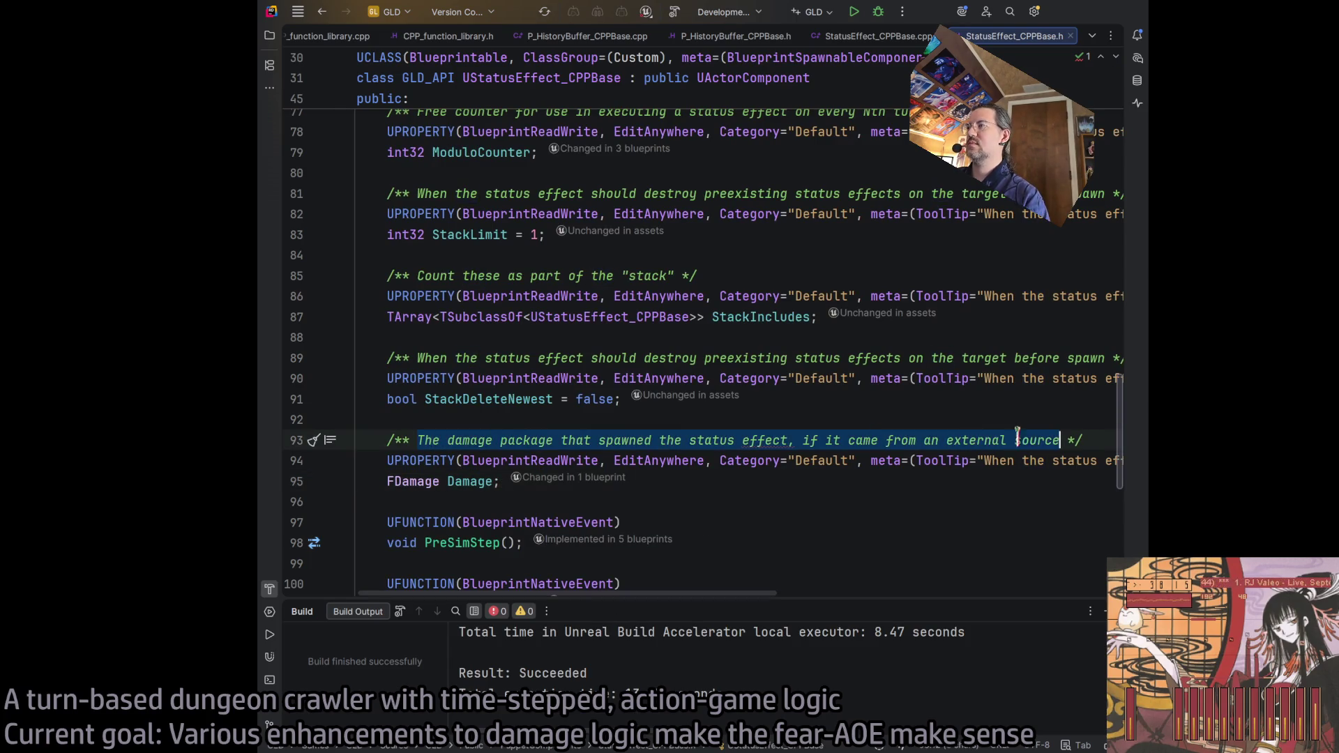
pyautogui.moveTo(740, 594); pyautogui.dragTo(993, 584)
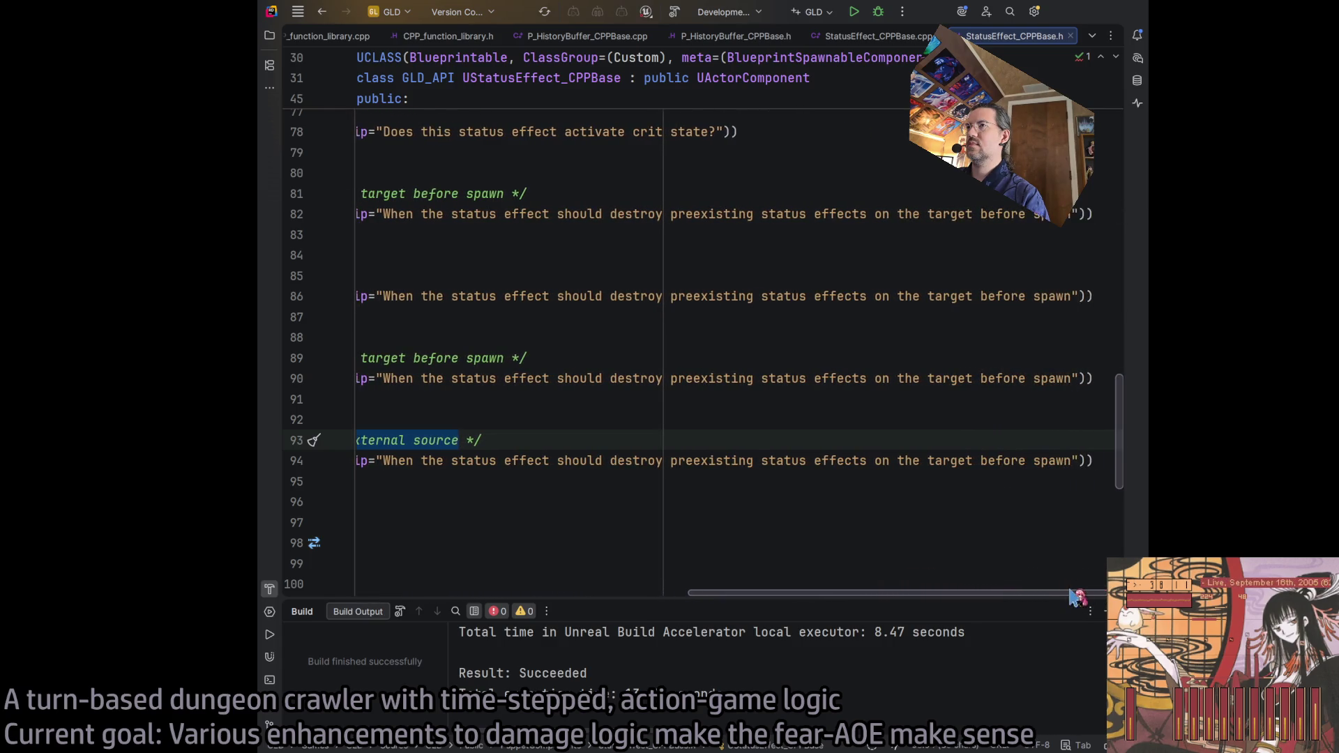
pyautogui.hscroll(-1, 783, 508)
pyautogui.moveTo(403, 460); pyautogui.dragTo(1083, 461)
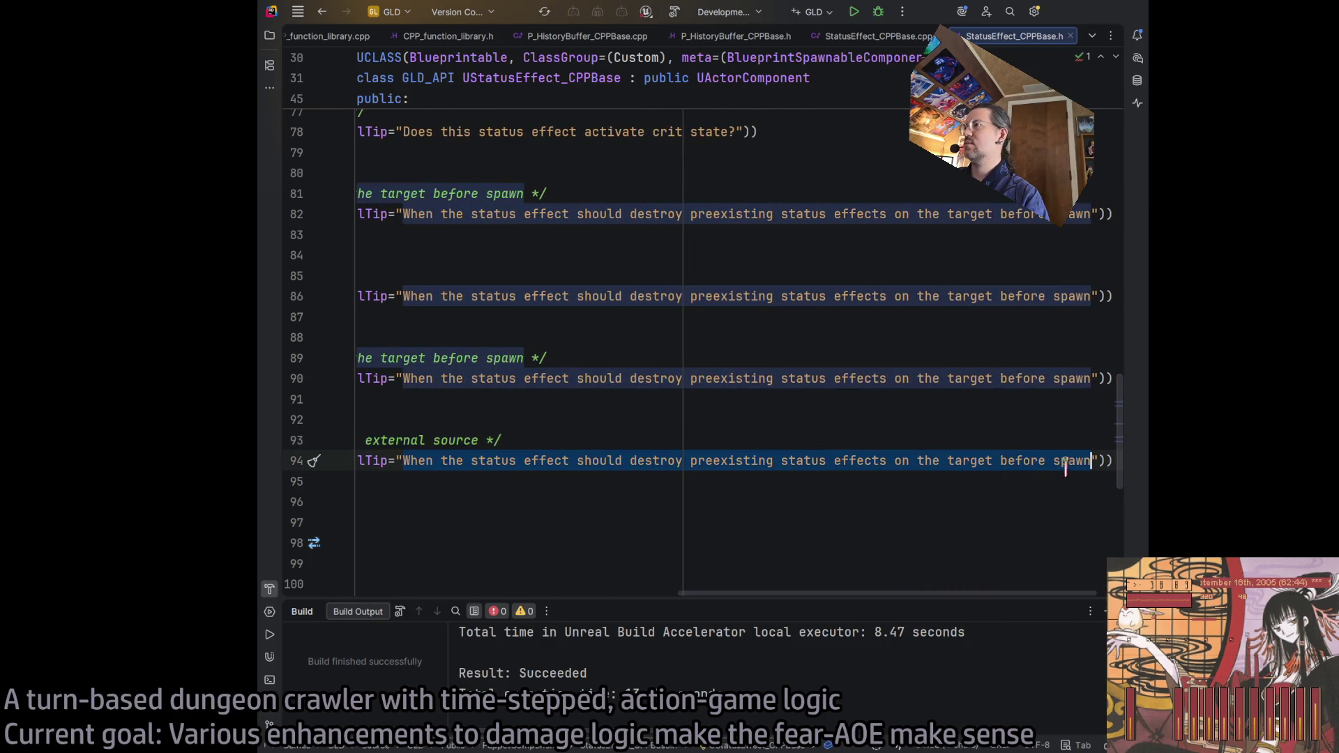
pyautogui.hotkey('ctrl', 'v')
# Step: Replace StackDeleteNewest's old tooltip text with the text of its comment
pyautogui.moveTo(895, 594); pyautogui.dragTo(562, 589)
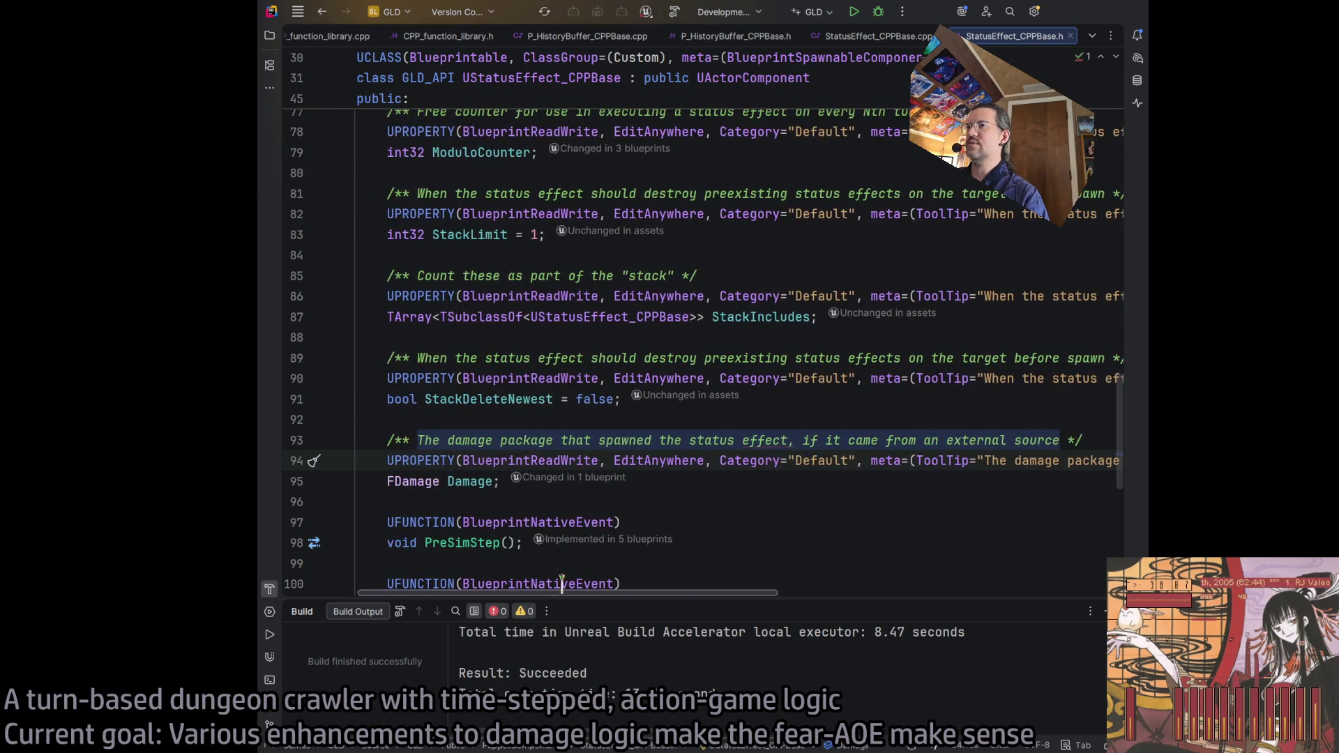
pyautogui.moveTo(417, 358); pyautogui.dragTo(1105, 358)
pyautogui.hotkey('ctrl', 'c')
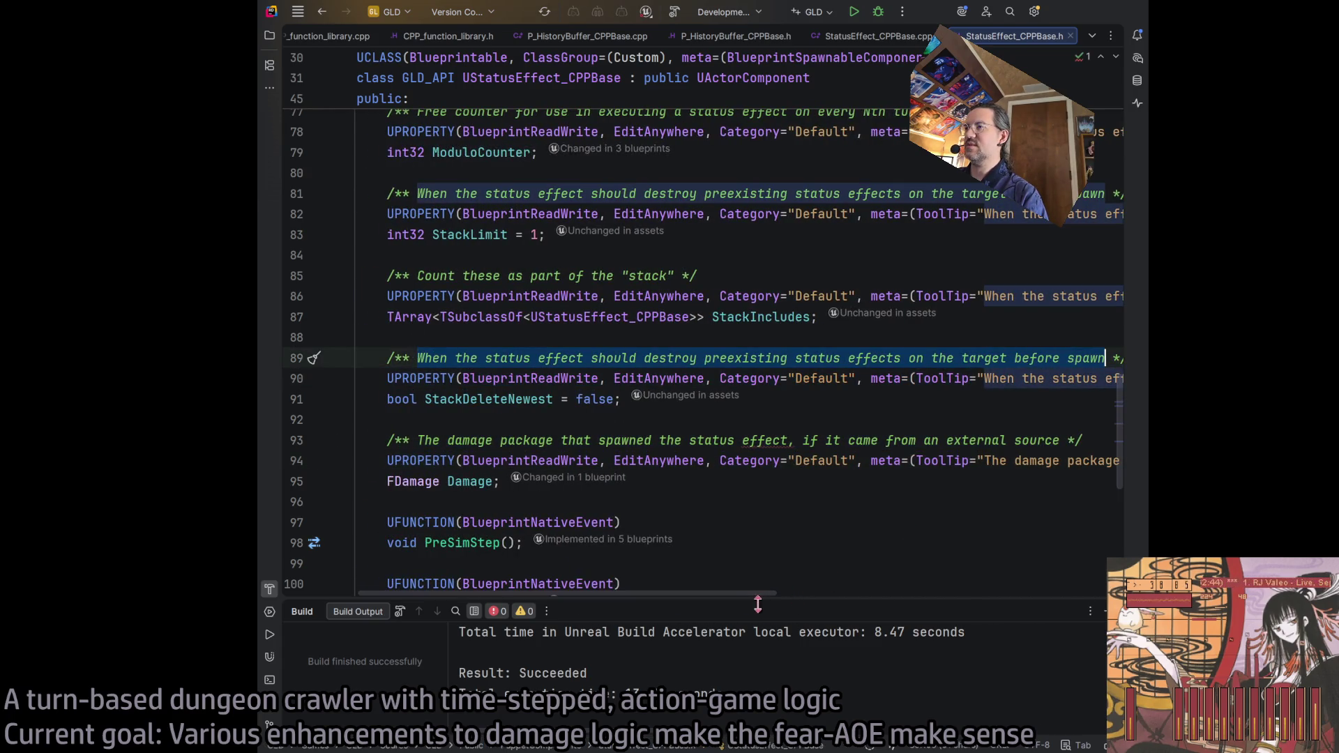
pyautogui.moveTo(742, 594); pyautogui.dragTo(1011, 592)
pyautogui.click(500, 378)
pyautogui.moveTo(502, 378); pyautogui.dragTo(1112, 382)
pyautogui.press('Delete')
pyautogui.press('Delete')
pyautogui.press('Delete')
pyautogui.press('Delete')
pyautogui.press('Delete')
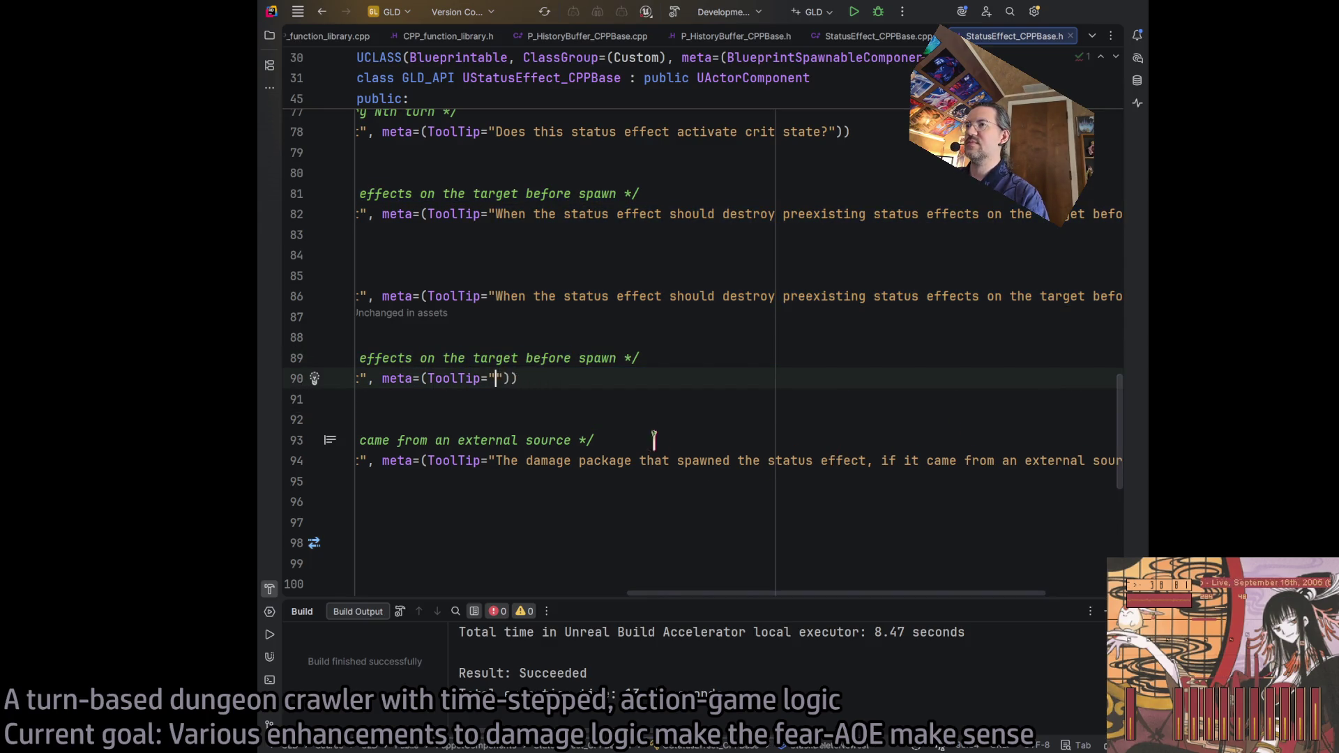
pyautogui.hscroll(2, 652, 439)
pyautogui.hotkey('ctrl', 'v')
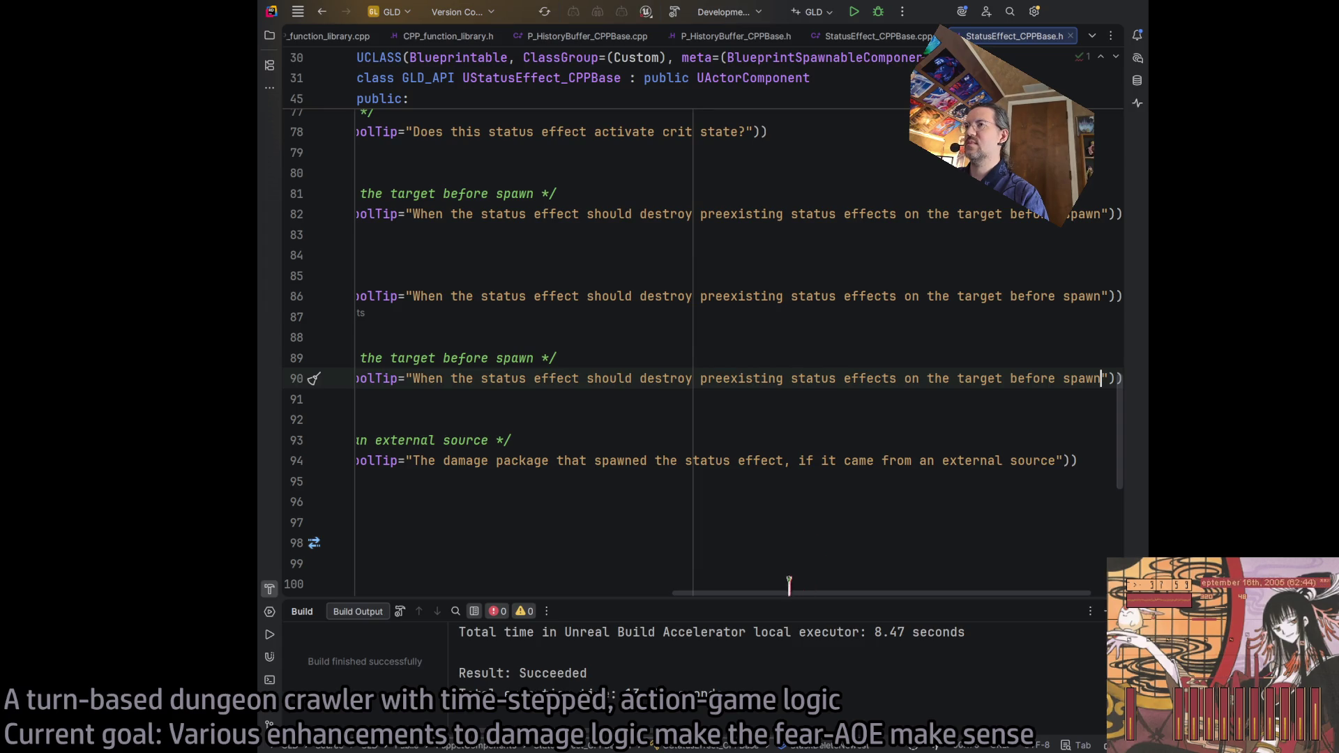
# Step: Set StackIncludes' tooltip to Count these as part of the 'stack', using single inner quotes
pyautogui.moveTo(783, 593); pyautogui.dragTo(473, 601)
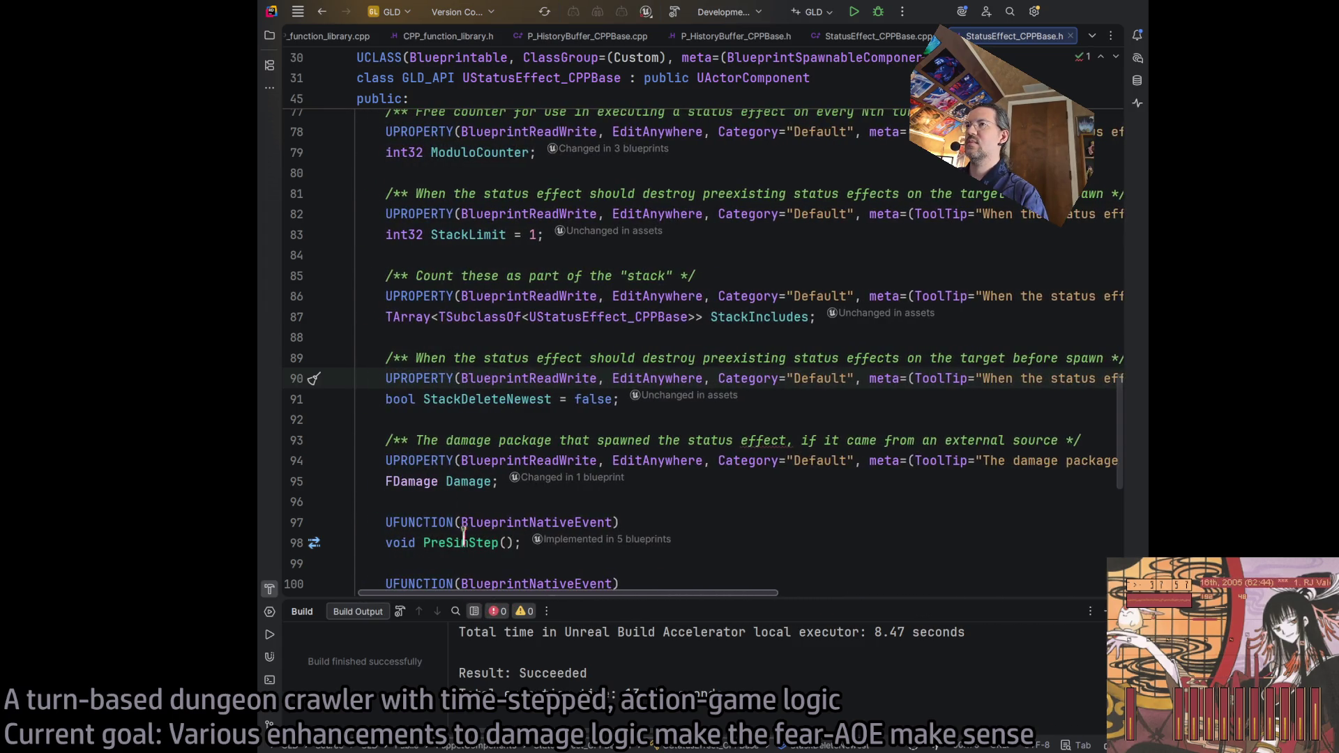
pyautogui.moveTo(416, 276); pyautogui.dragTo(672, 277)
pyautogui.hotkey('ctrl', 'c')
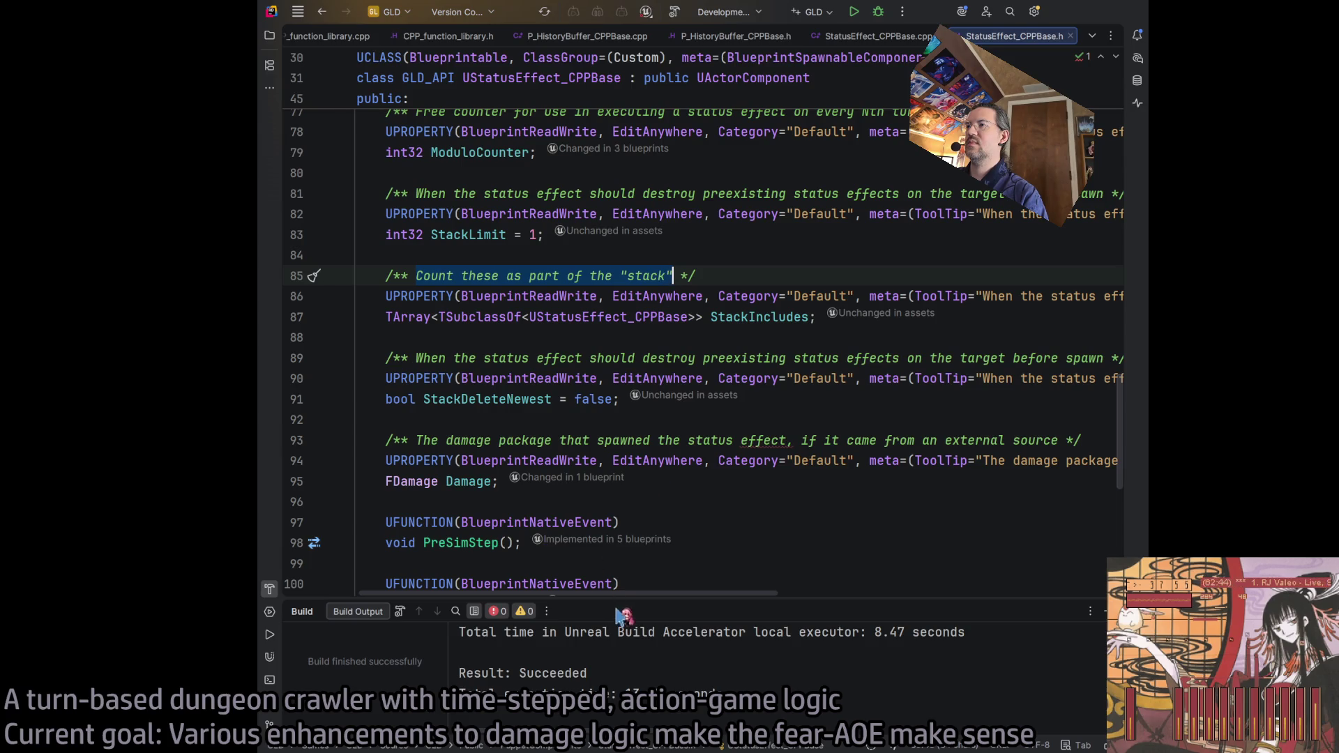
pyautogui.moveTo(621, 594); pyautogui.dragTo(899, 593)
pyautogui.moveTo(493, 295); pyautogui.dragTo(1123, 295)
pyautogui.press('BackSpace')
pyautogui.hotkey('ctrl', 'shift', 'Right')
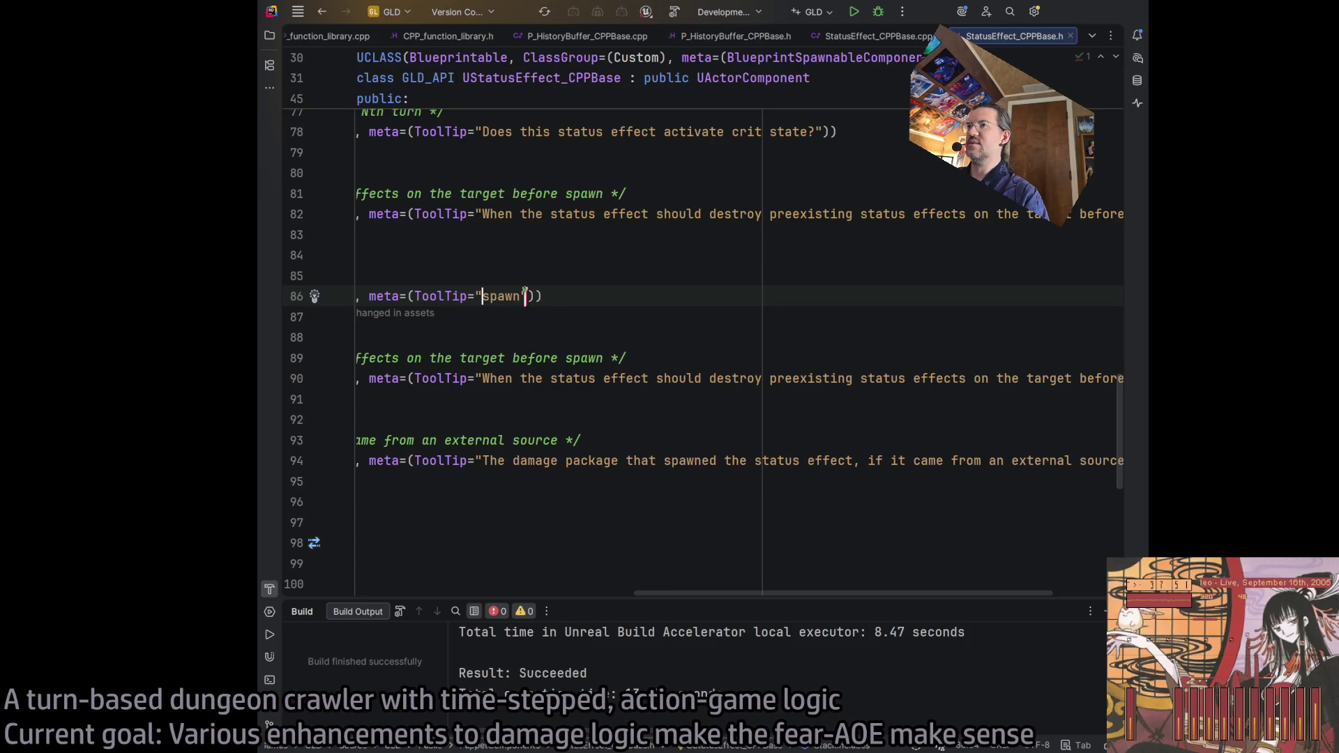
pyautogui.hotkey('ctrl', 'v')
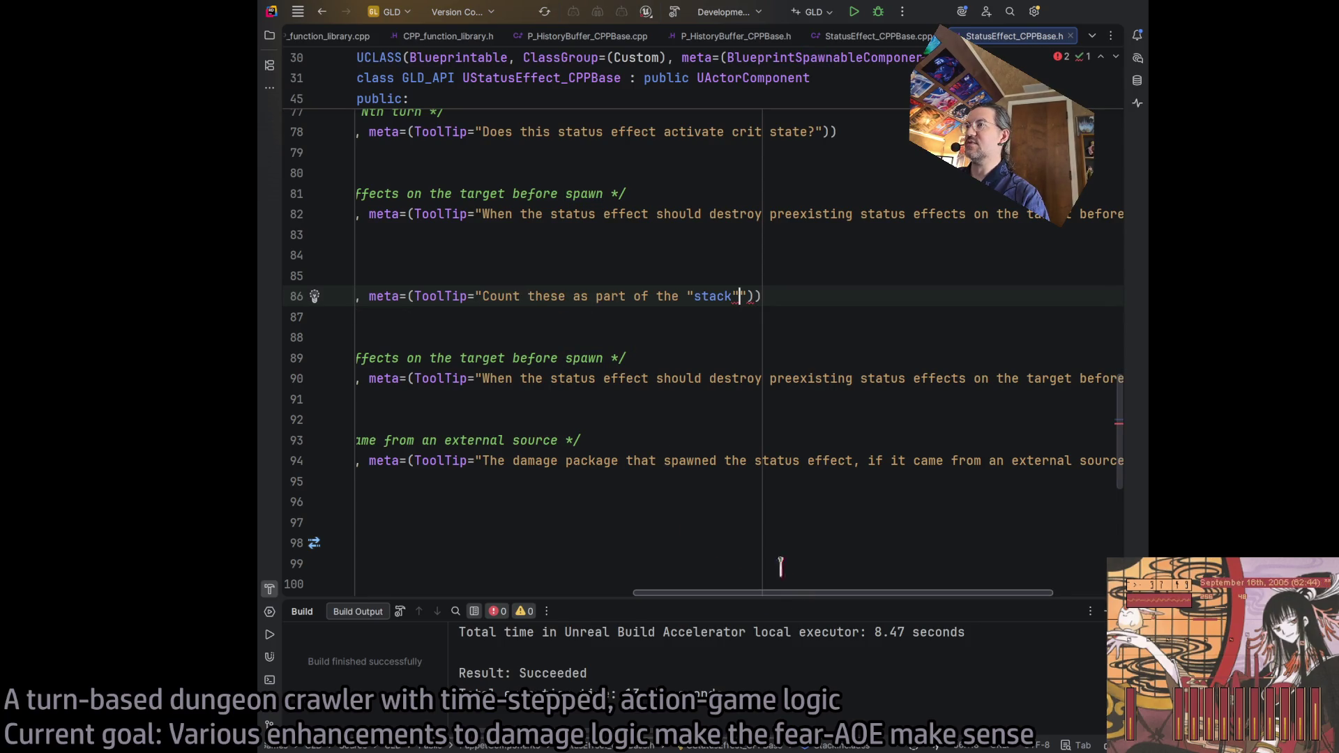
pyautogui.press('BackSpace')
pyautogui.hotkey('ctrl', 'Left')
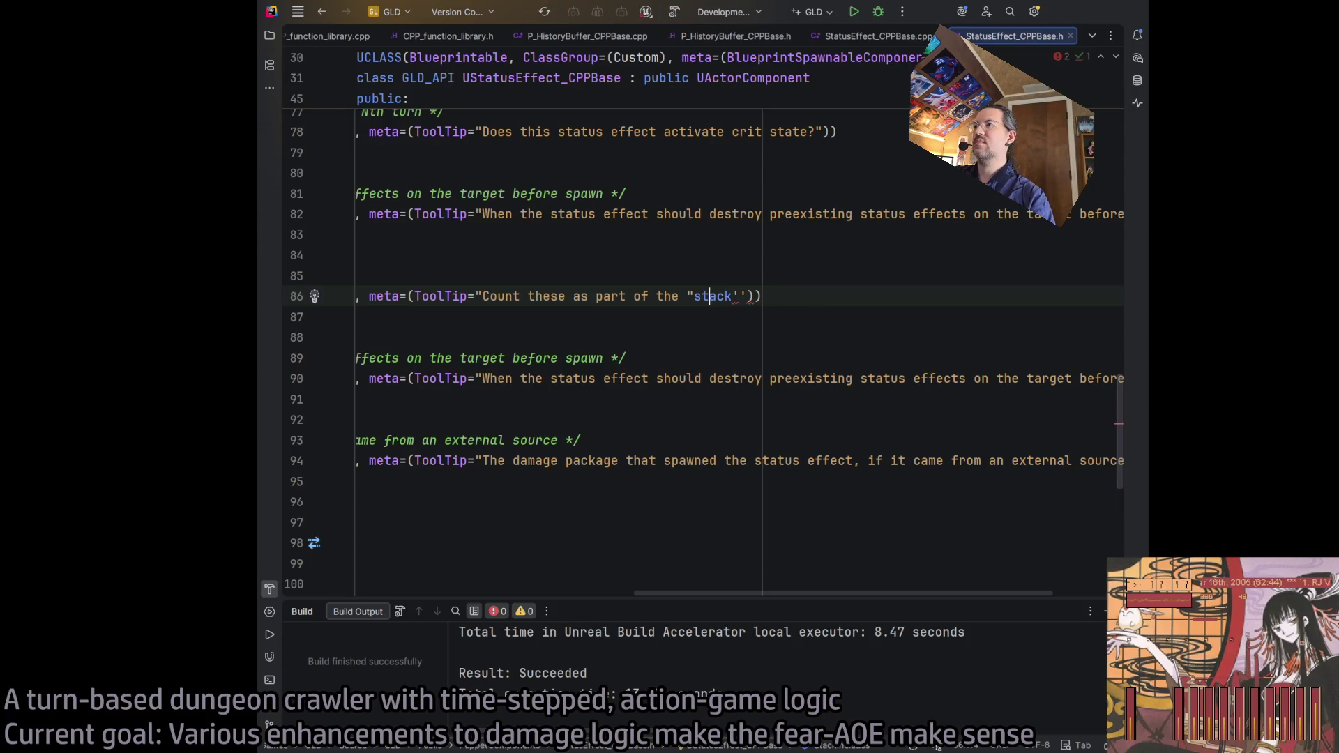
pyautogui.press('BackSpace')
pyautogui.write("'")
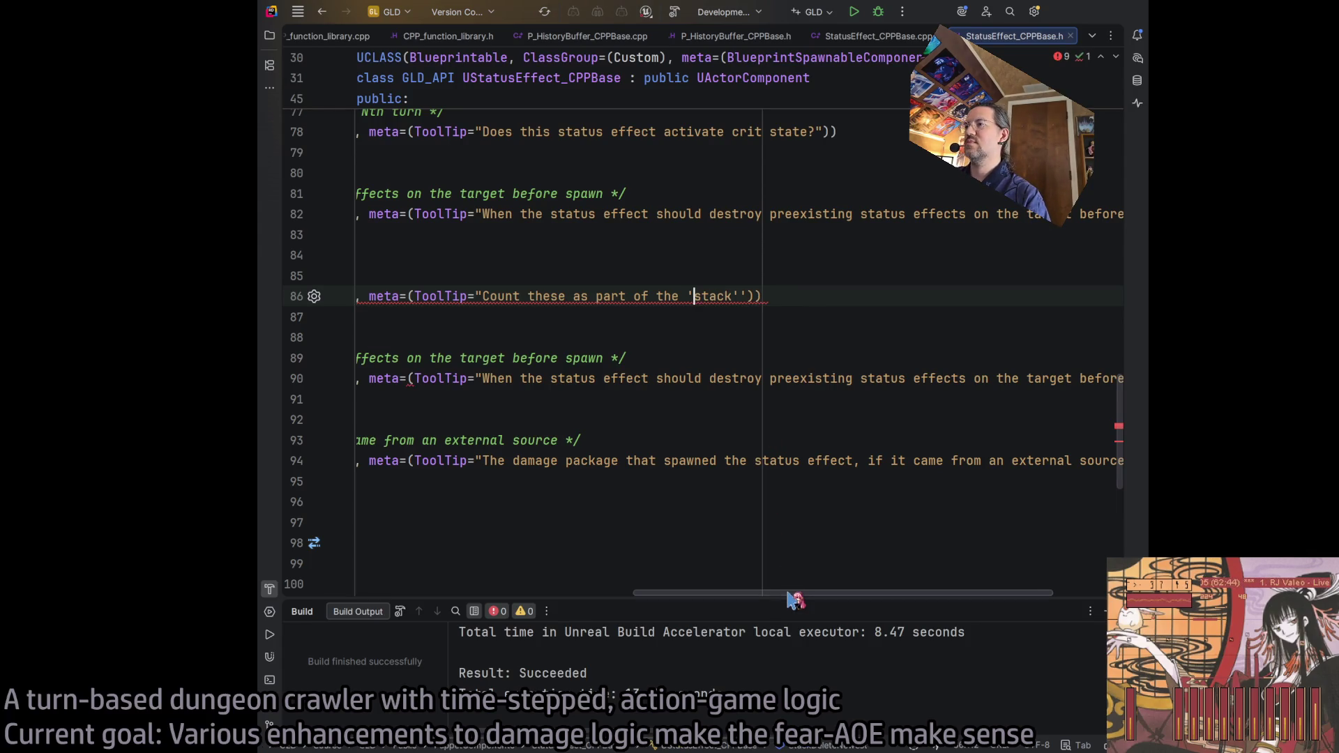
pyautogui.hscroll(-1, 784, 593)
pyautogui.click(741, 298)
pyautogui.write('"')
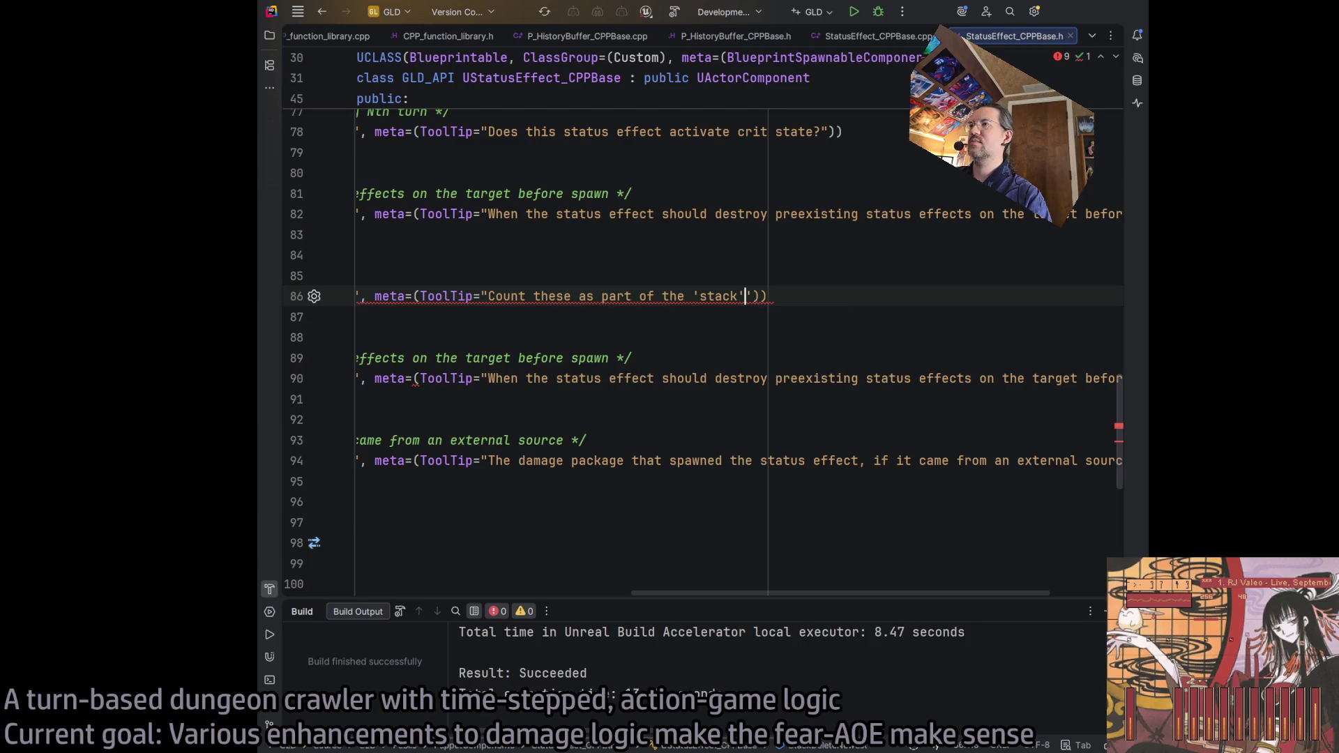
pyautogui.hscroll(-10, 842, 600)
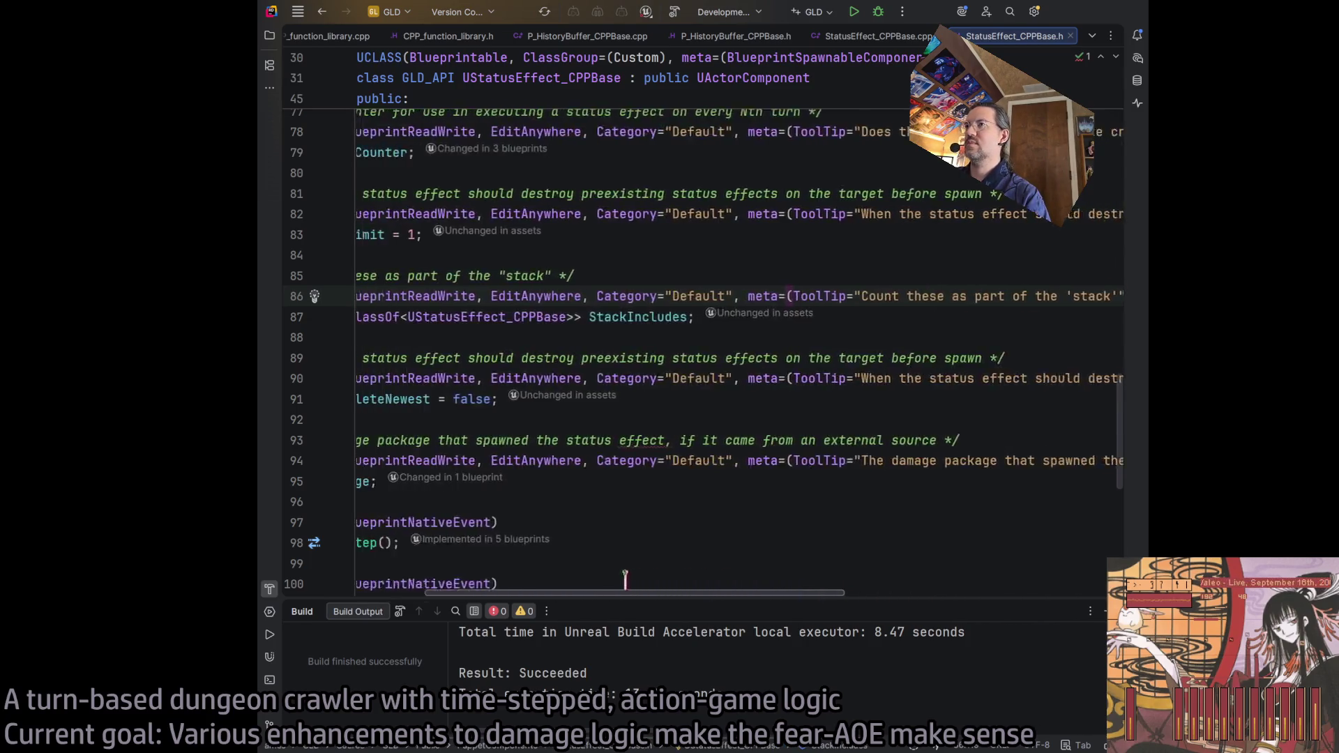
# Step: Delete the duplicate comment line above StackDeleteNewest
pyautogui.doubleClick(441, 199)
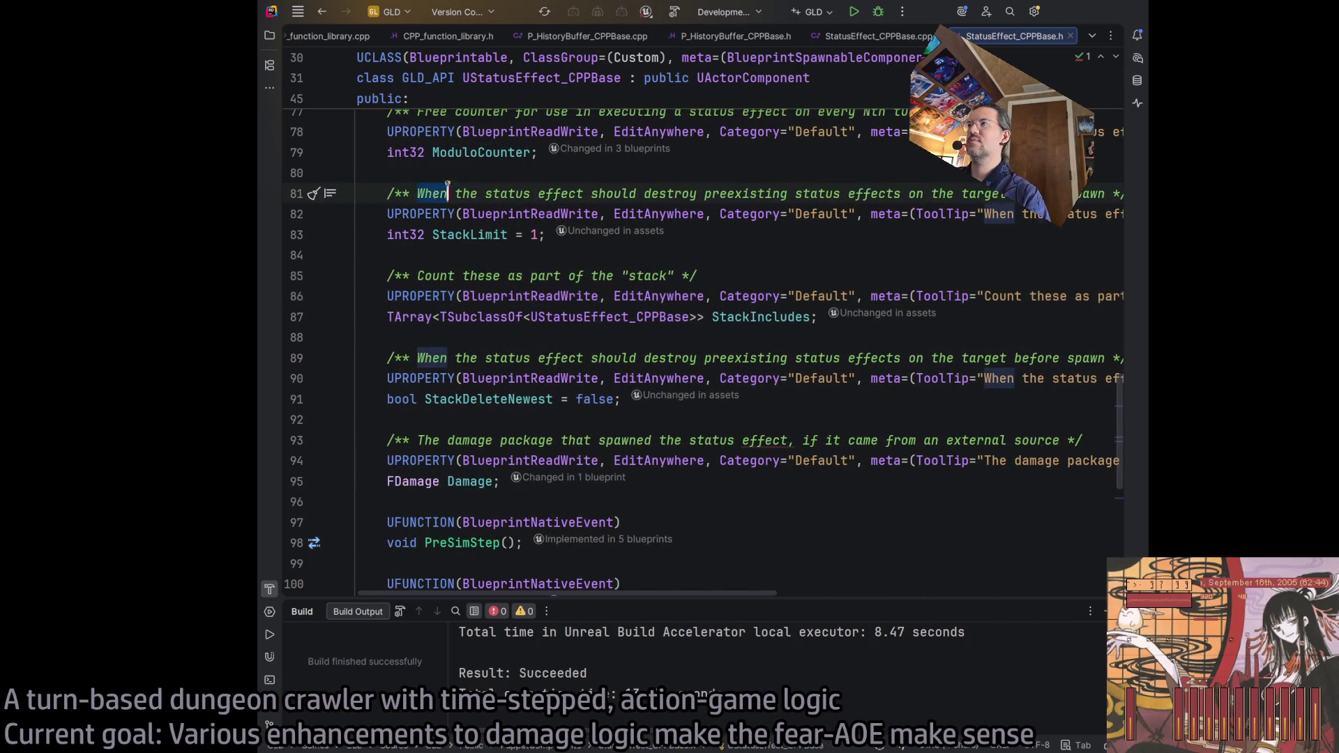
pyautogui.moveTo(441, 199); pyautogui.dragTo(1105, 196)
pyautogui.moveTo(656, 599)
pyautogui.mouseDown()
pyautogui.moveTo(979, 605)
pyautogui.moveTo(652, 605)
pyautogui.mouseUp()
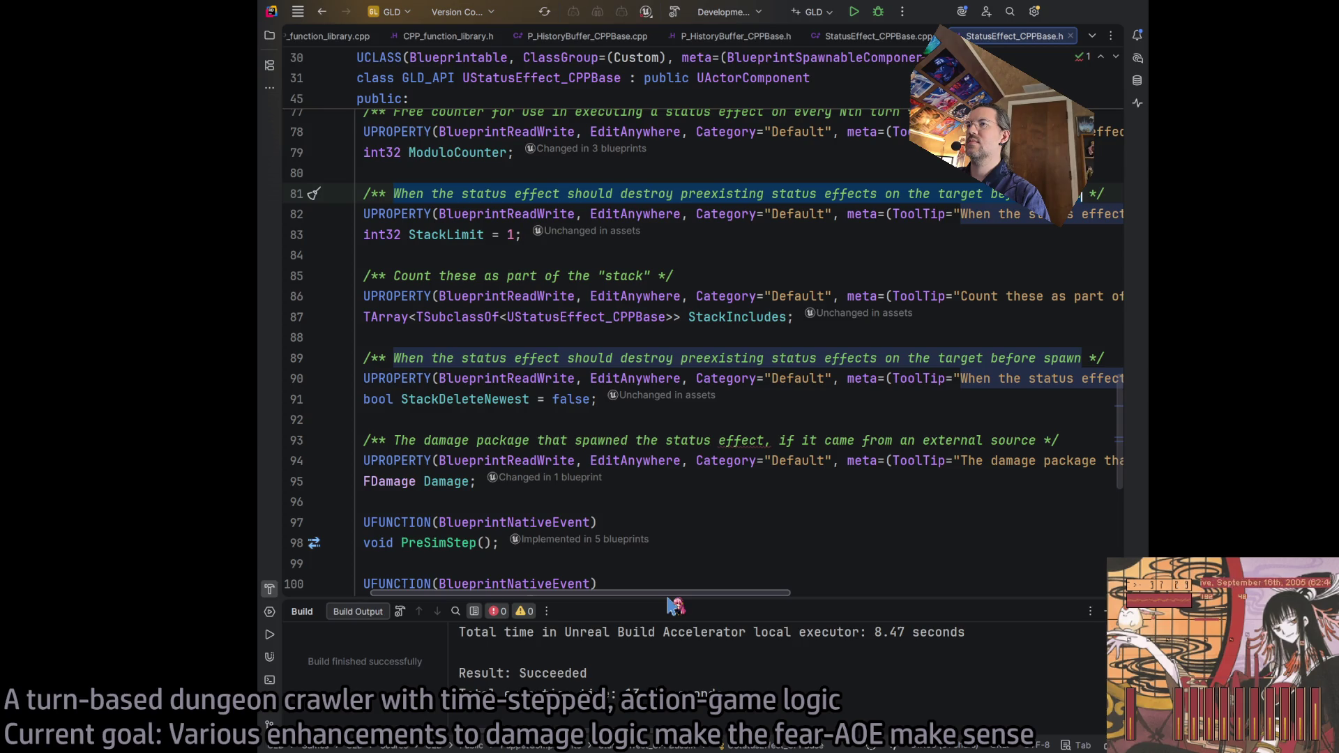
pyautogui.click(764, 359)
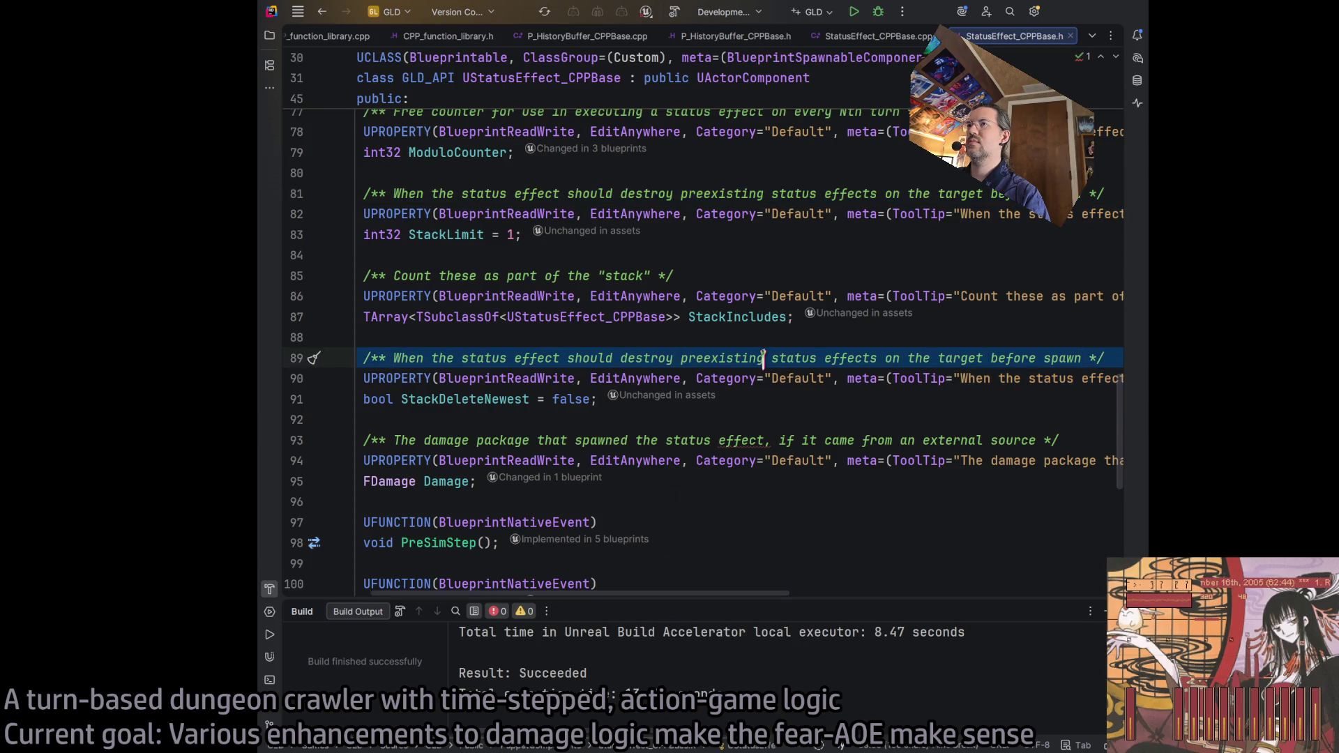
pyautogui.hotkey('ctrl', 'y')
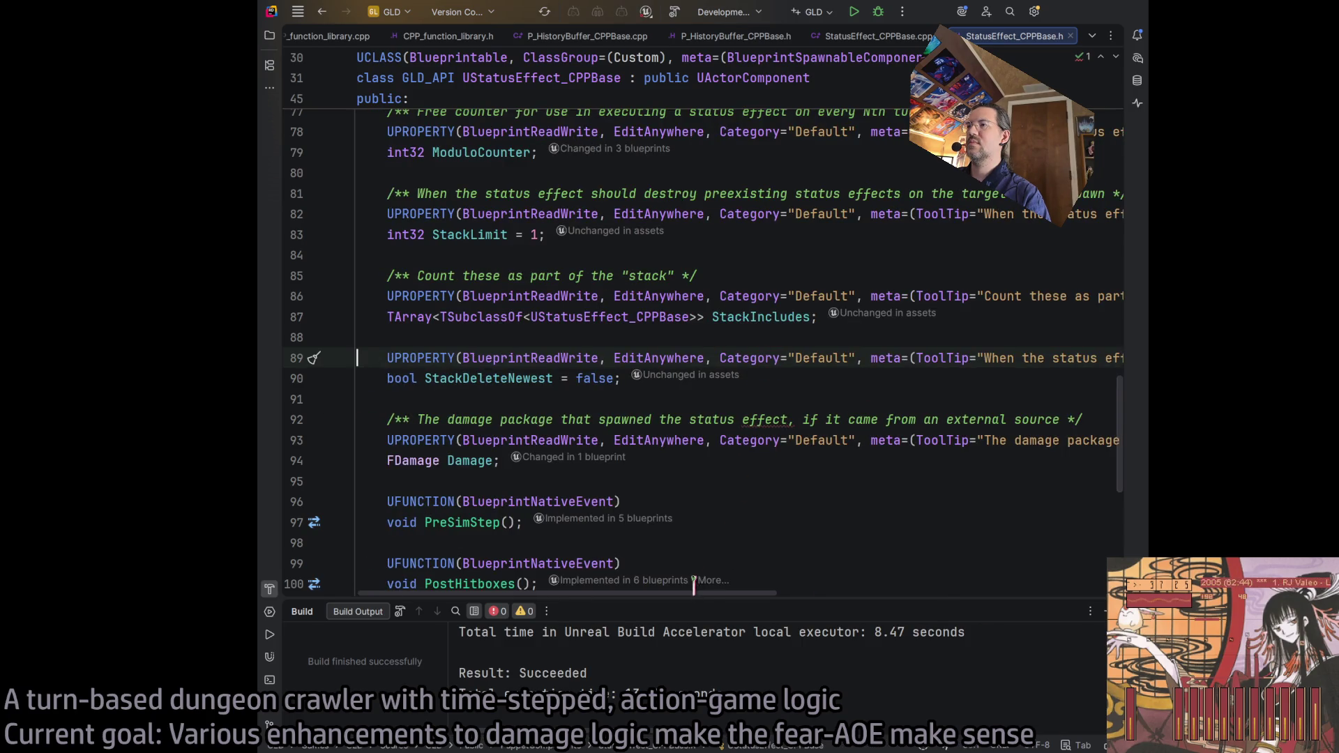
# Step: Remove the ToolTip metadata from StackDeleteNewest's UPROPERTY, ending at Category="Default"
pyautogui.moveTo(711, 593); pyautogui.dragTo(840, 596)
pyautogui.moveTo(631, 358); pyautogui.dragTo(1019, 358)
pyautogui.press('BackSpace')
pyautogui.keyDown('shift'); pyautogui.click(1044, 358); pyautogui.keyUp('shift')
pyautogui.press('BackSpace')
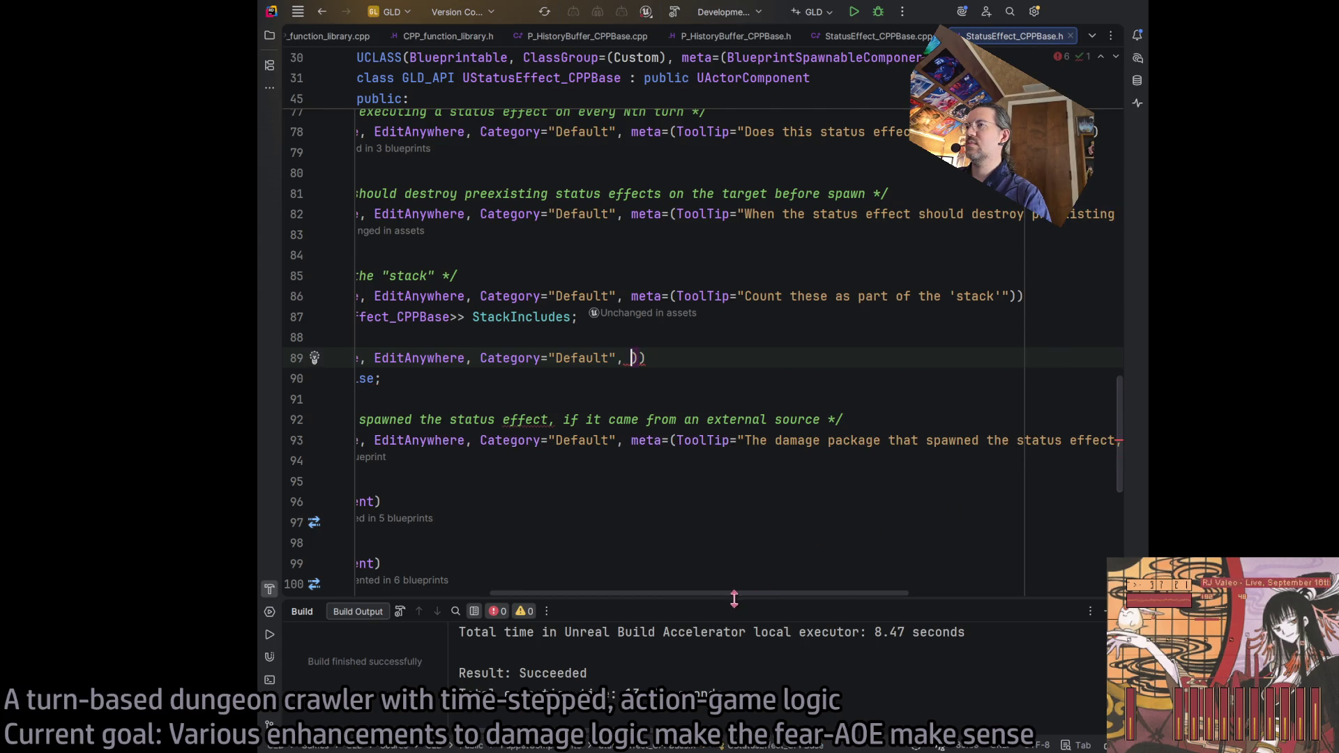
pyautogui.press('Left')
pyautogui.press('Left')
pyautogui.press('Delete')
pyautogui.press('Delete')
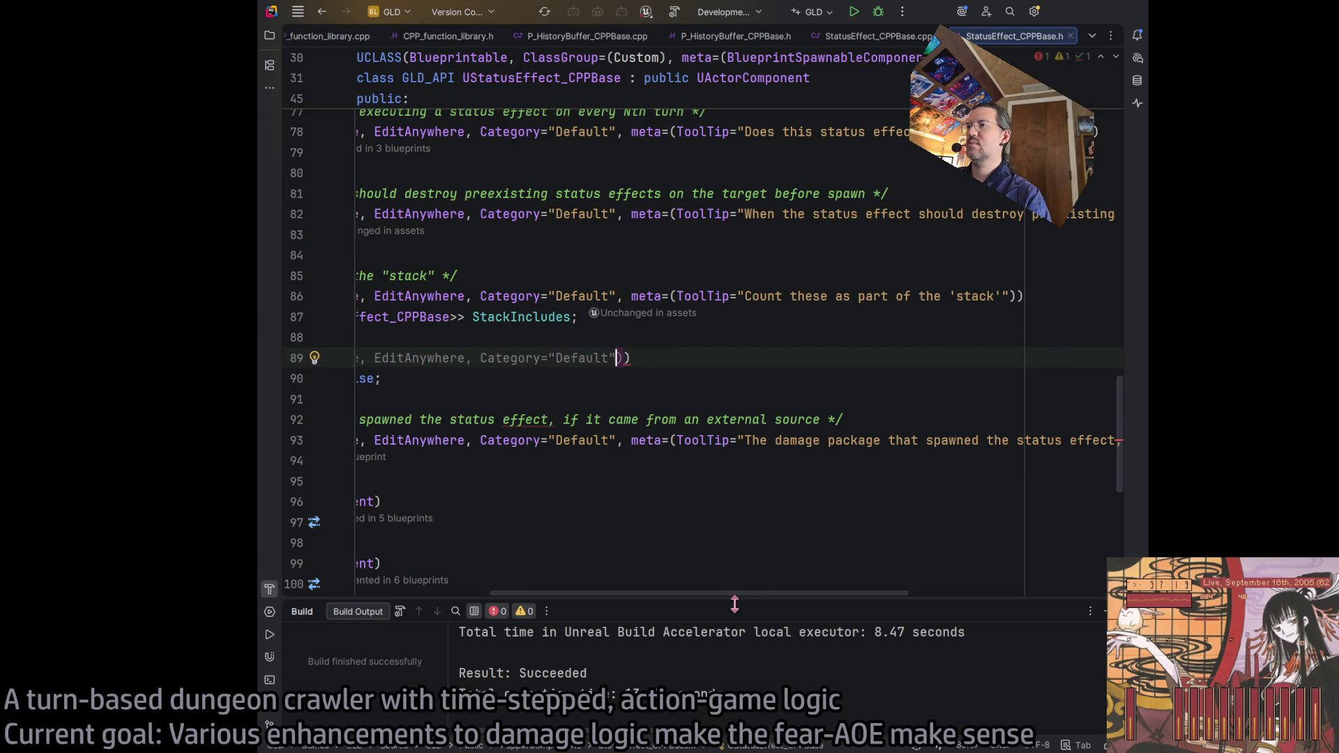
# Step: Delete the doubled closing parenthesis on line 89 and close the build output panel
pyautogui.moveTo(746, 595); pyautogui.dragTo(602, 595)
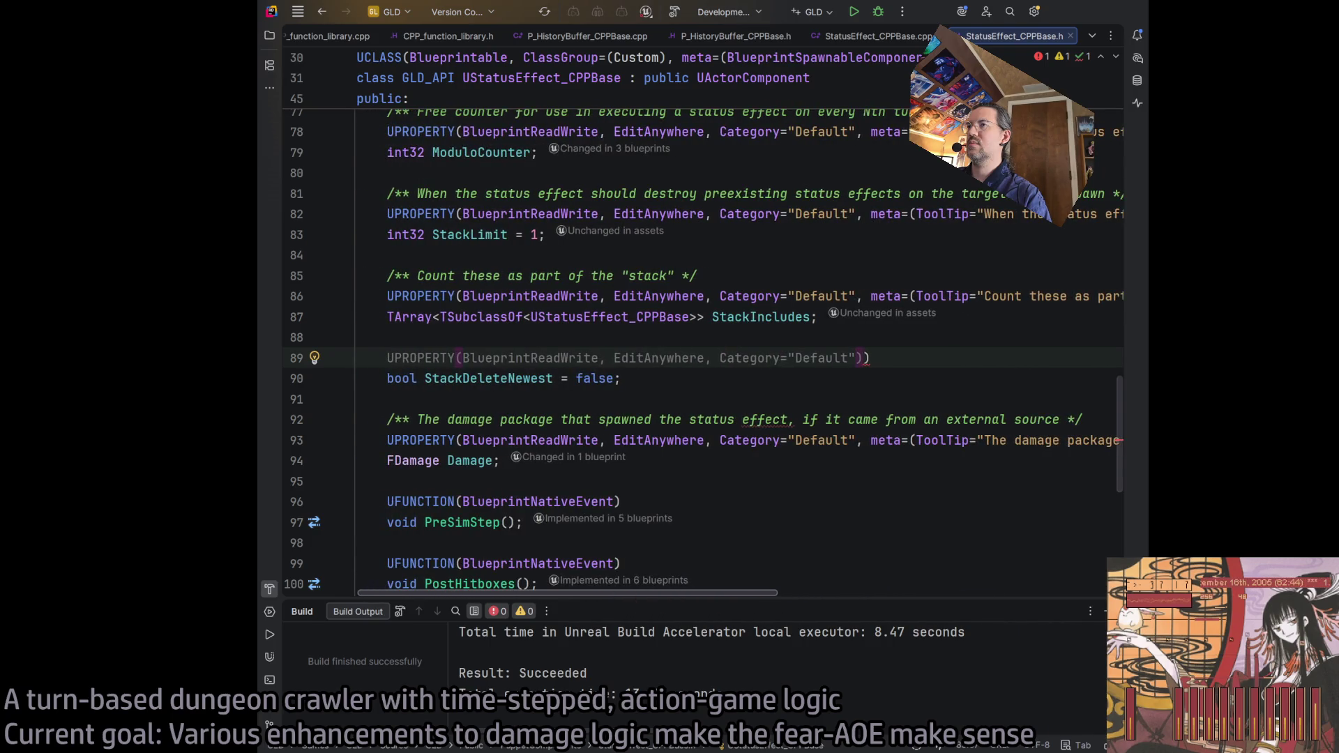
pyautogui.click(517, 583)
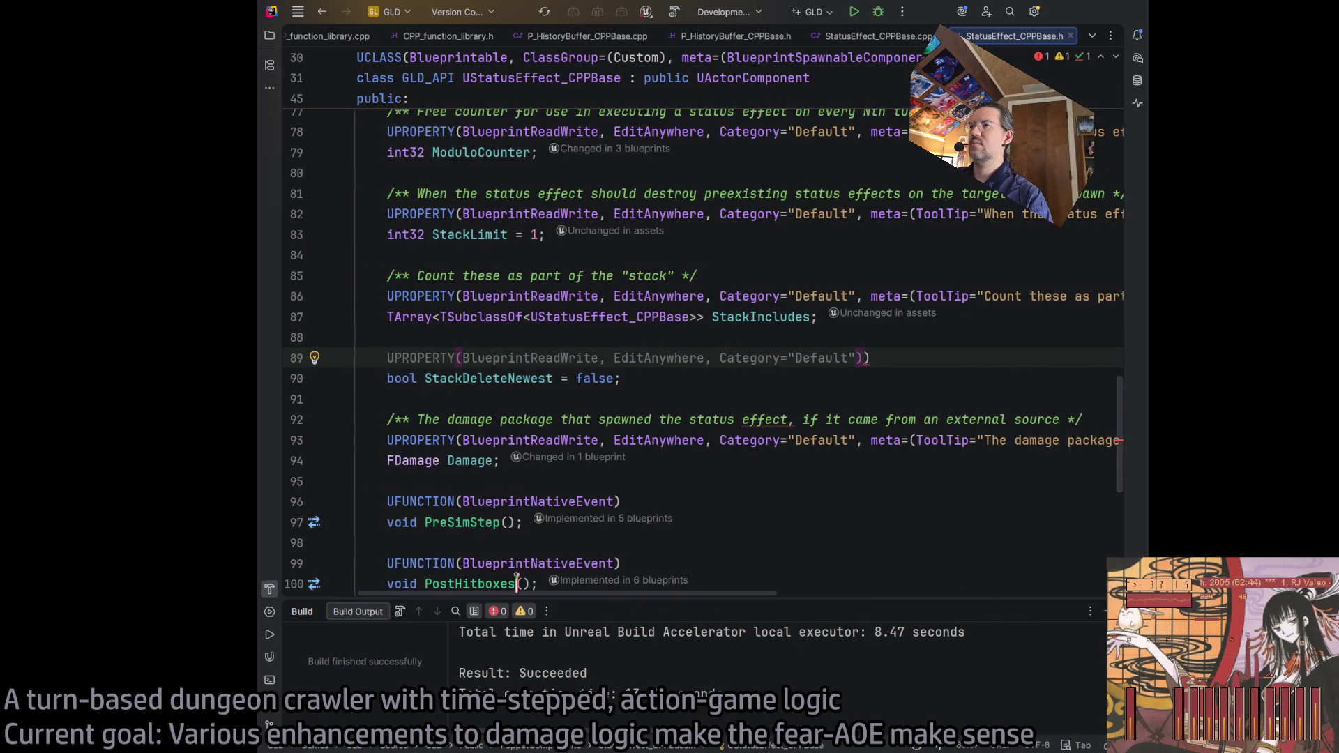
pyautogui.click(816, 419)
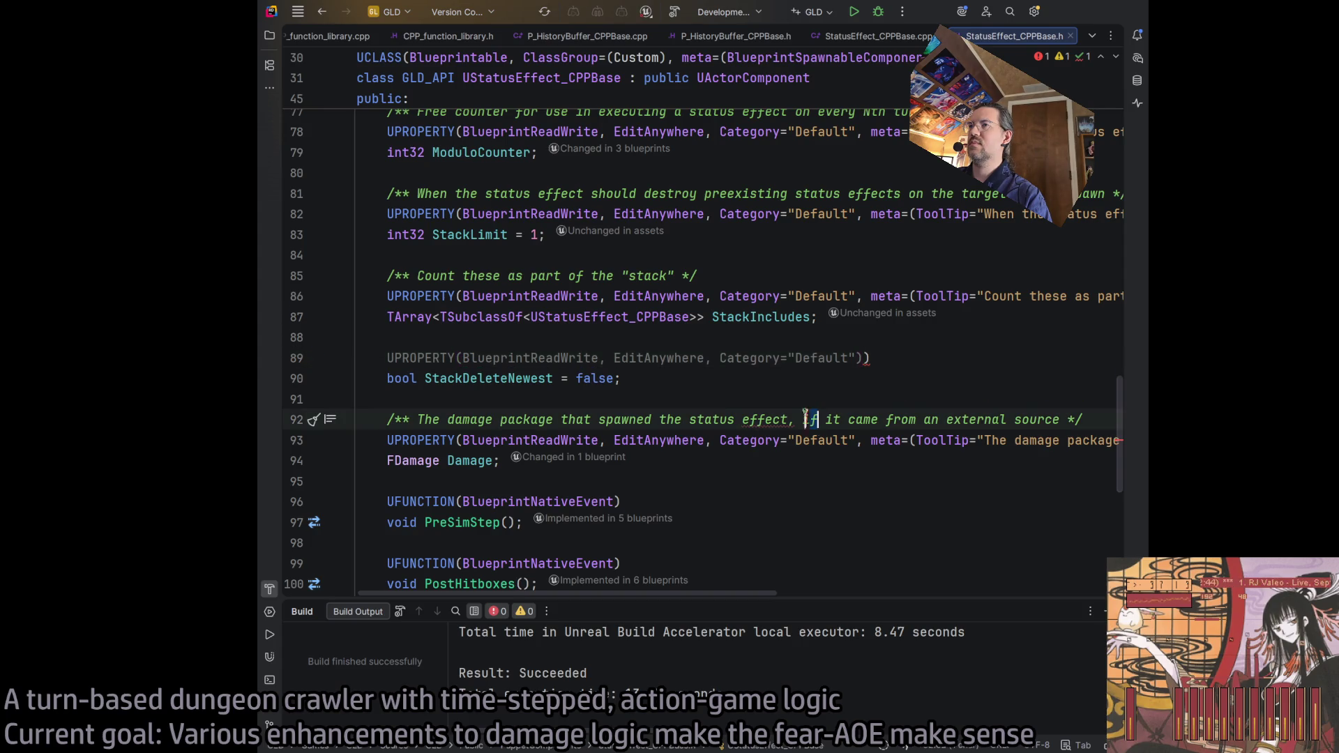
pyautogui.click(863, 358)
pyautogui.press('Delete')
pyautogui.press('Down')
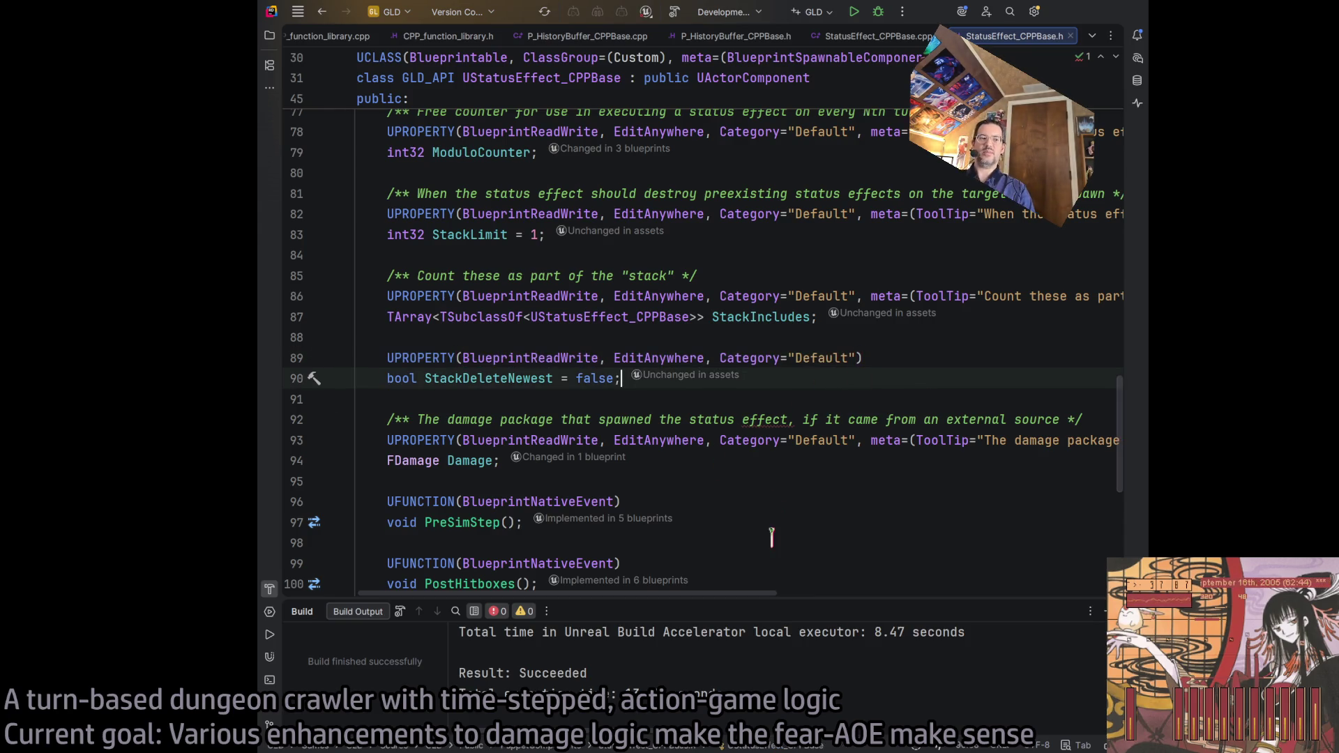
pyautogui.hotkey('ctrl', 'shift', 'F12')
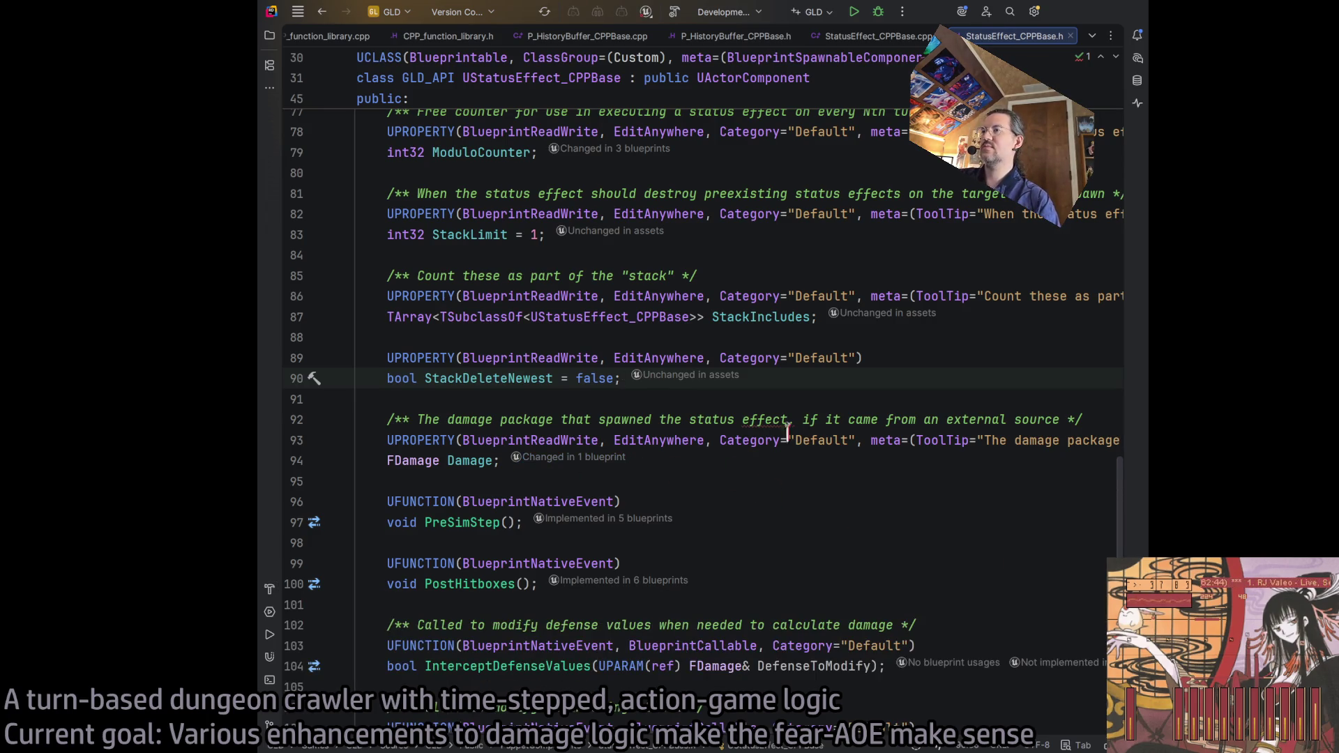
# Step: Review the FDamage Damage declaration on line 94, then scroll back toward the header's top
pyautogui.doubleClick(802, 440)
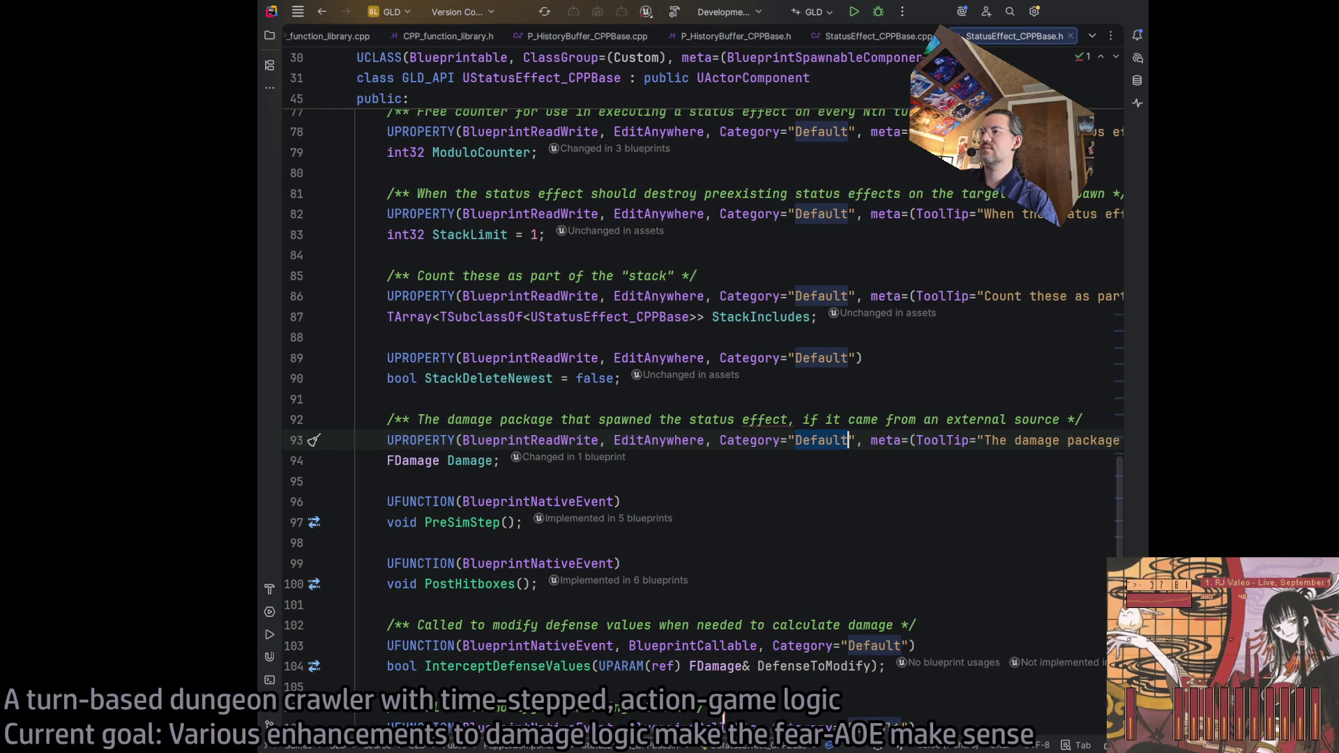
pyautogui.hscroll(5, 716, 687)
pyautogui.hscroll(-5, 716, 686)
pyautogui.click(683, 463)
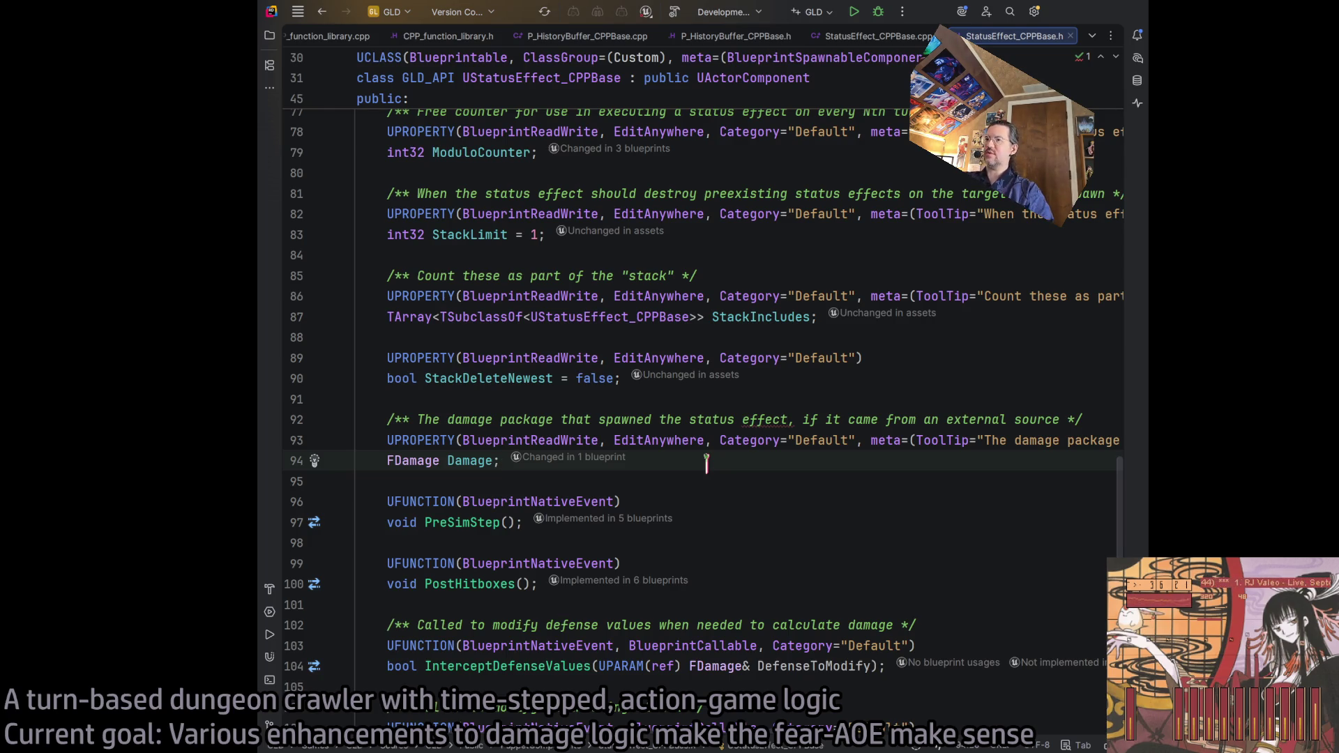
pyautogui.click(483, 461)
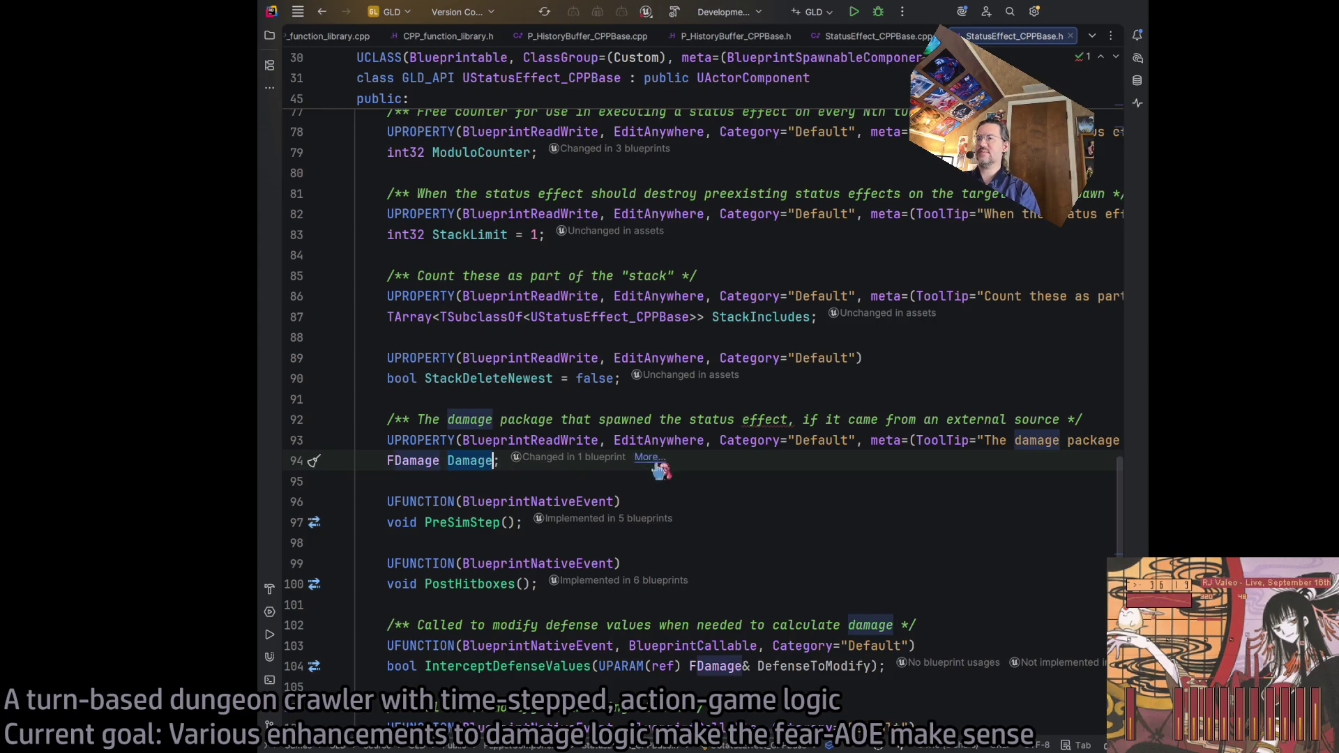
pyautogui.click(759, 462)
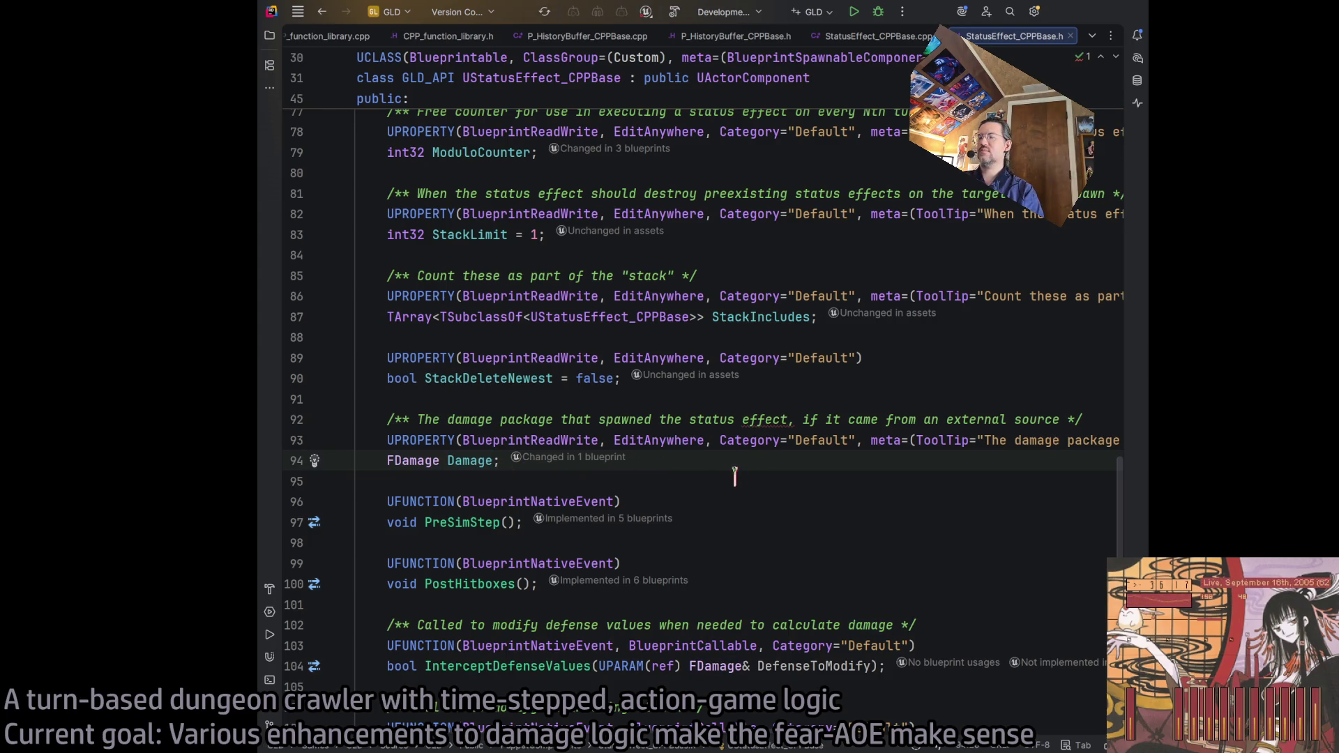
pyautogui.doubleClick(468, 460)
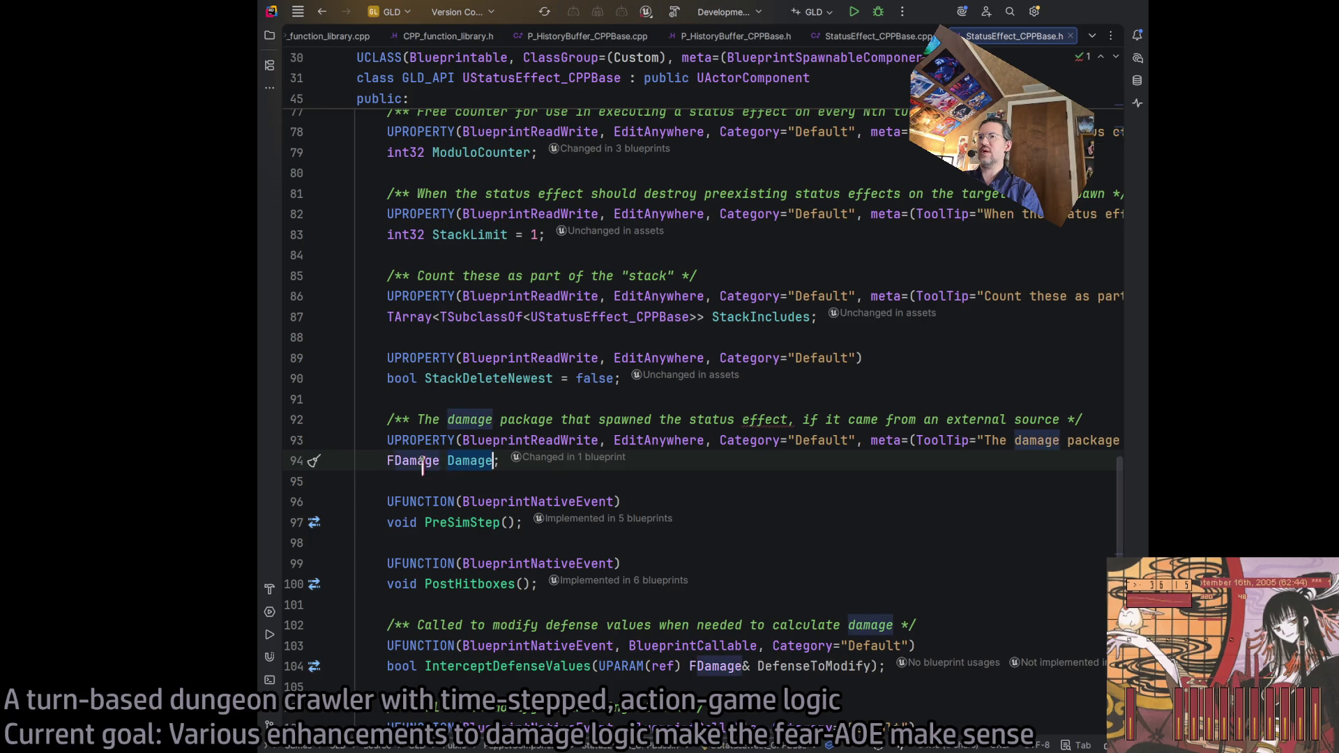
pyautogui.click(671, 460)
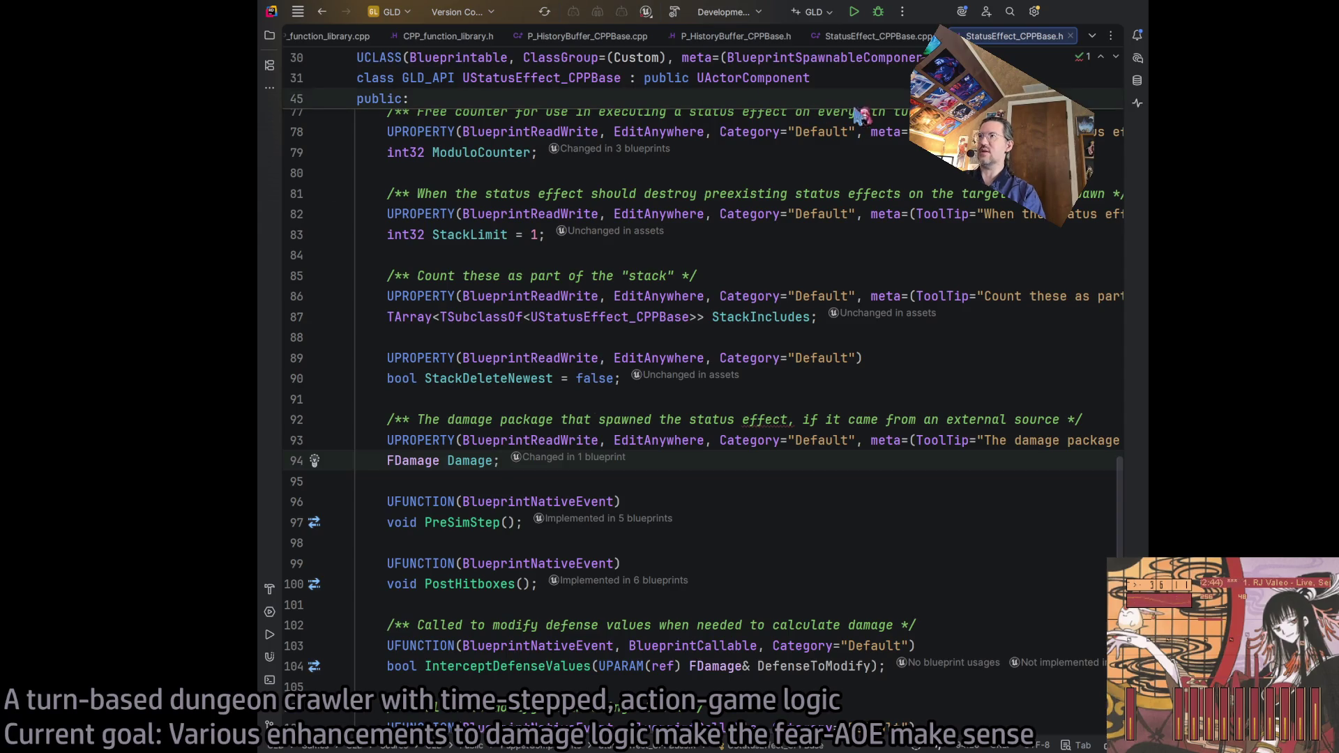
pyautogui.scroll(15, 887, 220)
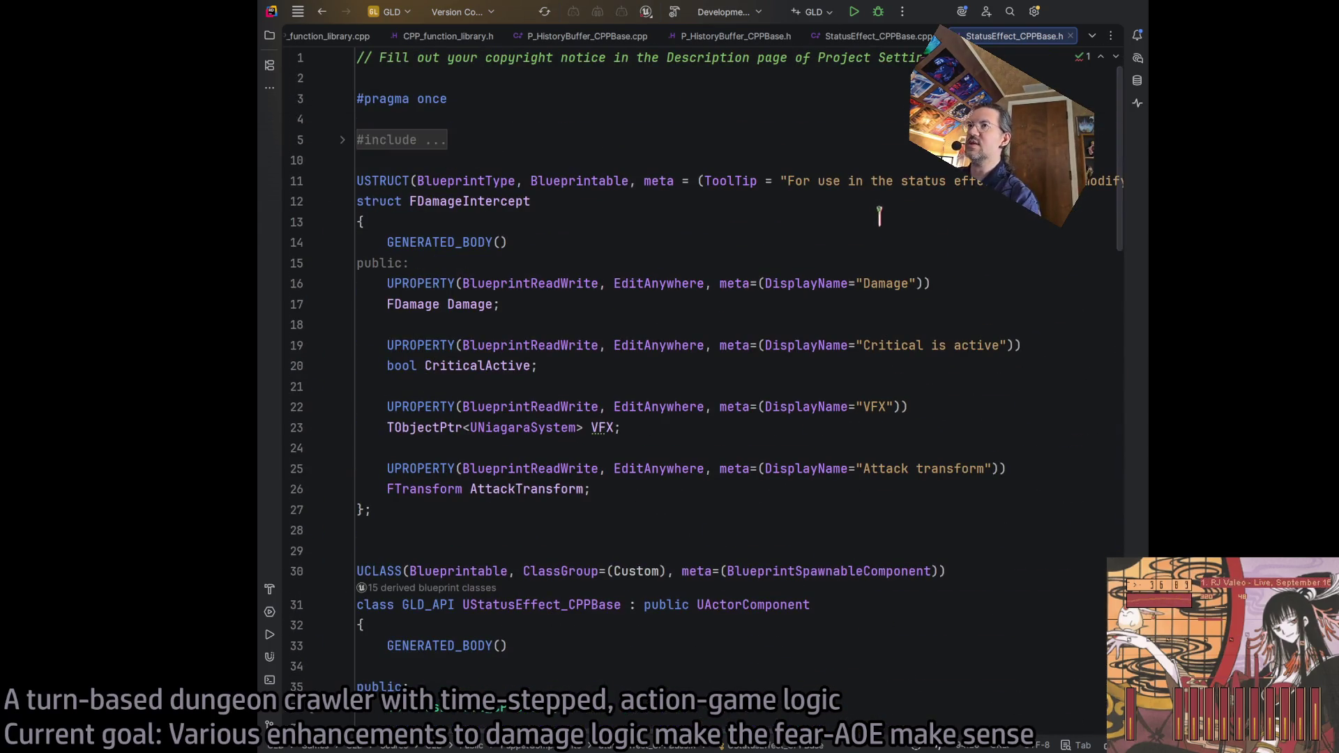
# Step: In StatusEffect_CPPBase.cpp, fold all function bodies and expand only the constructor
pyautogui.click(877, 36)
pyautogui.scroll(10, 656, 251)
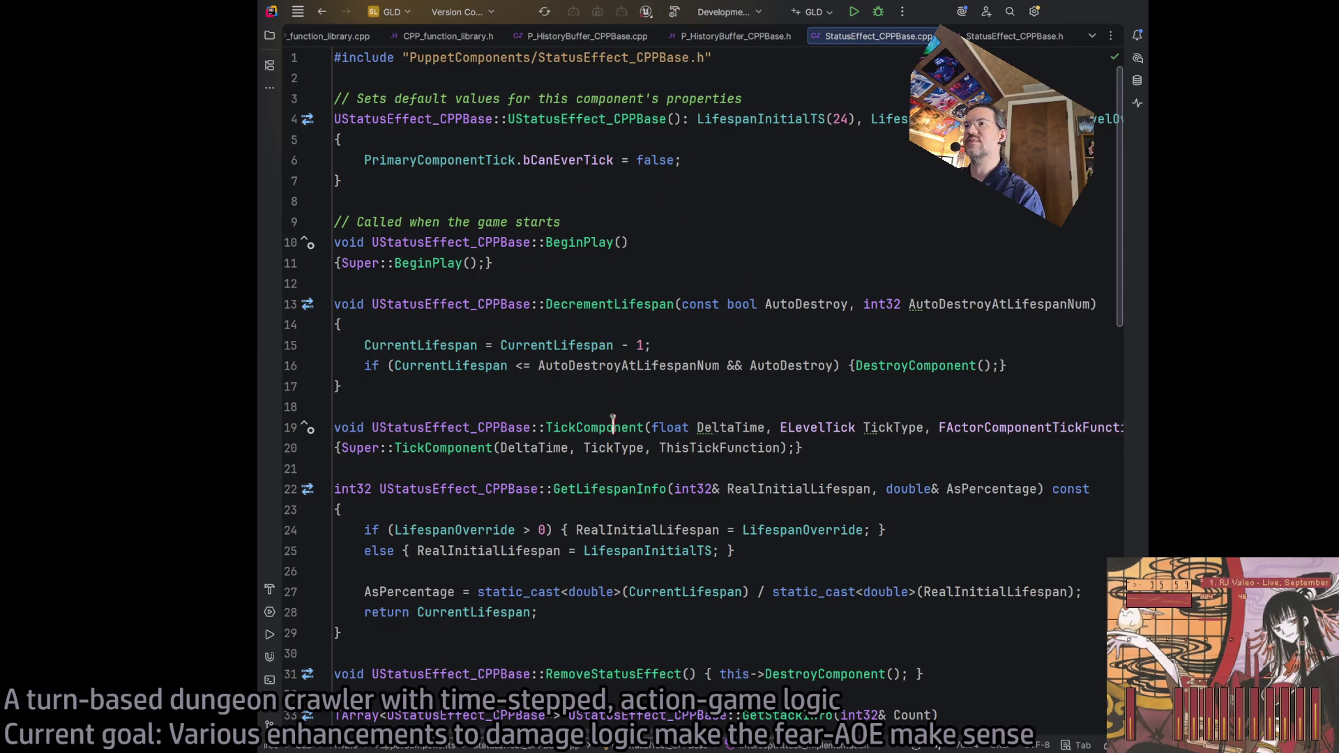
pyautogui.click(703, 366)
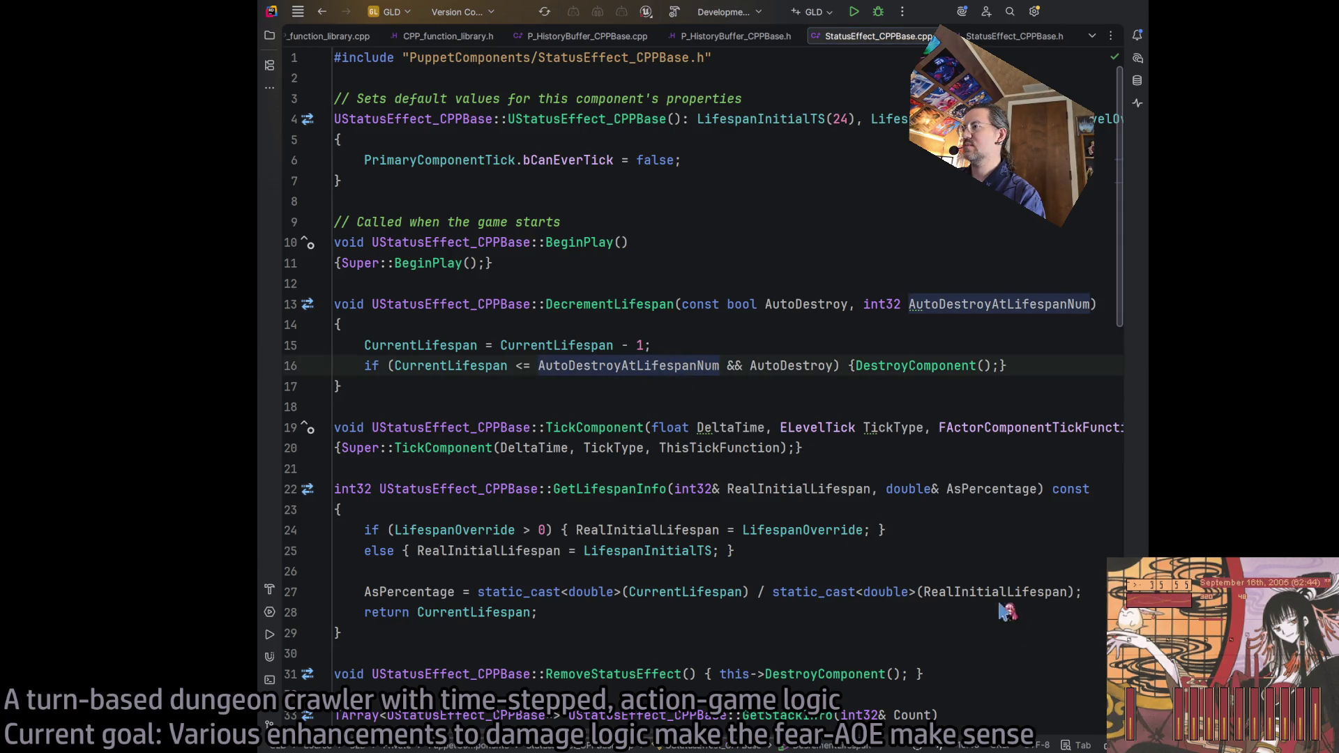
pyautogui.hotkey('ctrl', 'shift', '-')
pyautogui.click(888, 548)
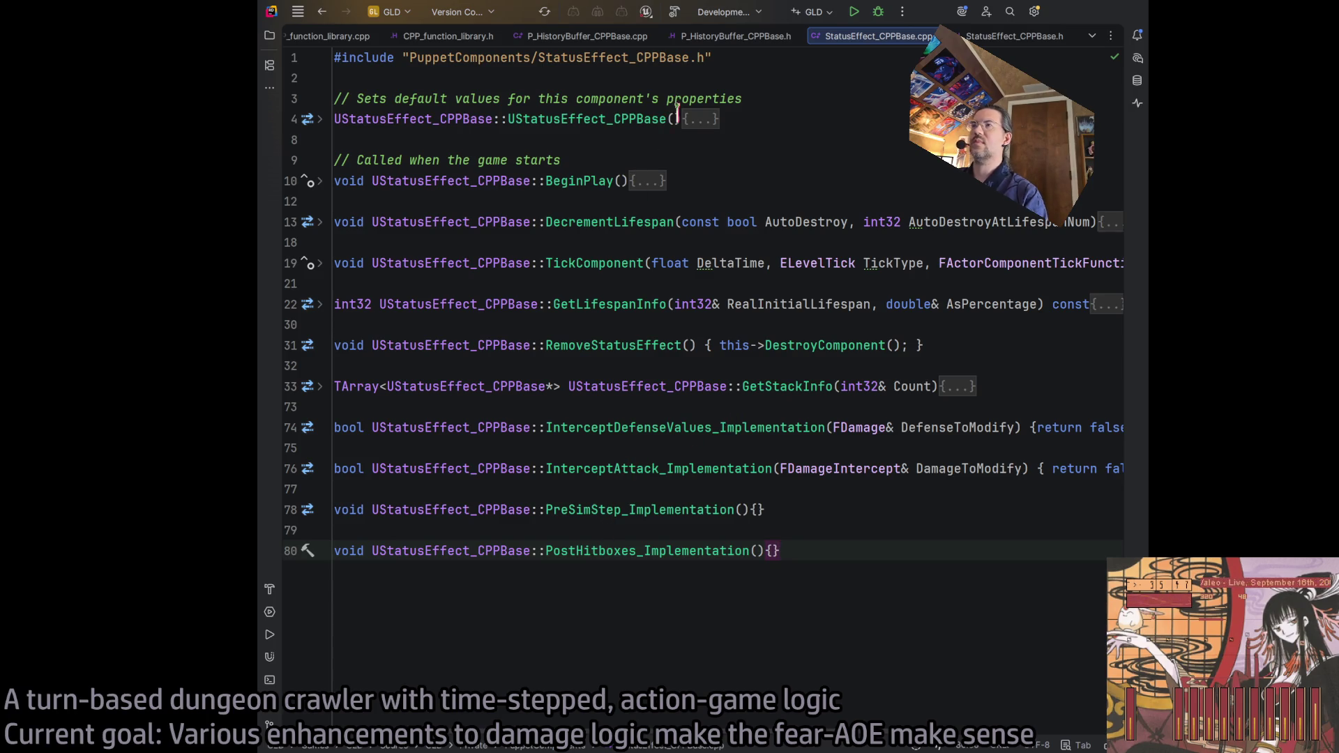
pyautogui.click(322, 119)
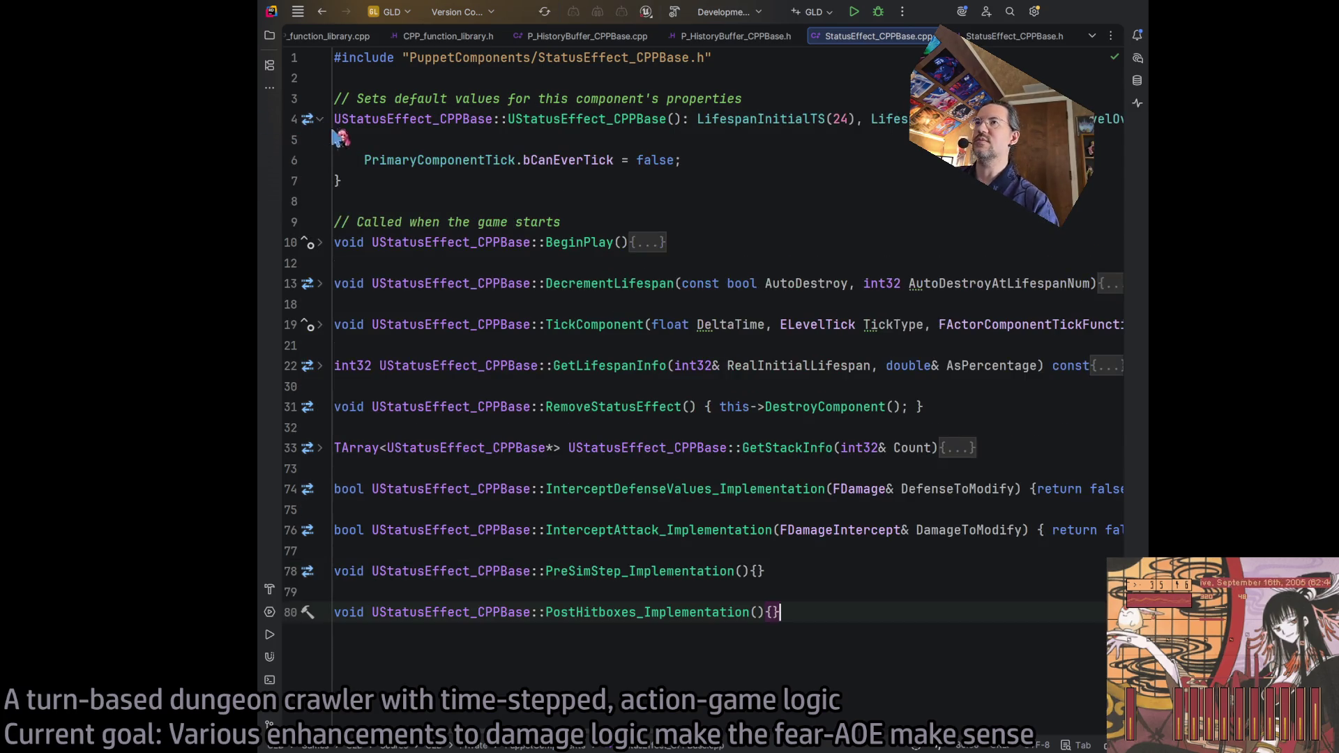
# Step: Add a constructor line below bCanEverTick assigning Damage = FDamage(-1, …, FVector::ZeroVector)
pyautogui.click(729, 160)
pyautogui.press('Return')
pyautogui.write('F')
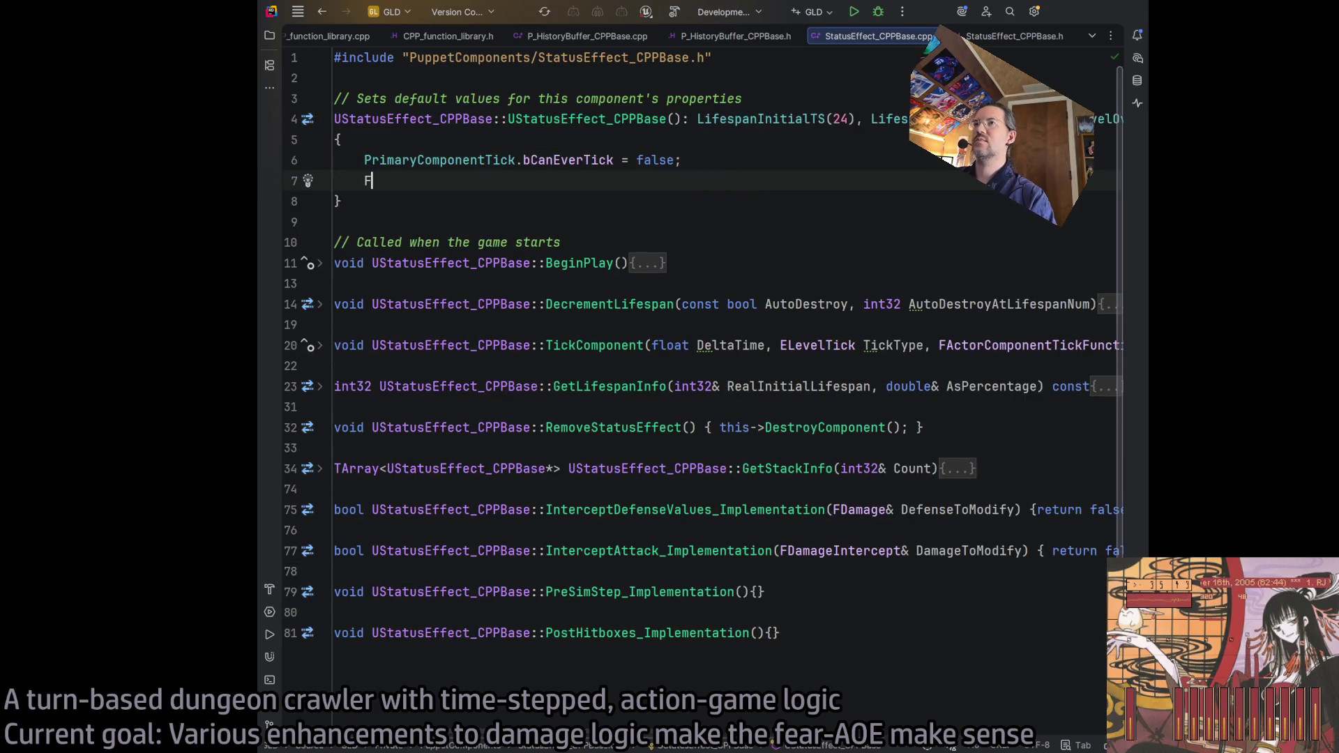
pyautogui.write('D')
pyautogui.press('BackSpace')
pyautogui.write('amage =')
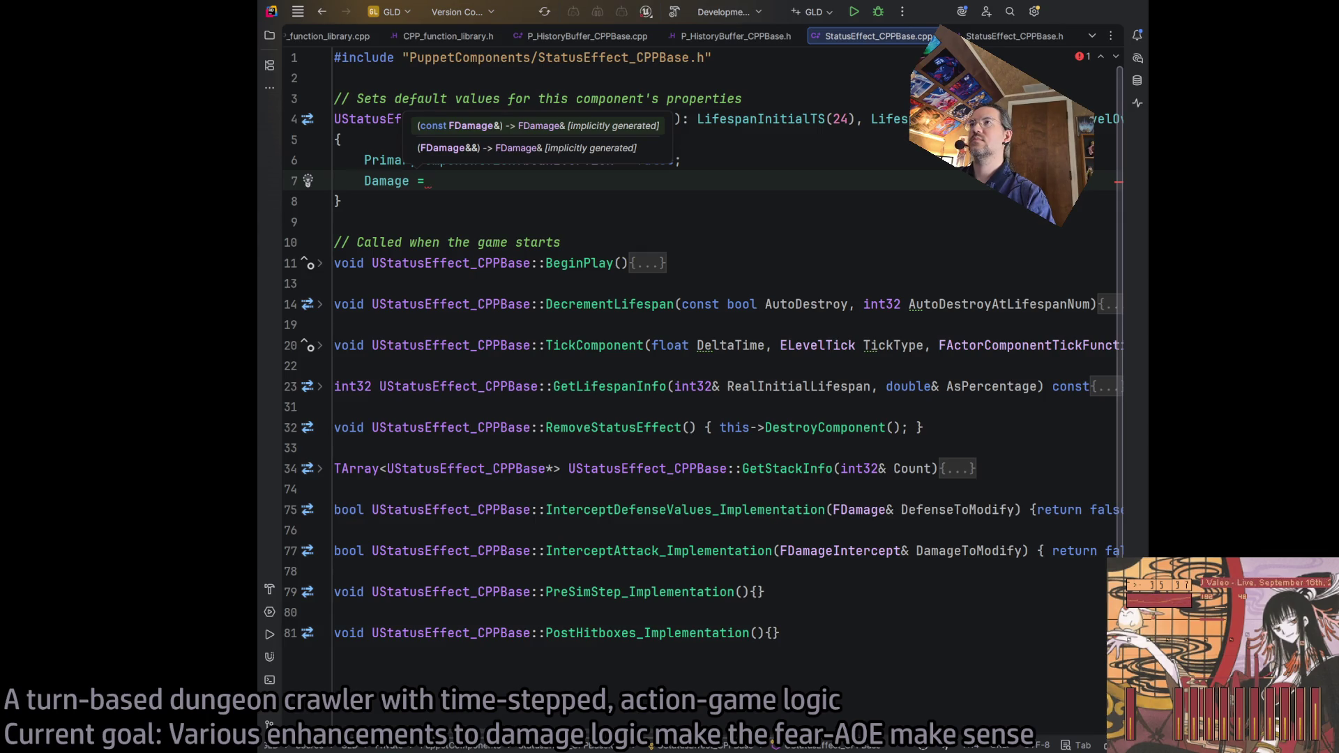
pyautogui.write('FDamage(')
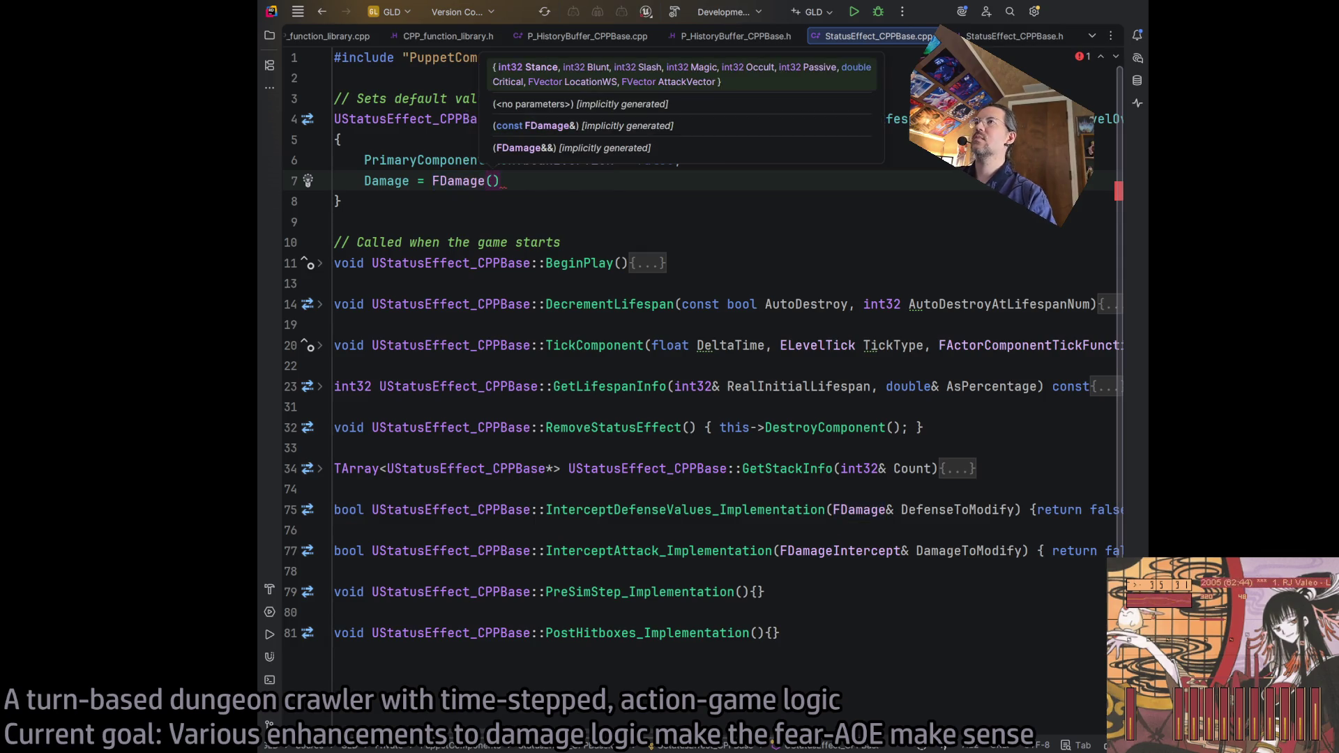
pyautogui.write('-1, -1, -1, ')
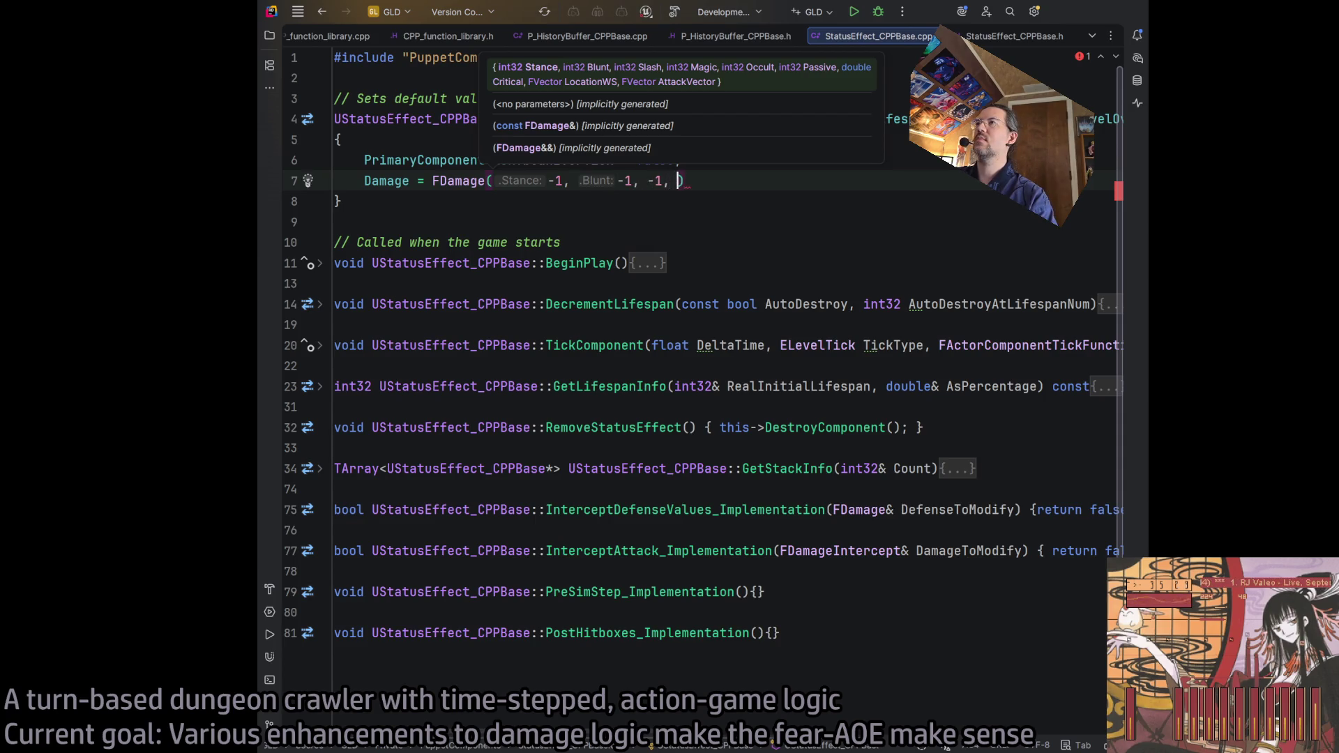
pyautogui.write('-1, -1, -1, -1, -1, -1,')
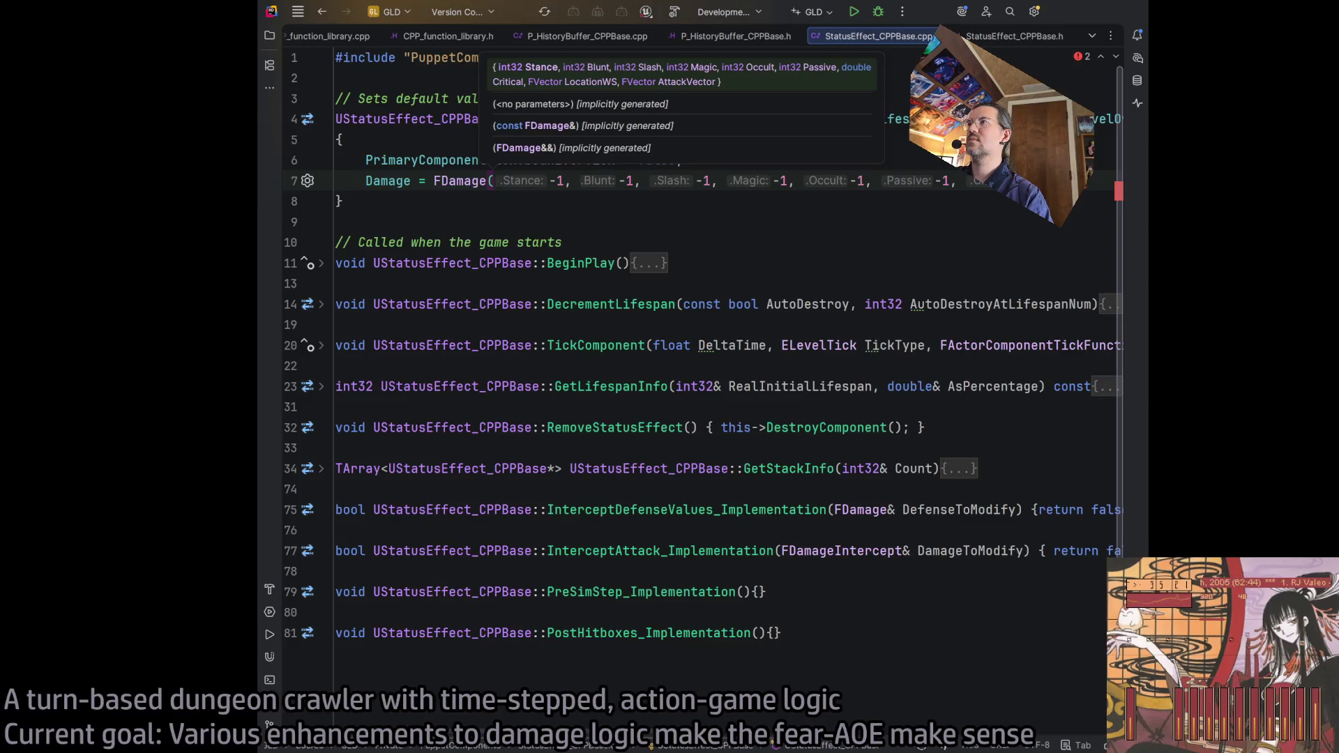
pyautogui.write('FVector::')
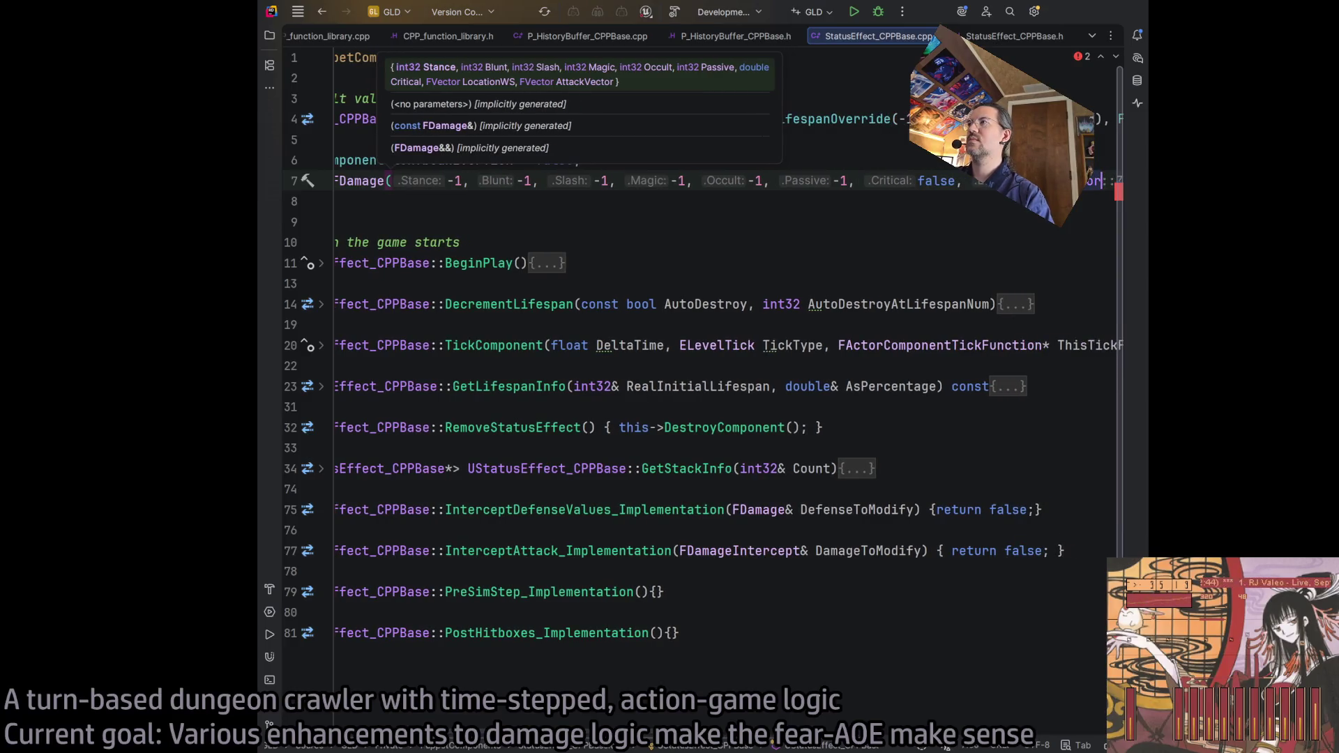
pyautogui.write('ZeroVector')
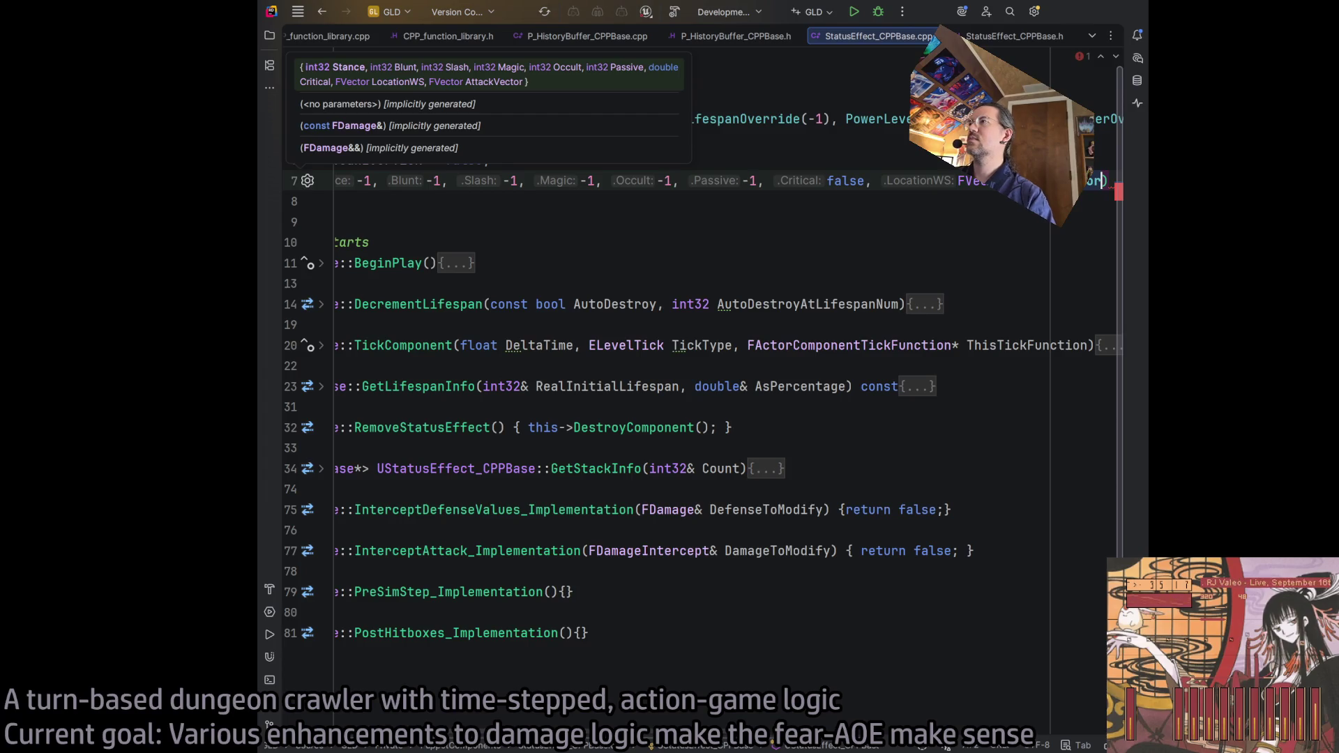
# Step: Fix the FDamage arguments to six -1 values, false and two FVector::ZeroVector values
pyautogui.hotkey('ctrl', 'Left')
pyautogui.hotkey('ctrl', 'Left')
pyautogui.hotkey('ctrl', 'Left')
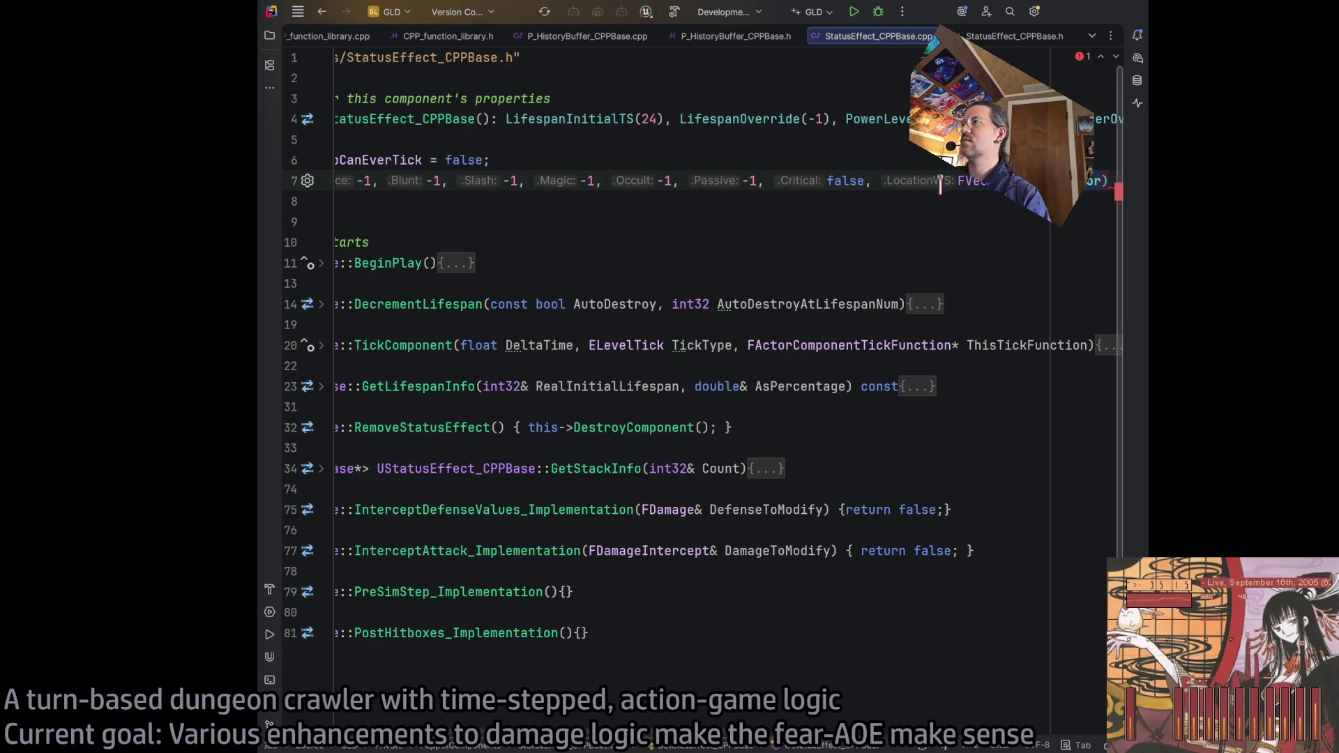
pyautogui.press('Left')
pyautogui.press('Left')
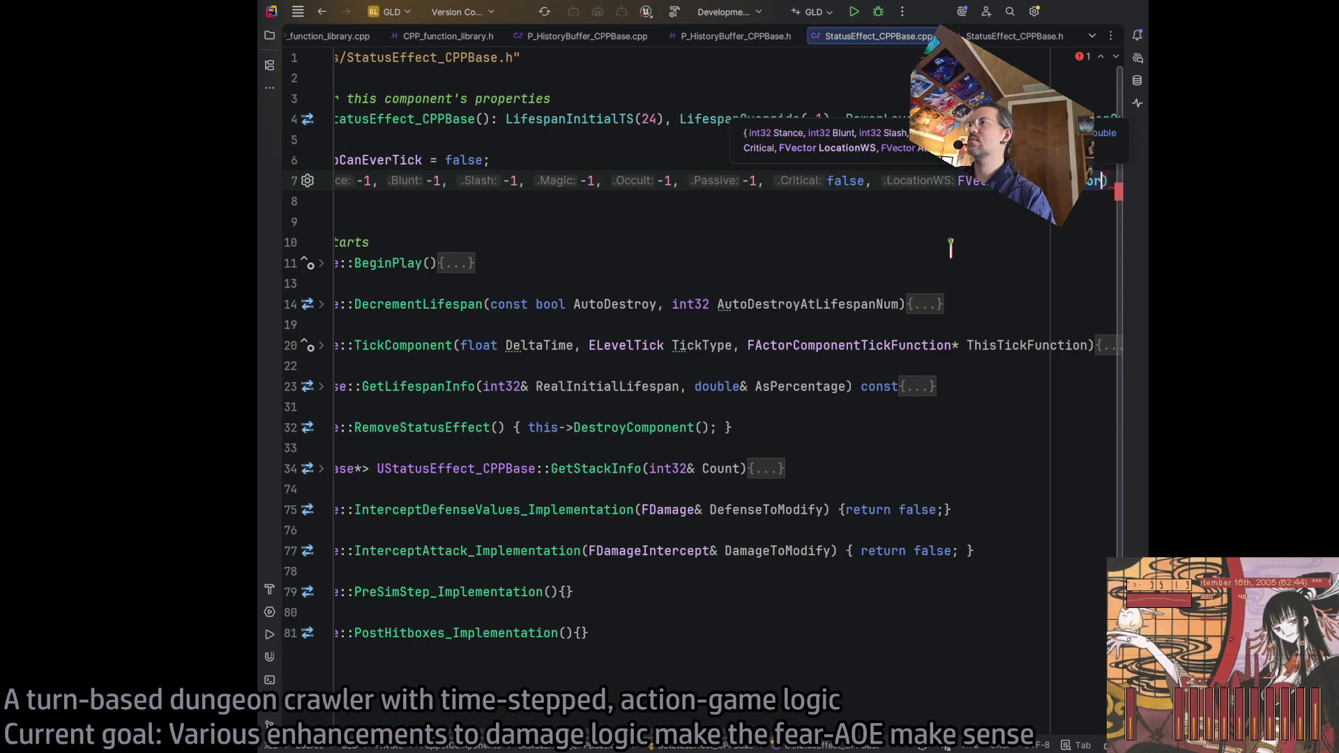
pyautogui.write('FVector::ZeroVector')
pyautogui.click(523, 182)
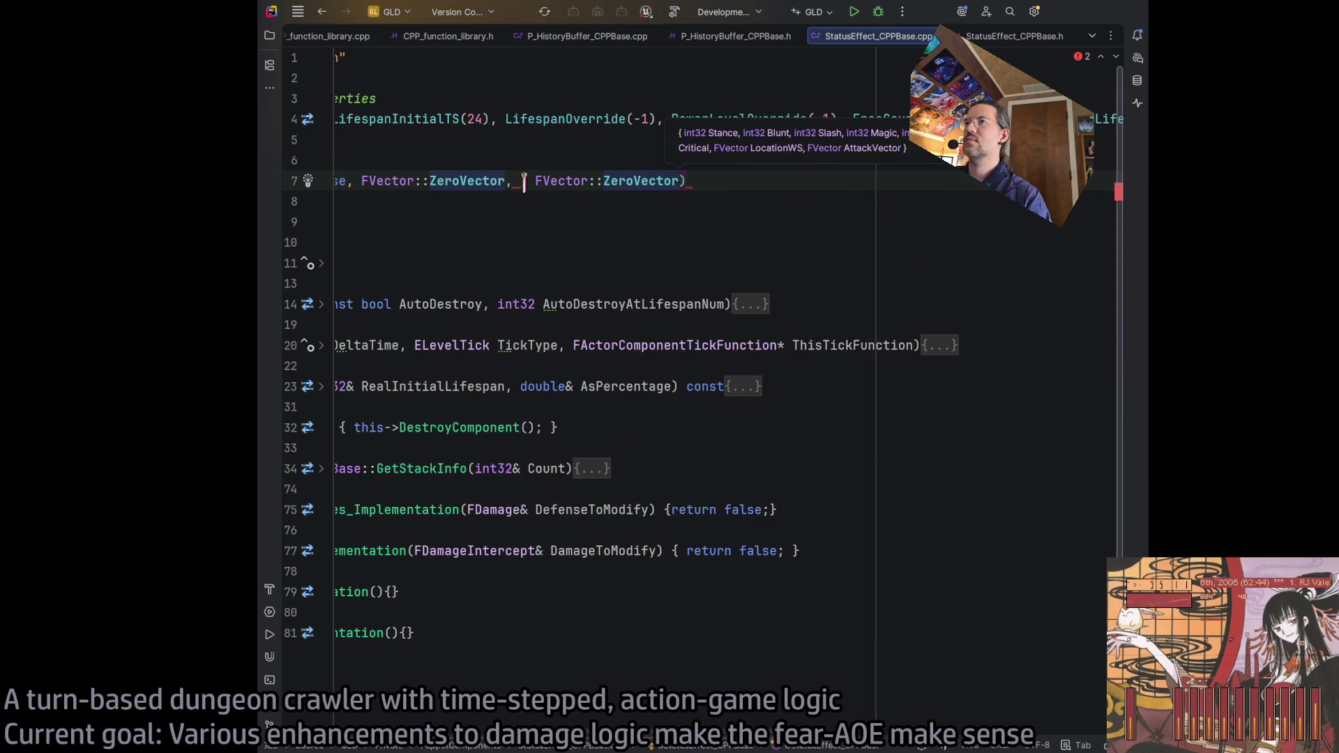
pyautogui.press('Delete')
pyautogui.press('Delete')
pyautogui.press('End')
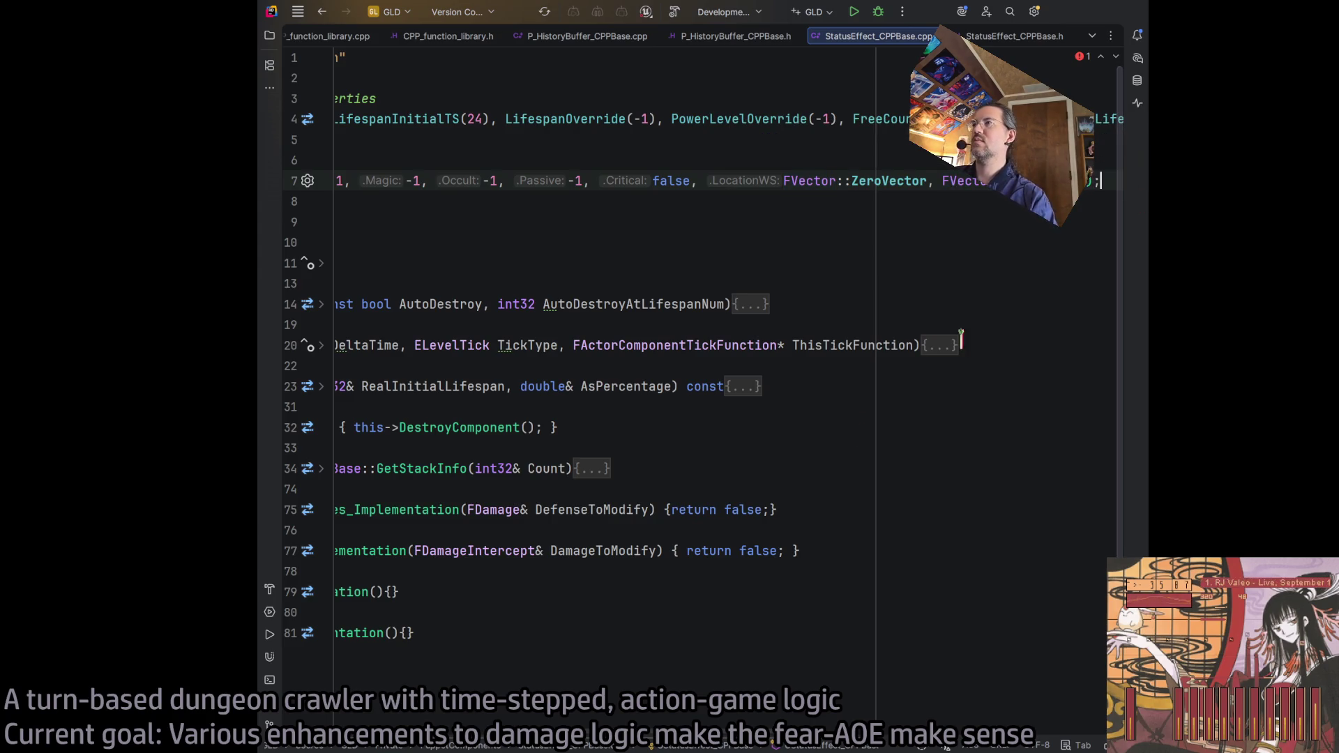
pyautogui.hscroll(-10, 523, 718)
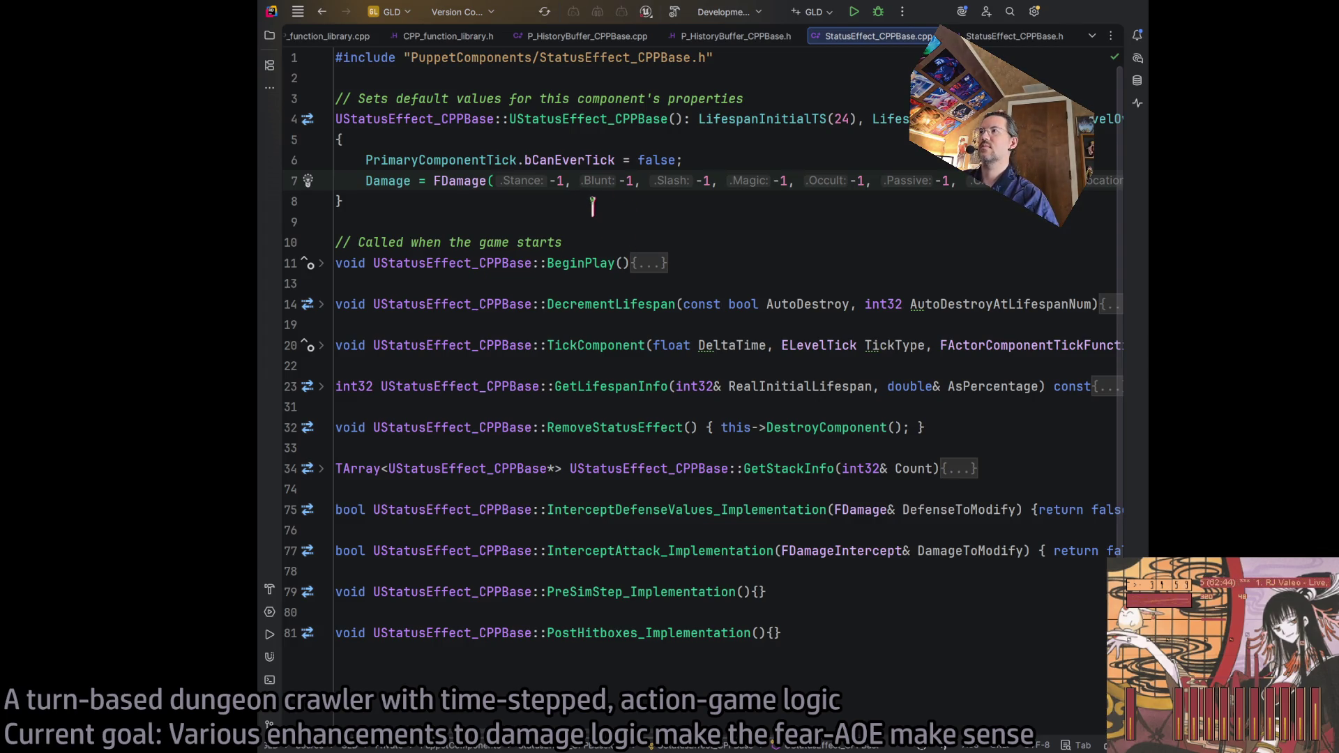
pyautogui.click(593, 203)
pyautogui.hscroll(10, 800, 718)
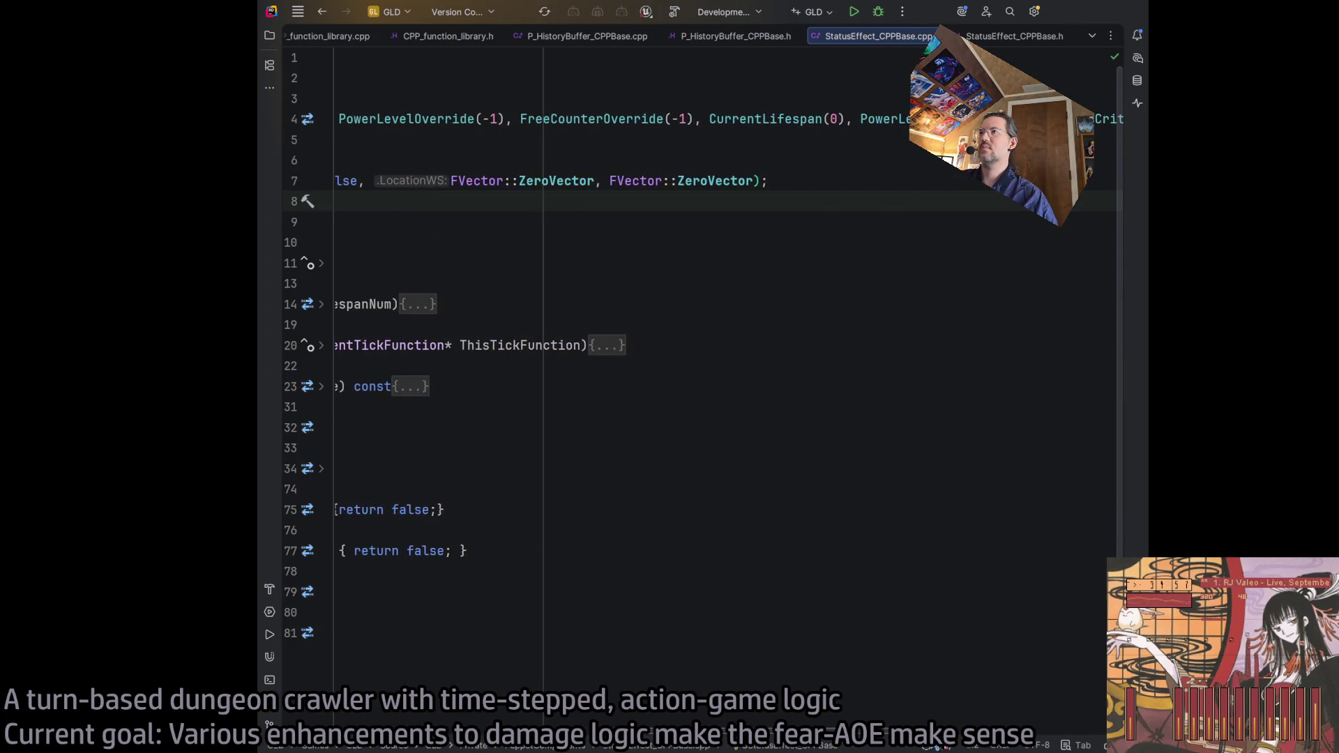
pyautogui.hscroll(-10, 799, 718)
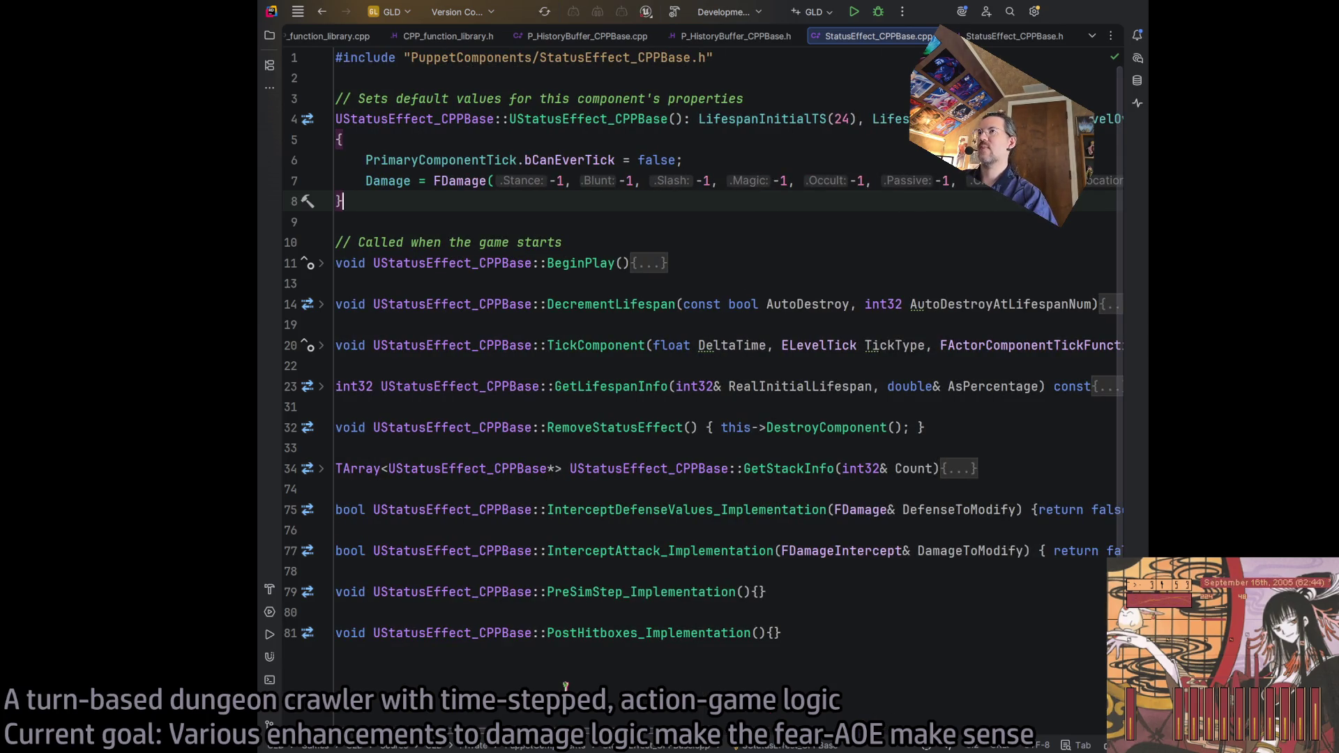
pyautogui.hscroll(10, 569, 686)
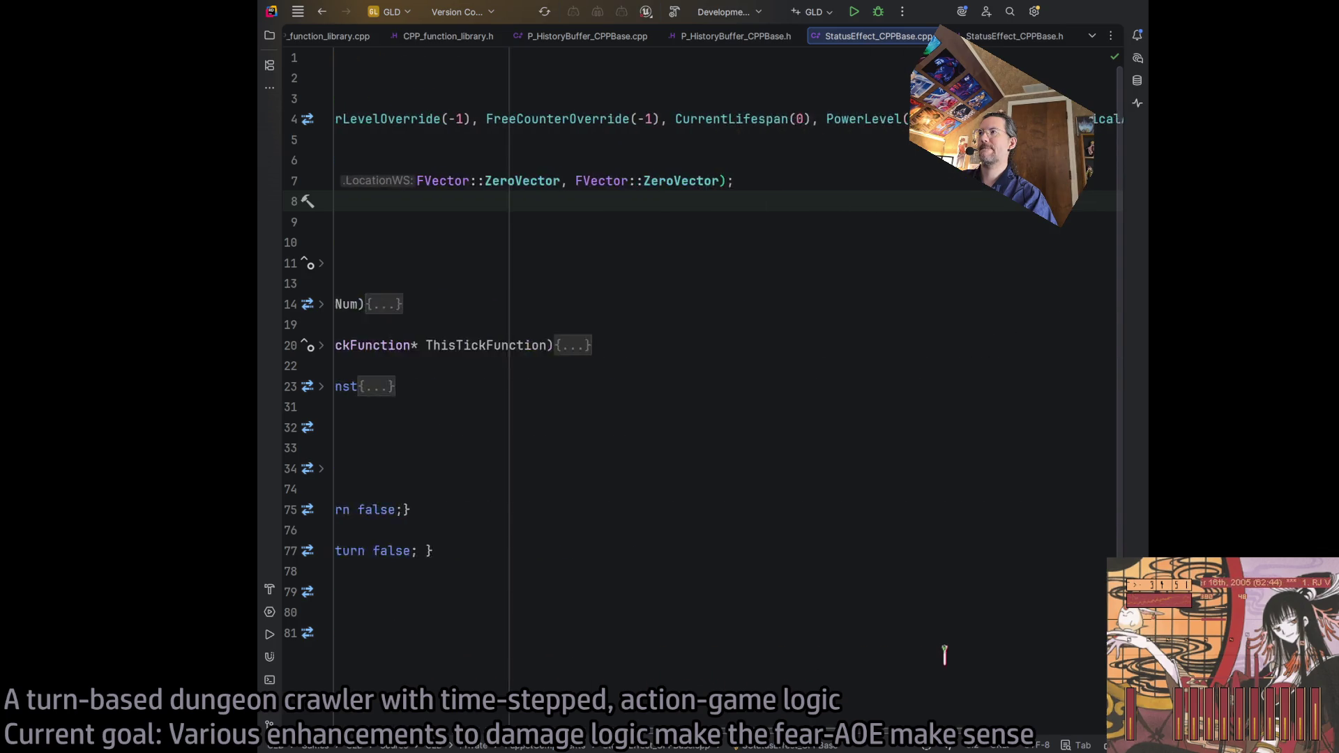
pyautogui.hscroll(-10, 623, 684)
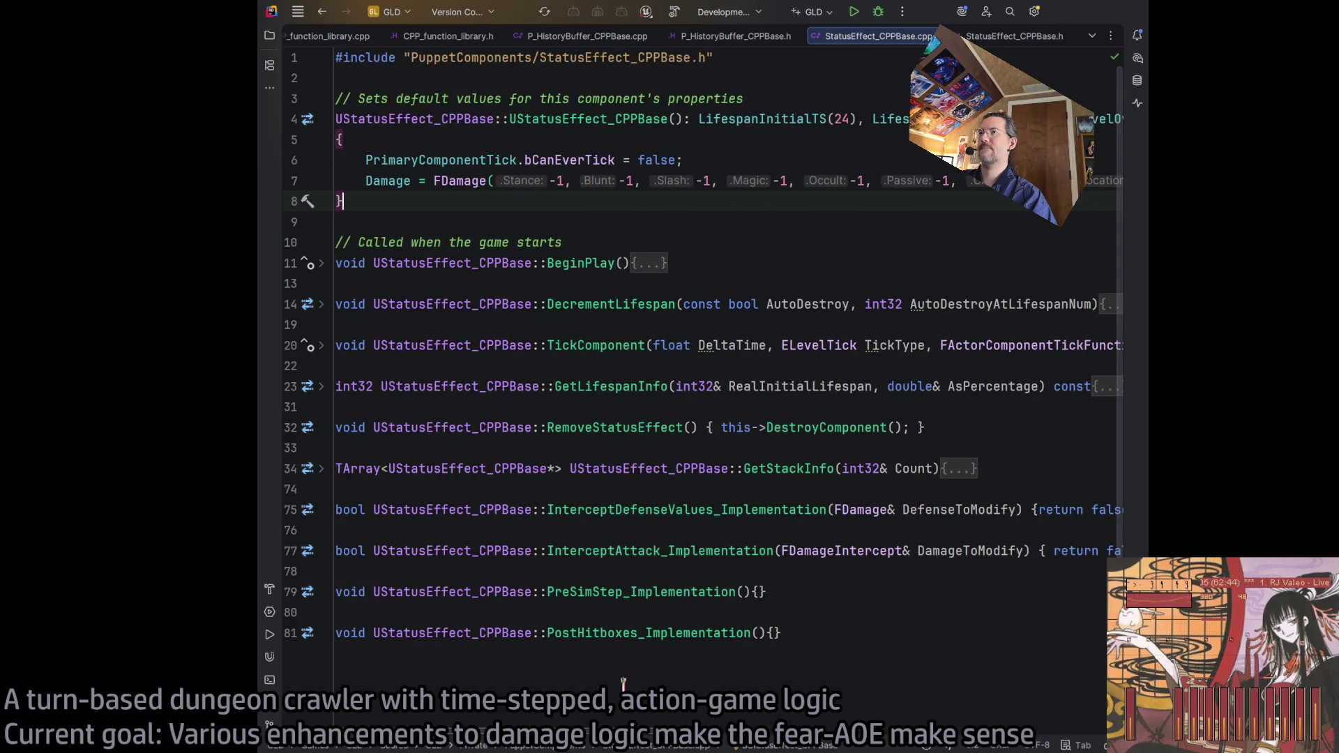
pyautogui.click(1013, 36)
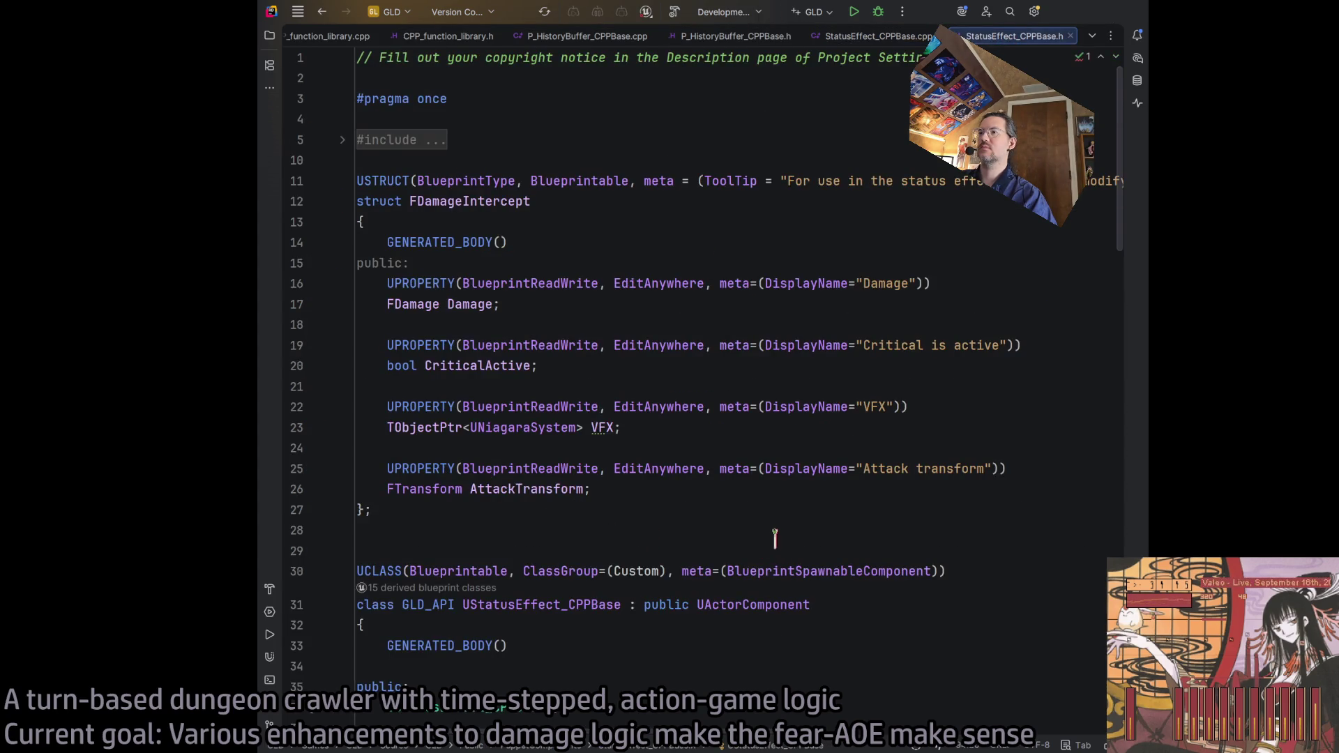
# Step: Insert a UFUNCTION macro on a new line below the DecrementLifespan declaration
pyautogui.scroll(-20, 774, 539)
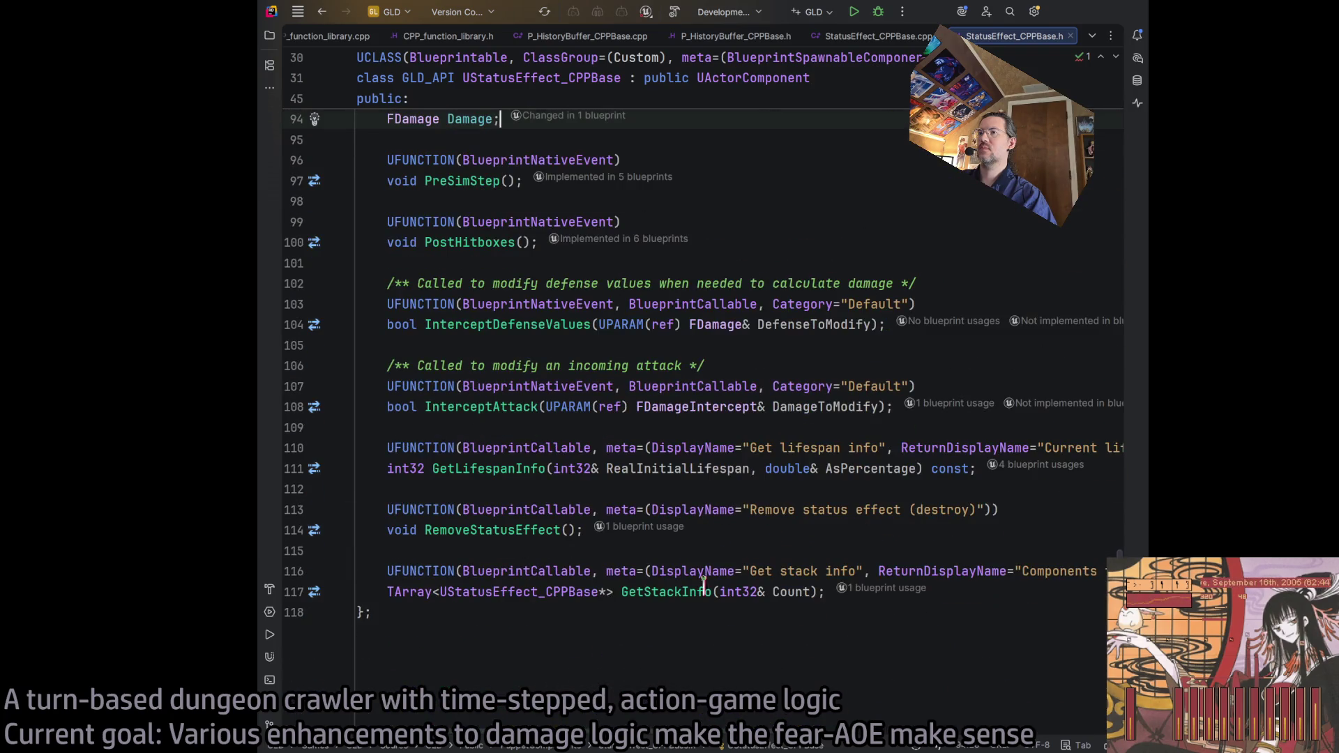
pyautogui.click(984, 586)
pyautogui.press('Return')
pyautogui.press('BackSpace')
pyautogui.press('BackSpace')
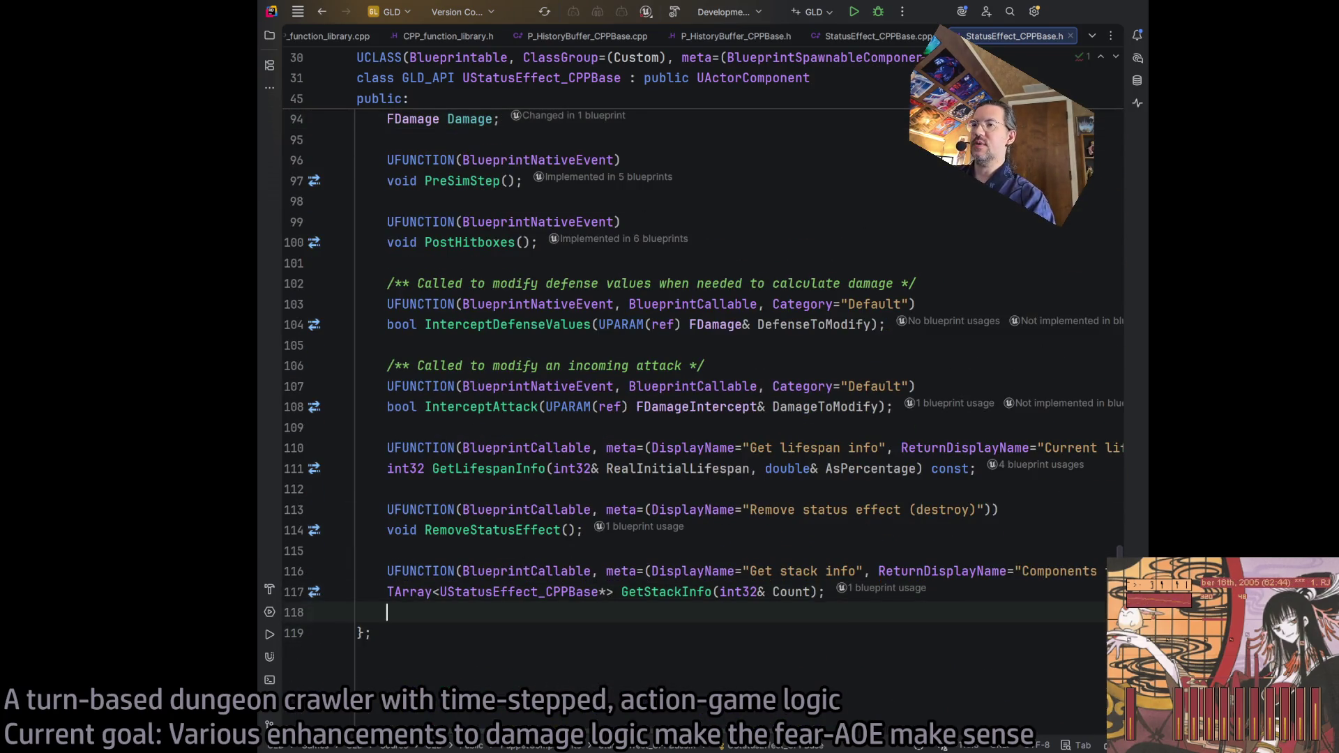
pyautogui.scroll(15, 802, 663)
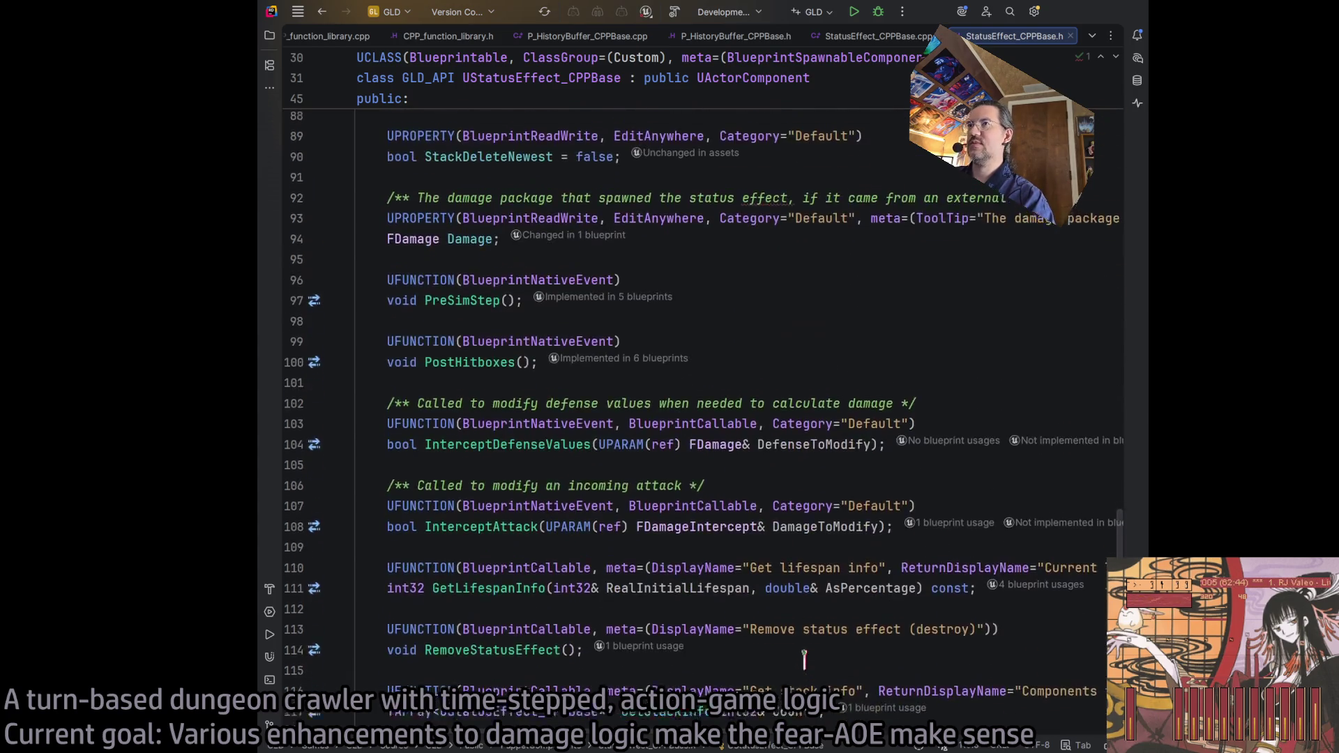
pyautogui.scroll(8, 592, 558)
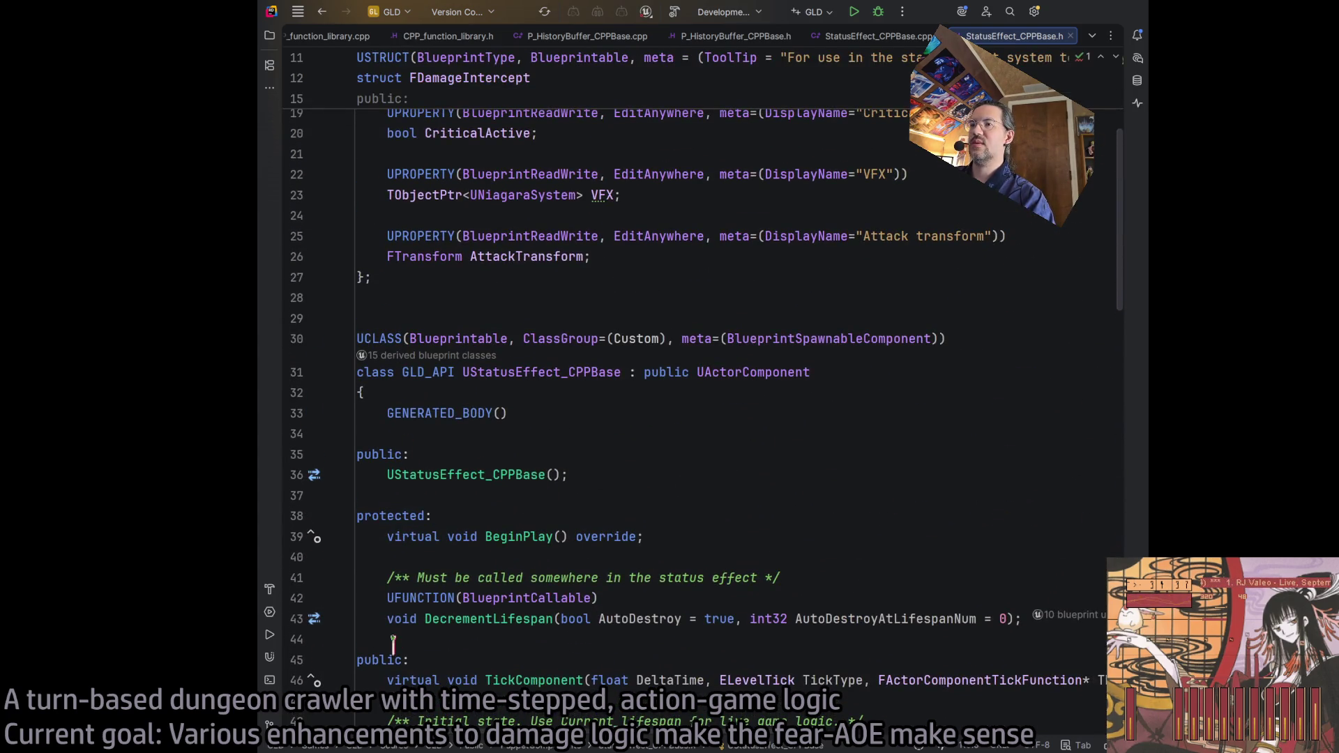
pyautogui.scroll(-15, 392, 645)
pyautogui.scroll(14, 800, 512)
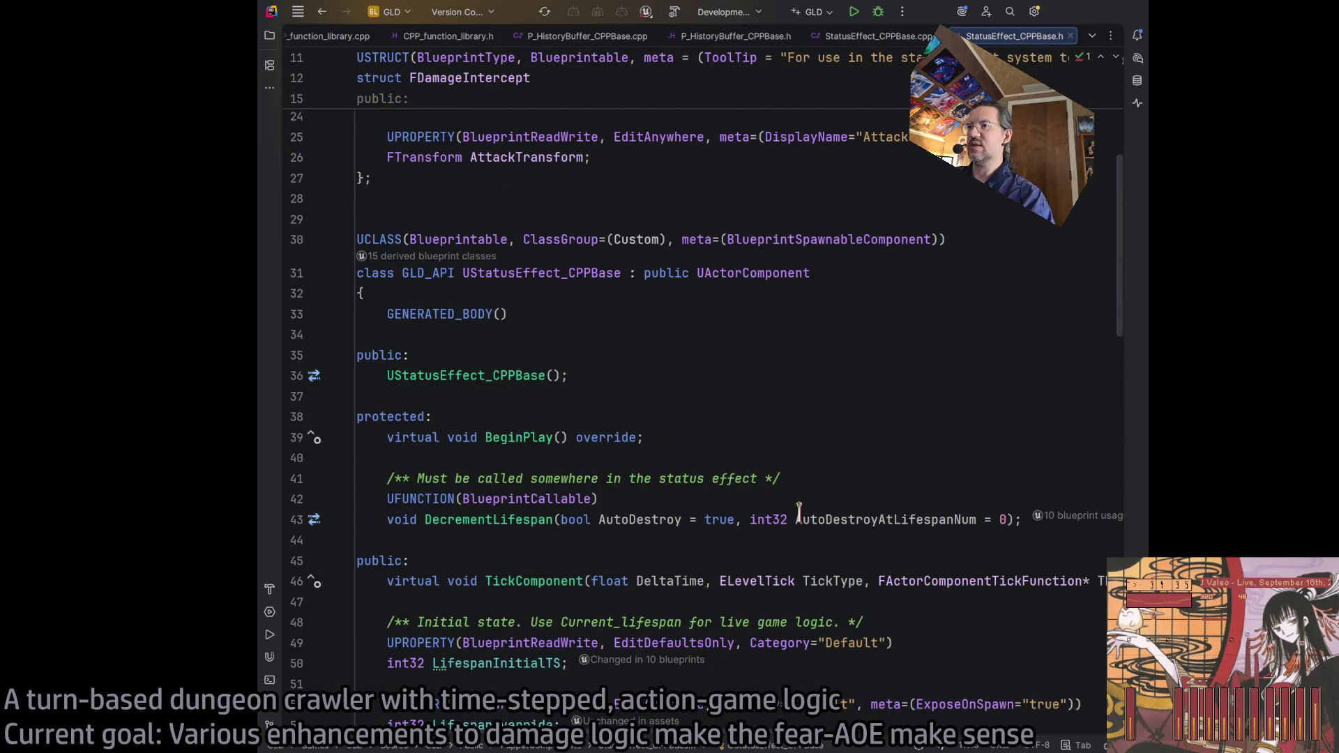
pyautogui.click(1023, 520)
pyautogui.press('Return')
pyautogui.press('Return')
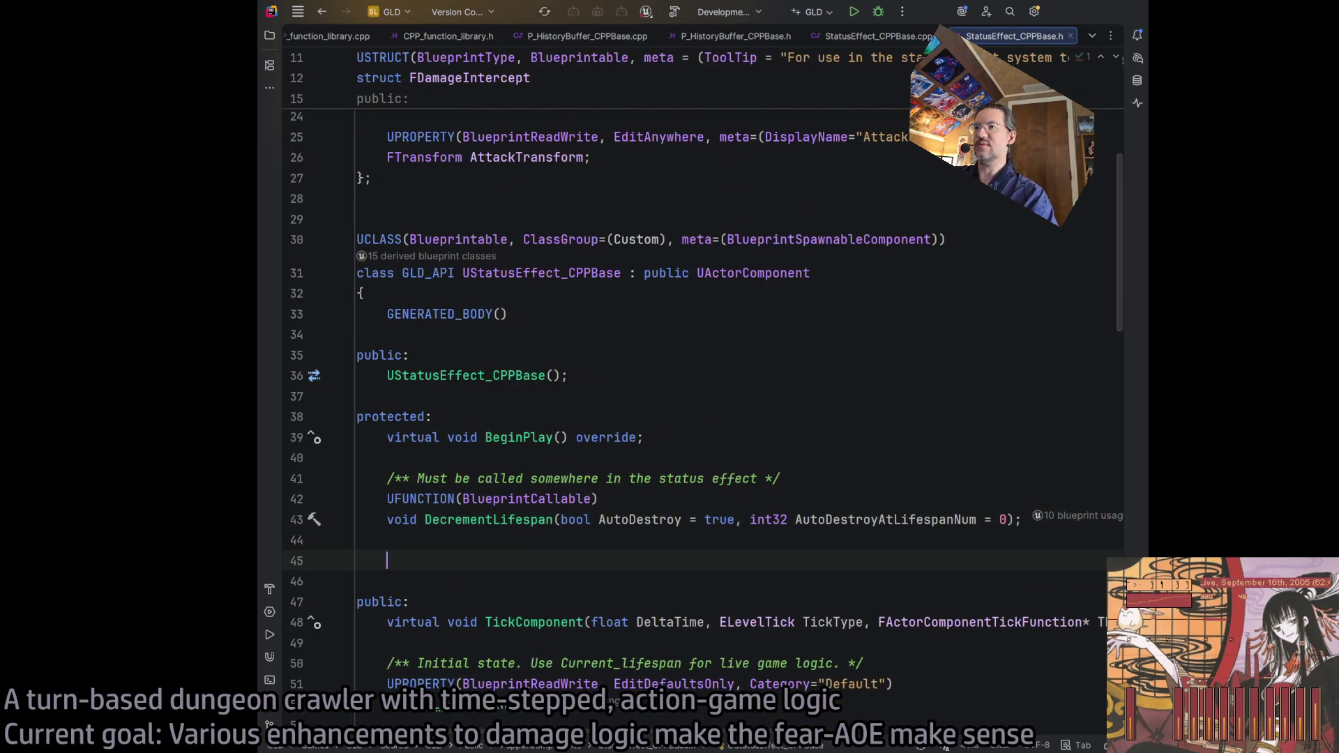
pyautogui.write('UFUNC')
pyautogui.press('Tab')
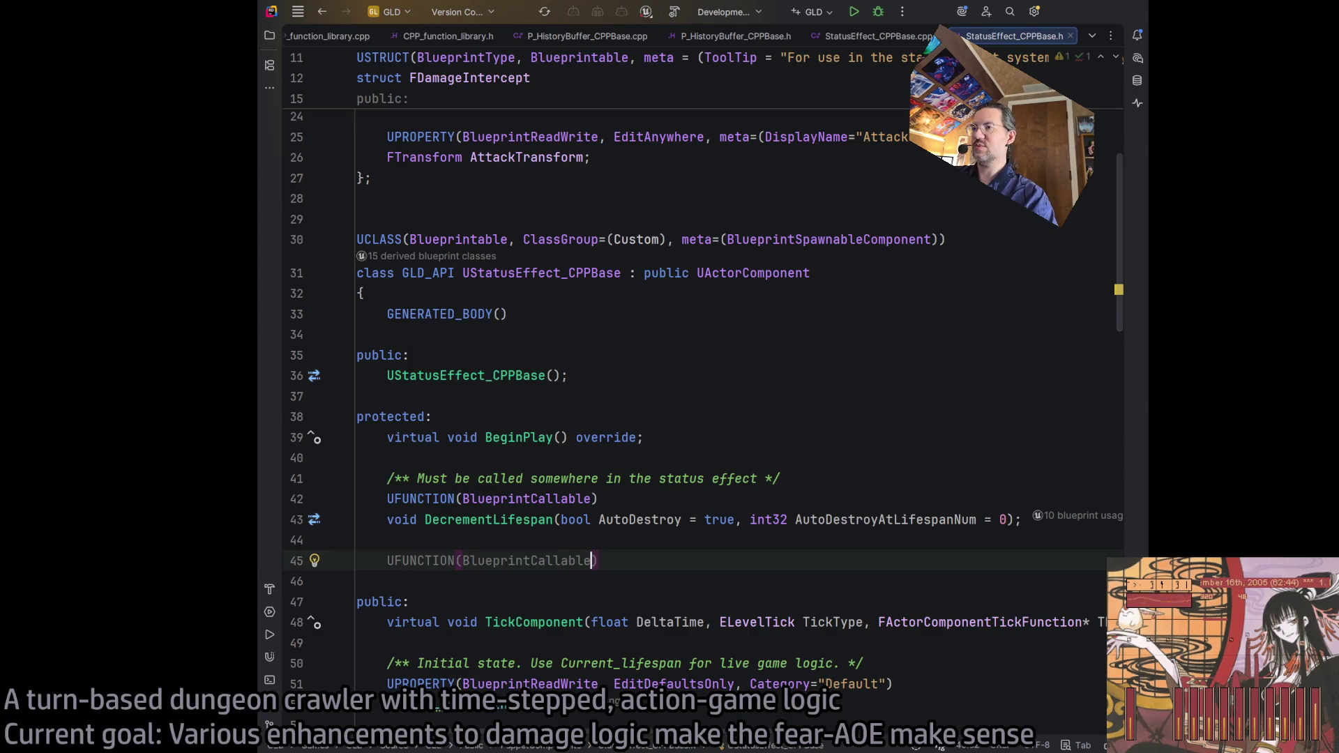
pyautogui.scroll(-20, 726, 516)
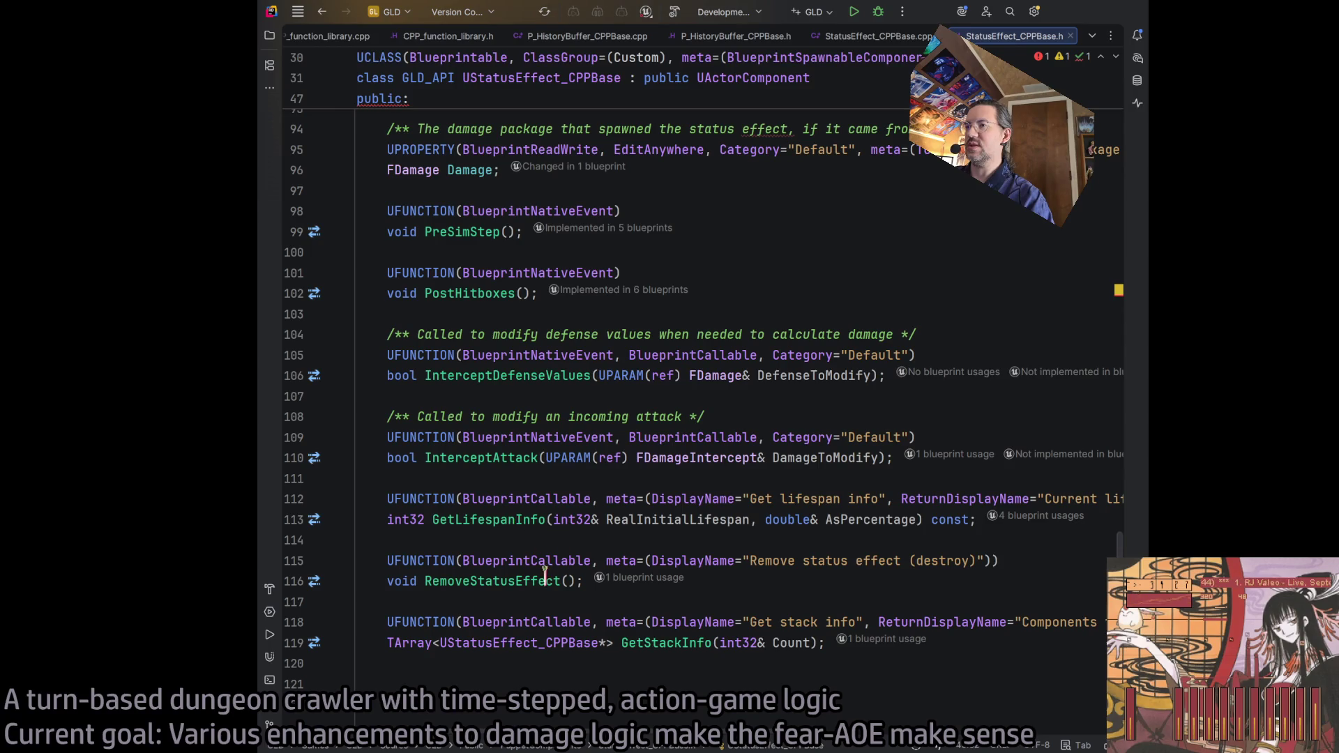
pyautogui.scroll(20, 734, 555)
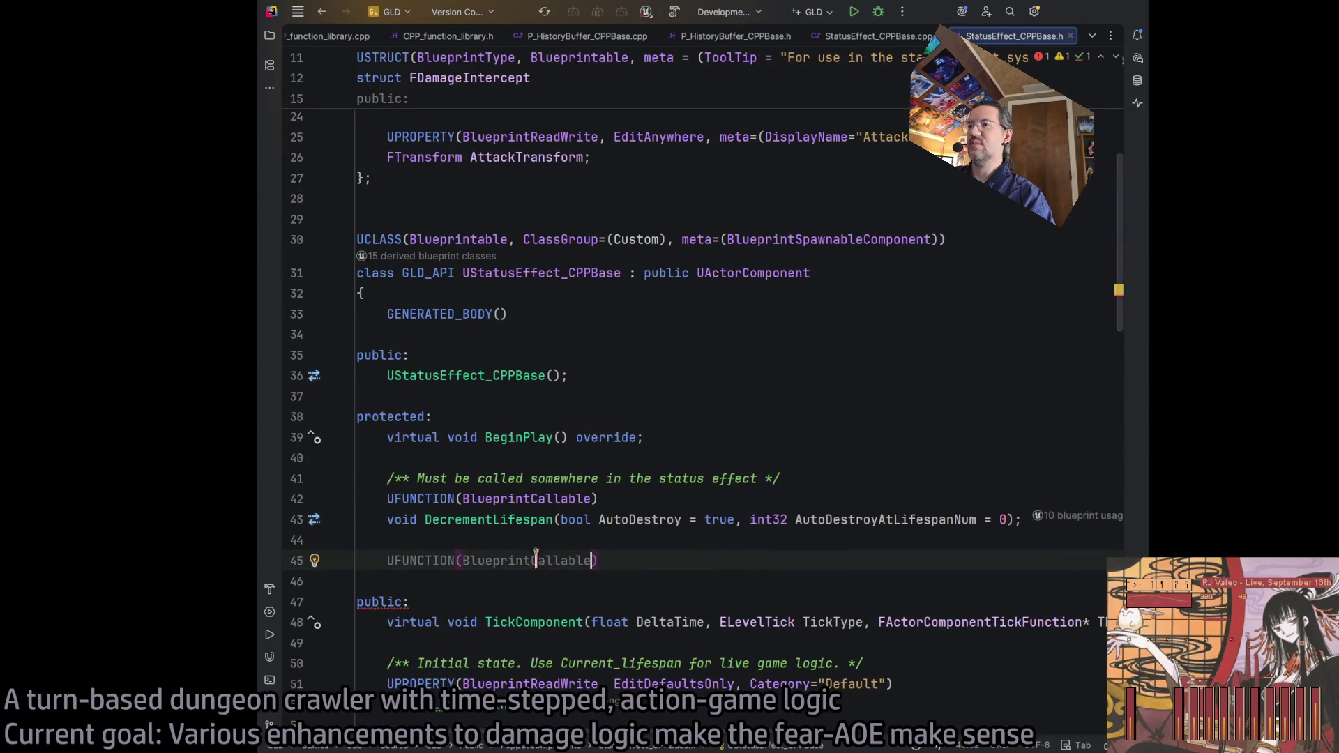
# Step: Change the specifier to BlueprintPure and declare bool ValidateDamagePackage() beneath it
pyautogui.doubleClick(536, 560)
pyautogui.press('BackSpace')
pyautogui.write('BlueprintPu')
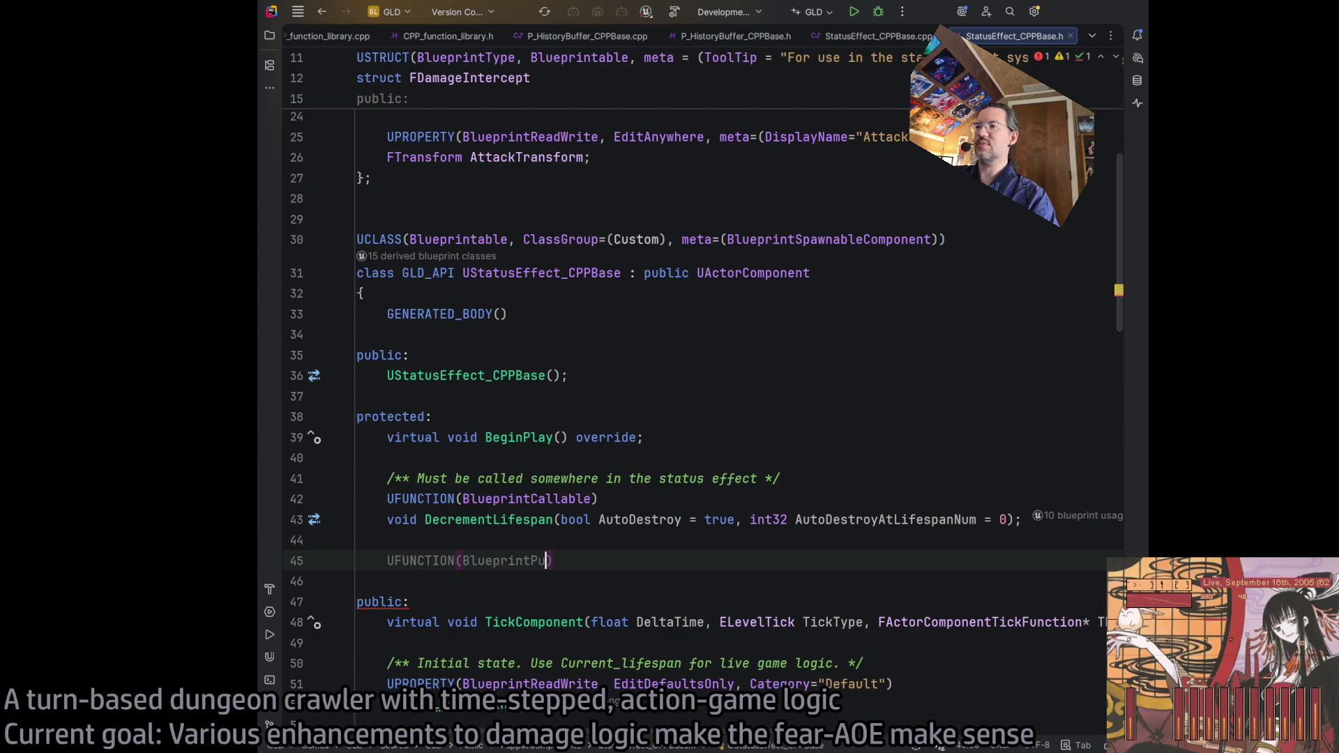
pyautogui.write('re')
pyautogui.press('Return')
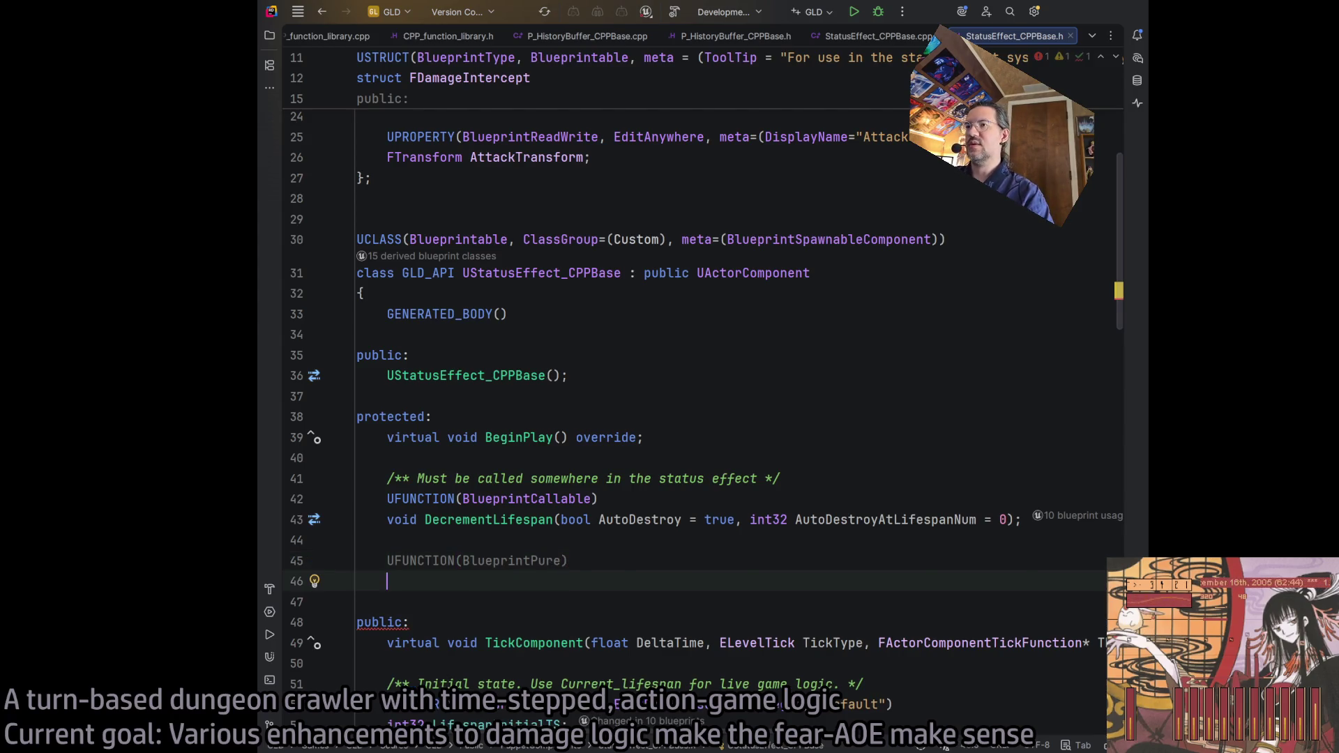
pyautogui.write('bool Vali')
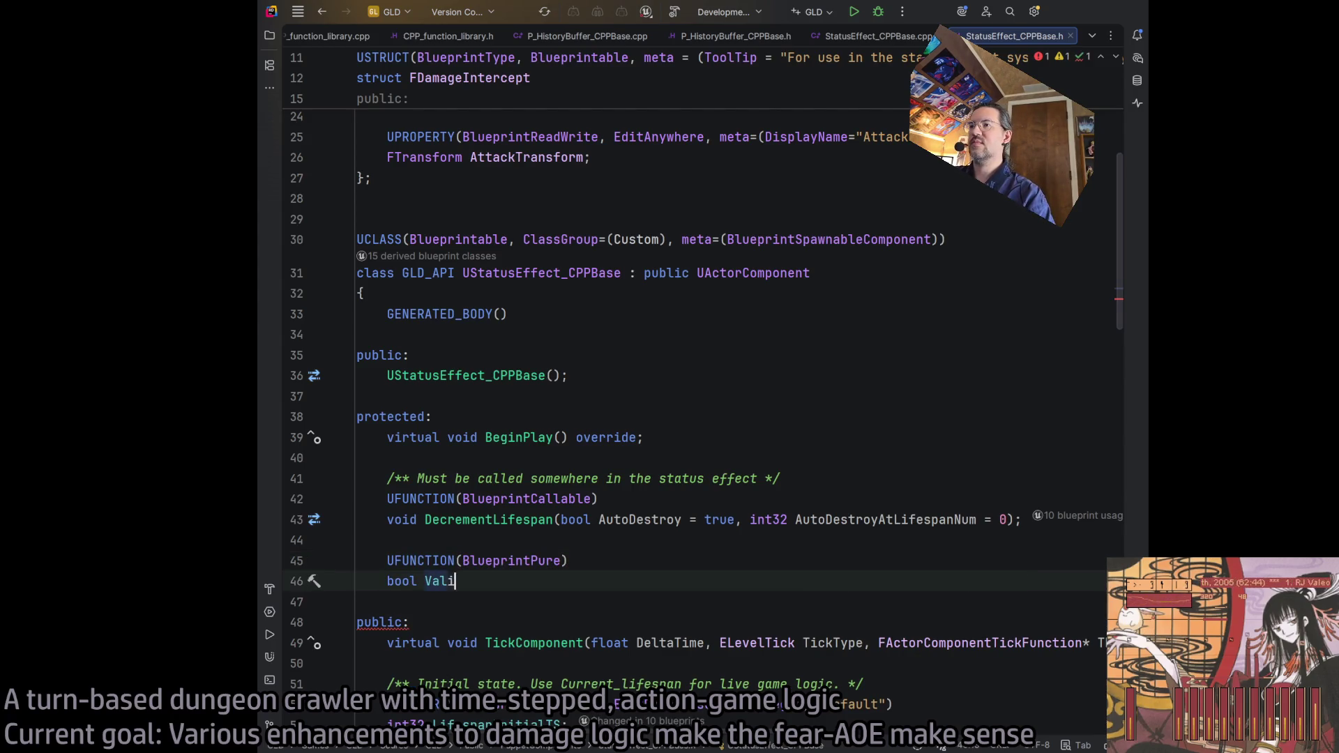
pyautogui.write('dateDamagePackage')
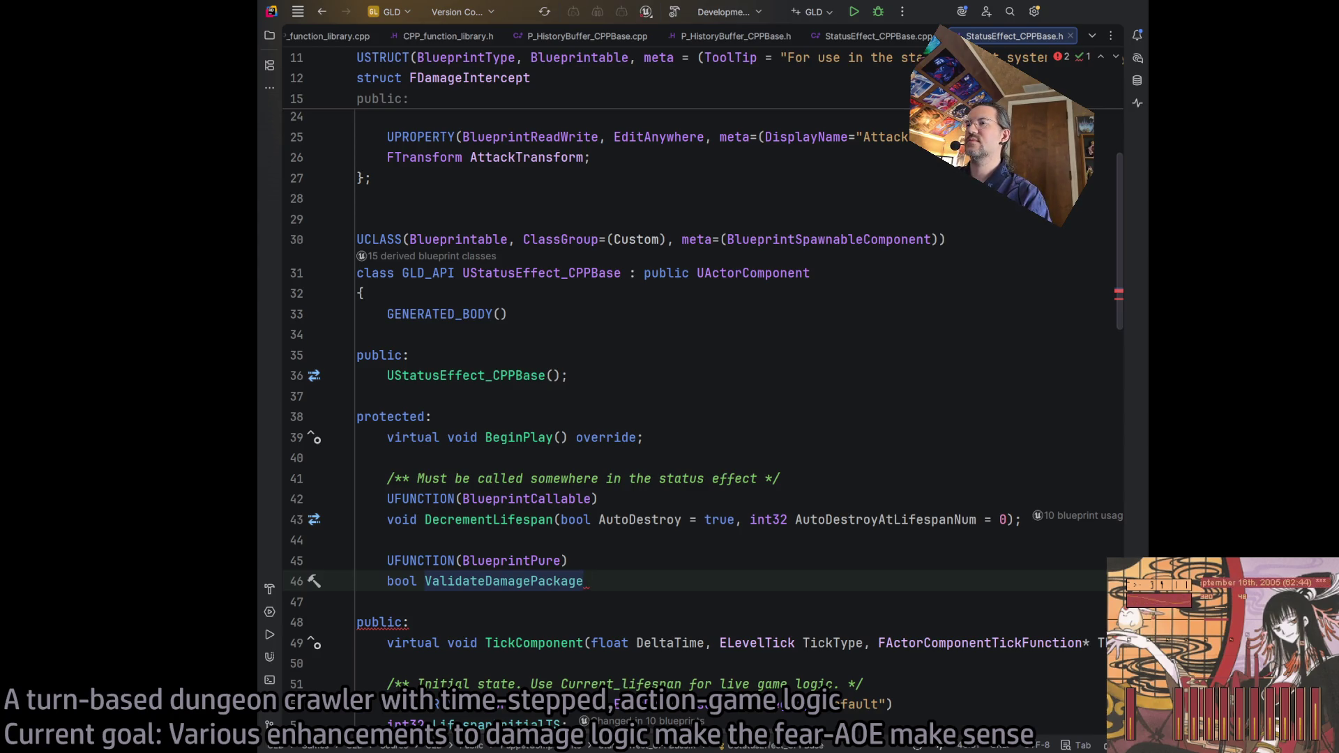
pyautogui.write('(')
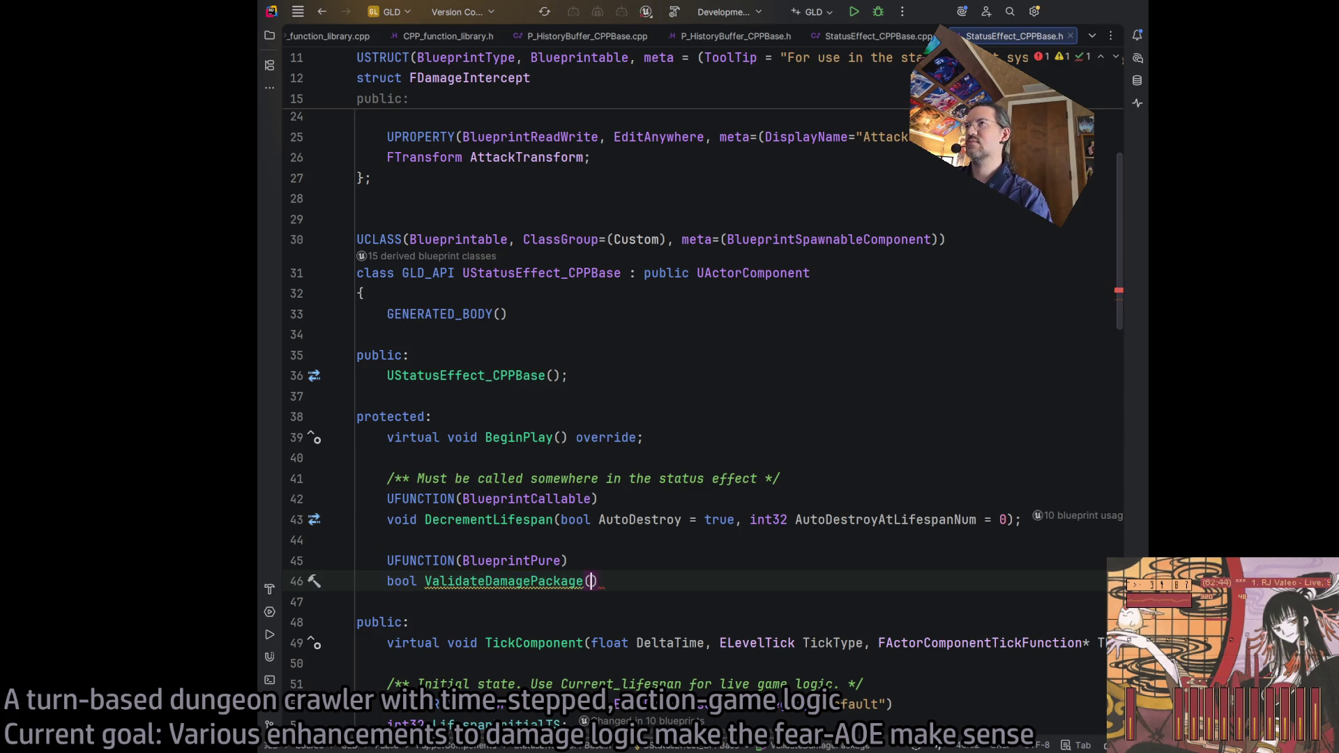
pyautogui.write(')')
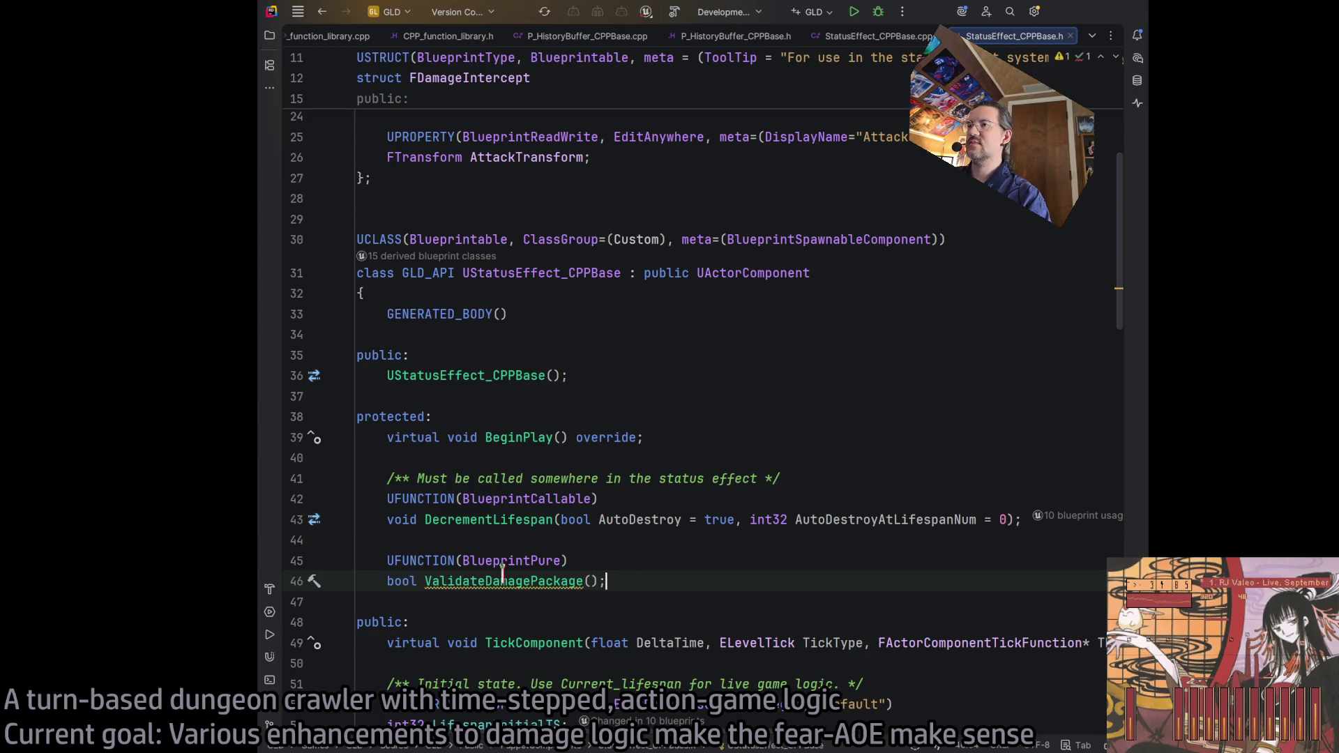
# Step: Generate an empty ValidateDamagePackage definition in StatusEffect_CPPBase.cpp
pyautogui.click(482, 586)
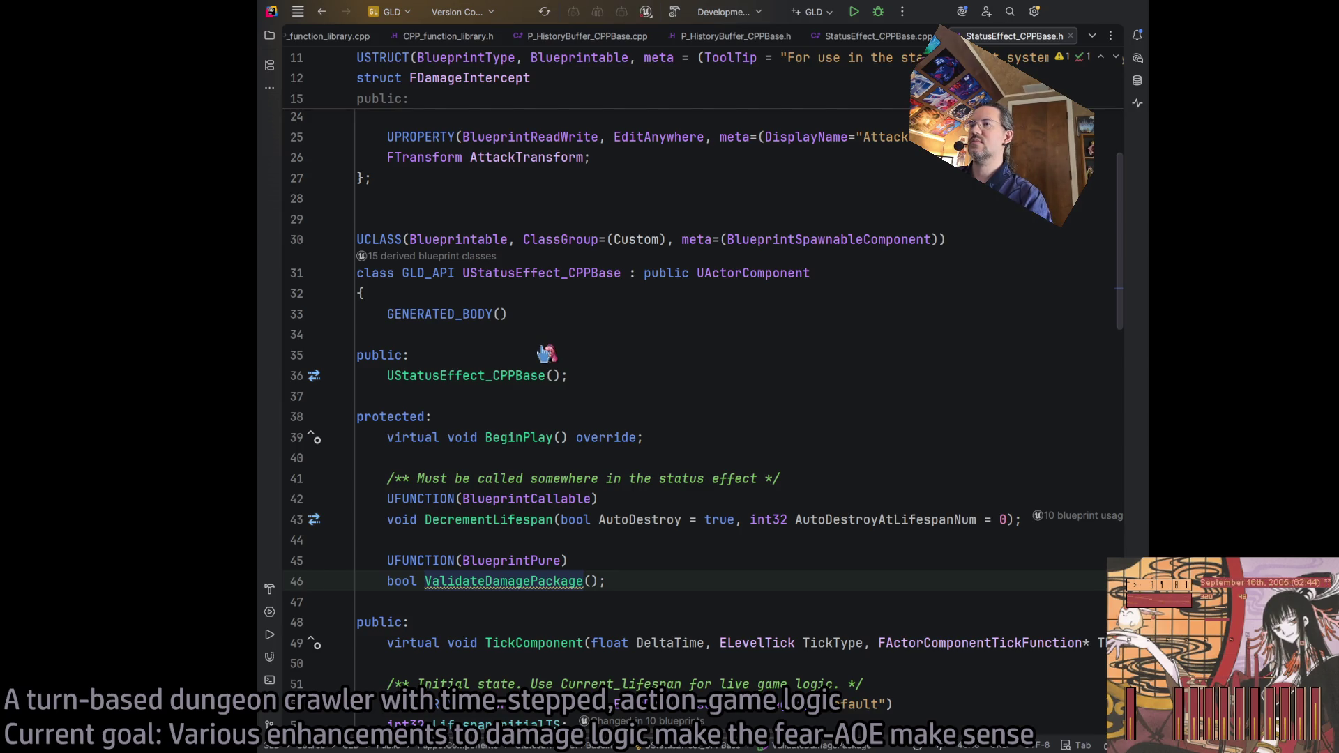
pyautogui.hotkey('alt', 'Return')
pyautogui.press('Return')
pyautogui.press('Return')
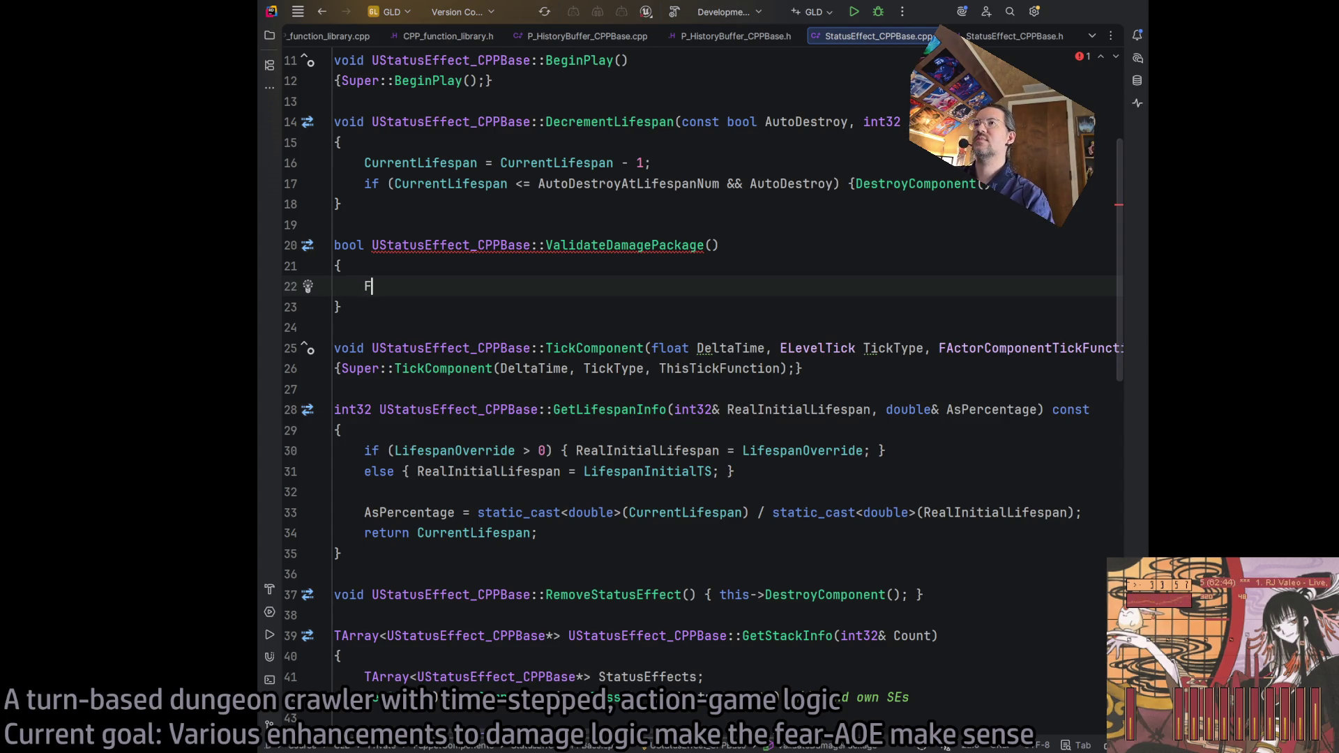
# Step: Write the ValidateDamagePackage body returning Damage.Blunt >= 0
pyautogui.write('am')
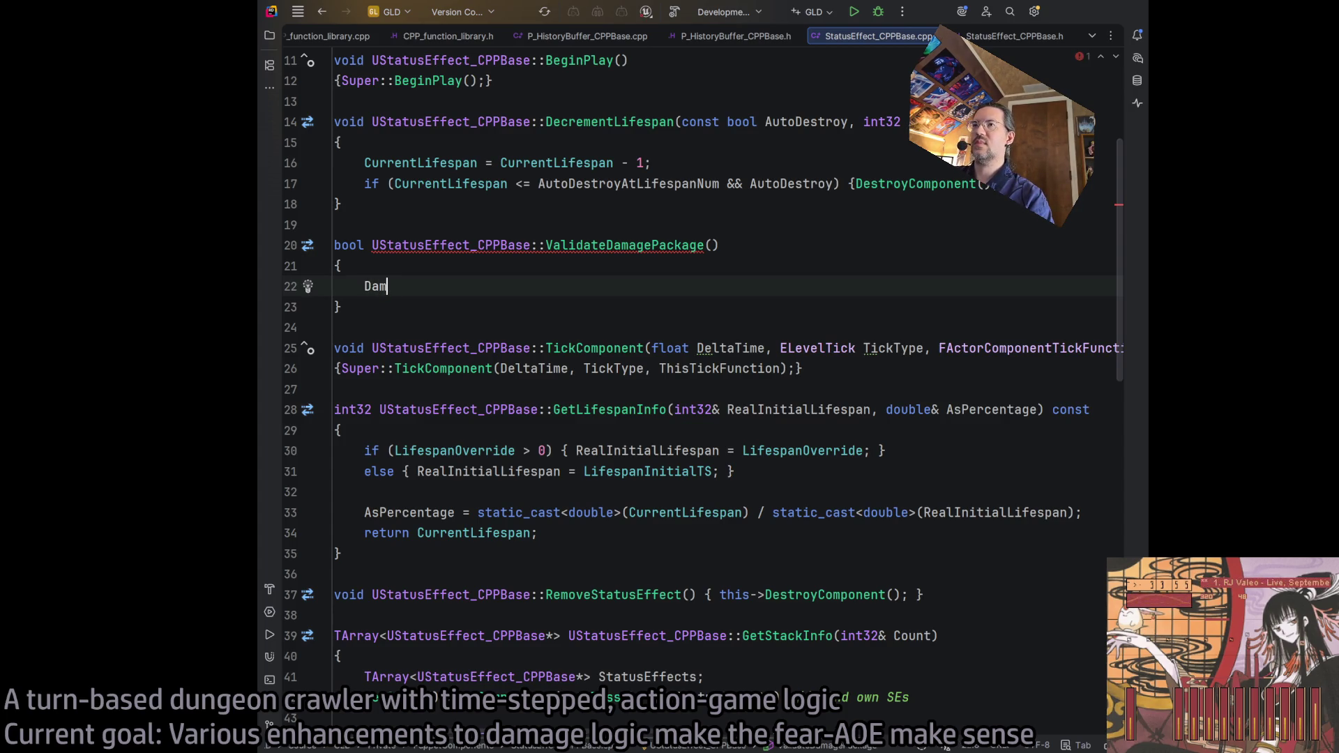
pyautogui.write('geage.')
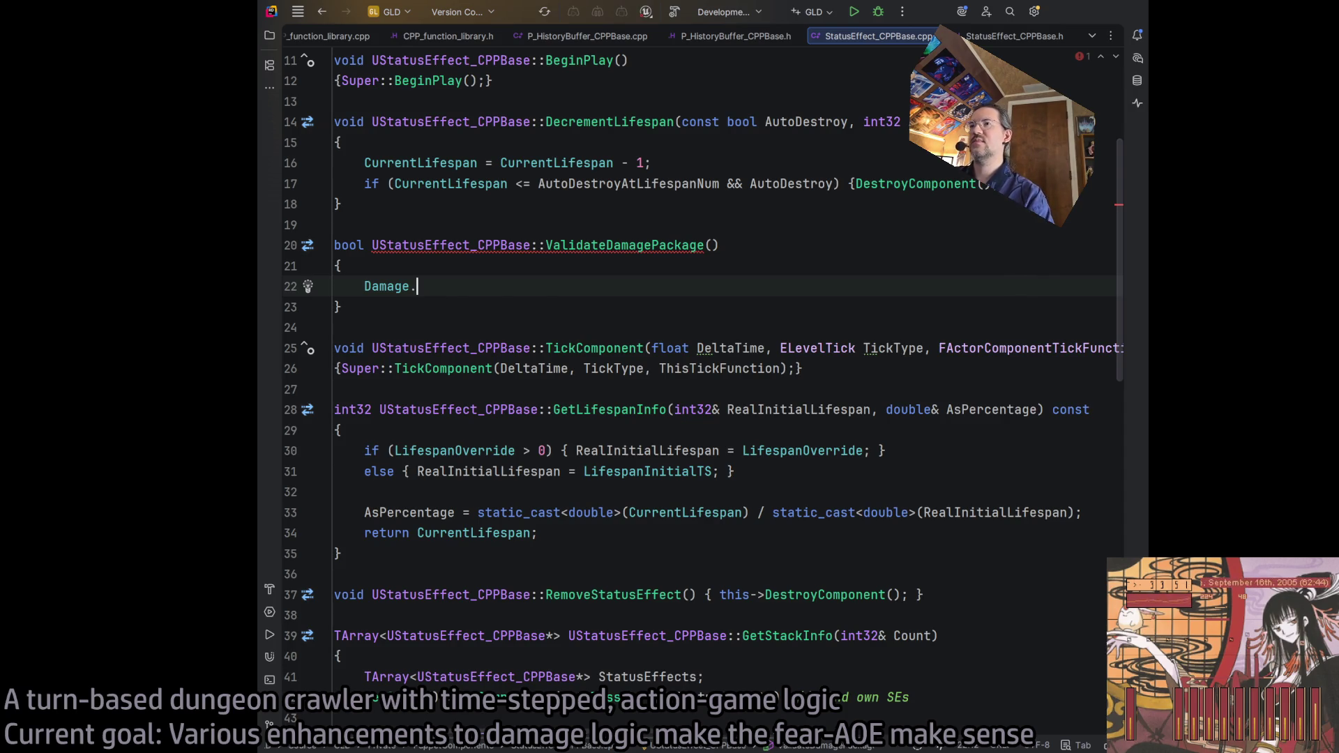
pyautogui.write('Blunt >')
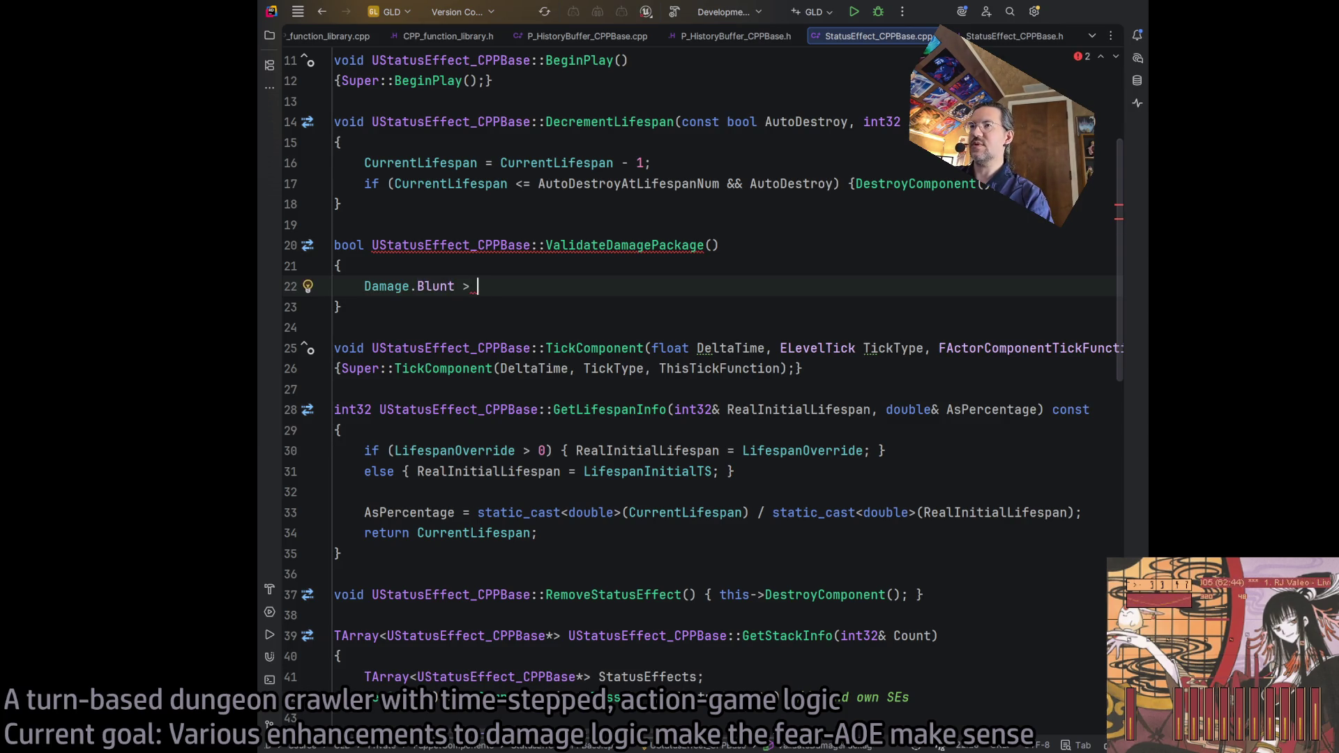
pyautogui.write('0')
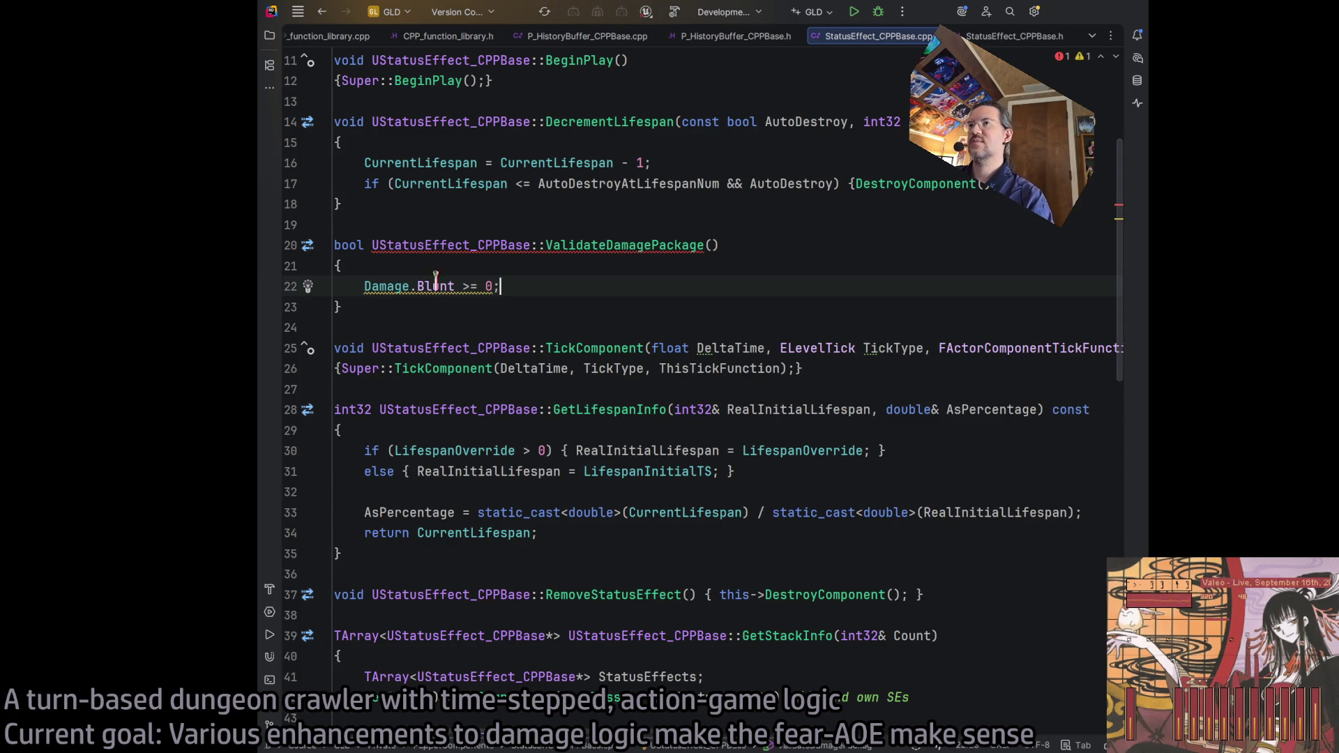
pyautogui.write('retrn')
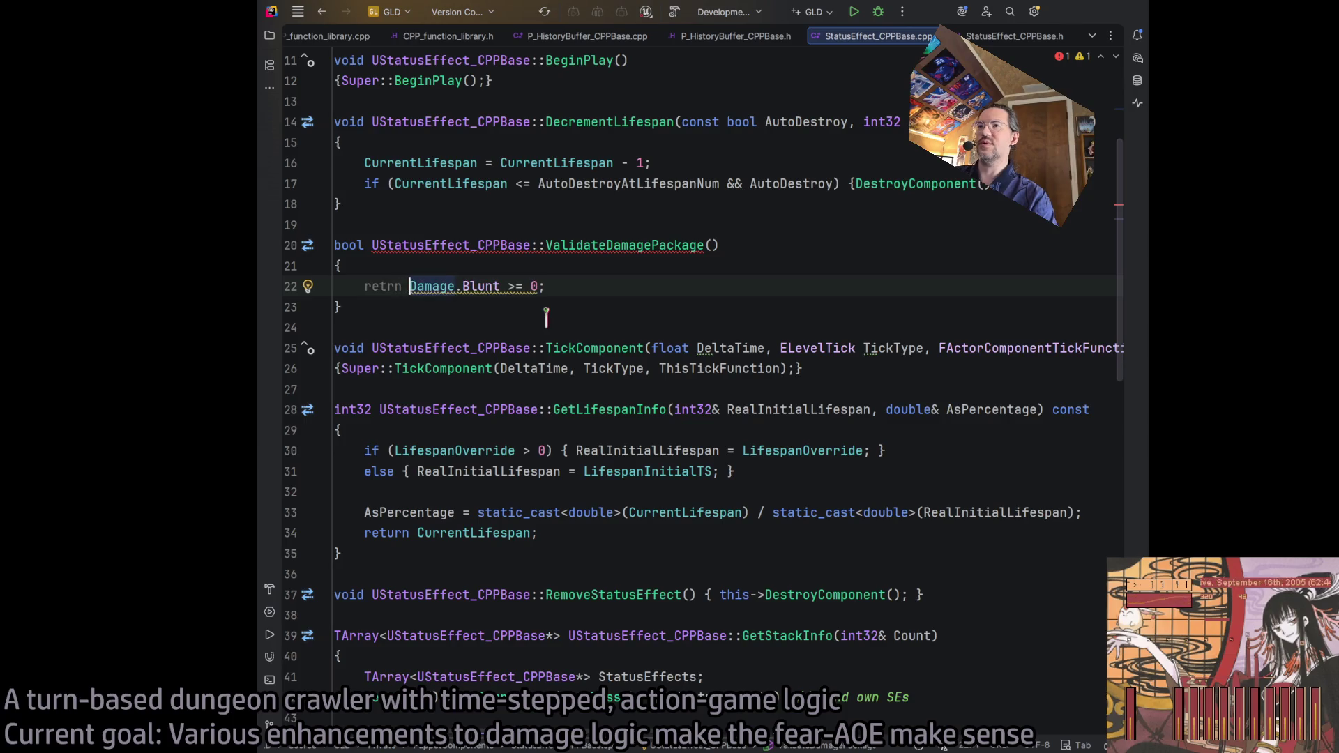
pyautogui.press('Up')
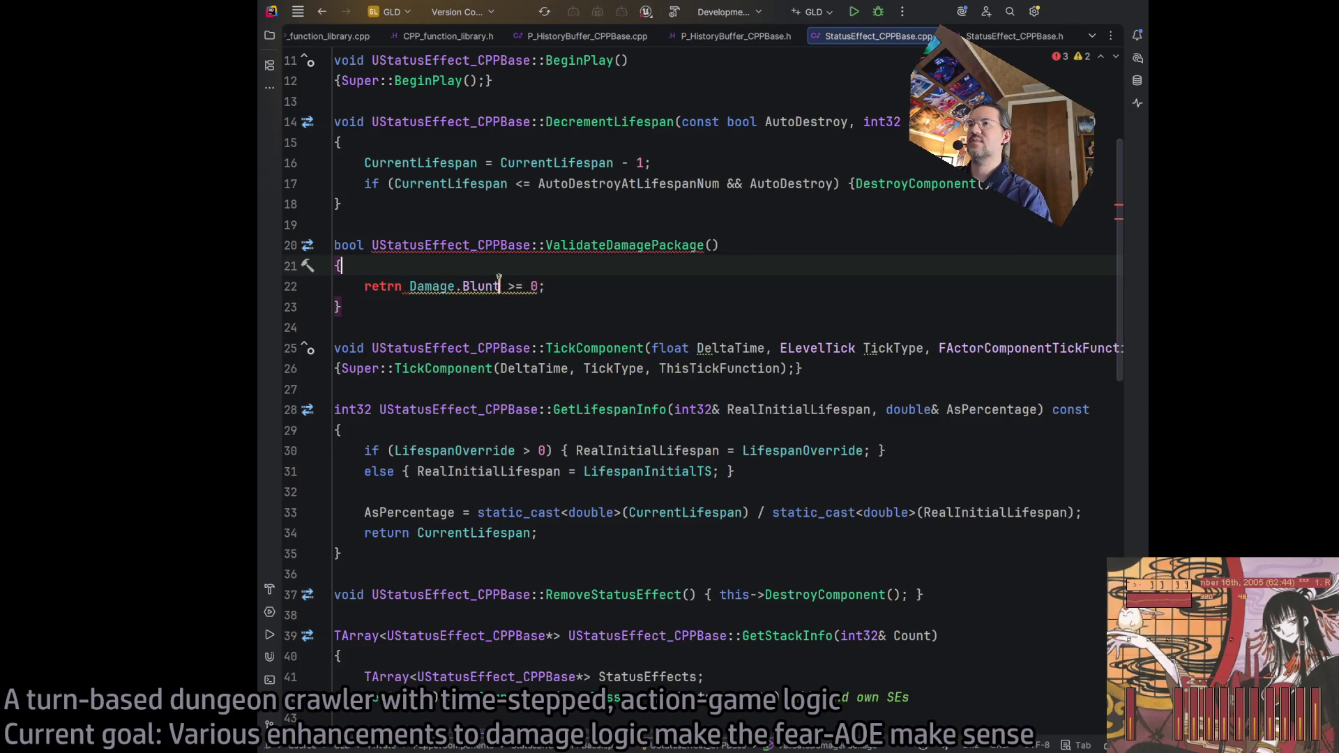
pyautogui.click(500, 285)
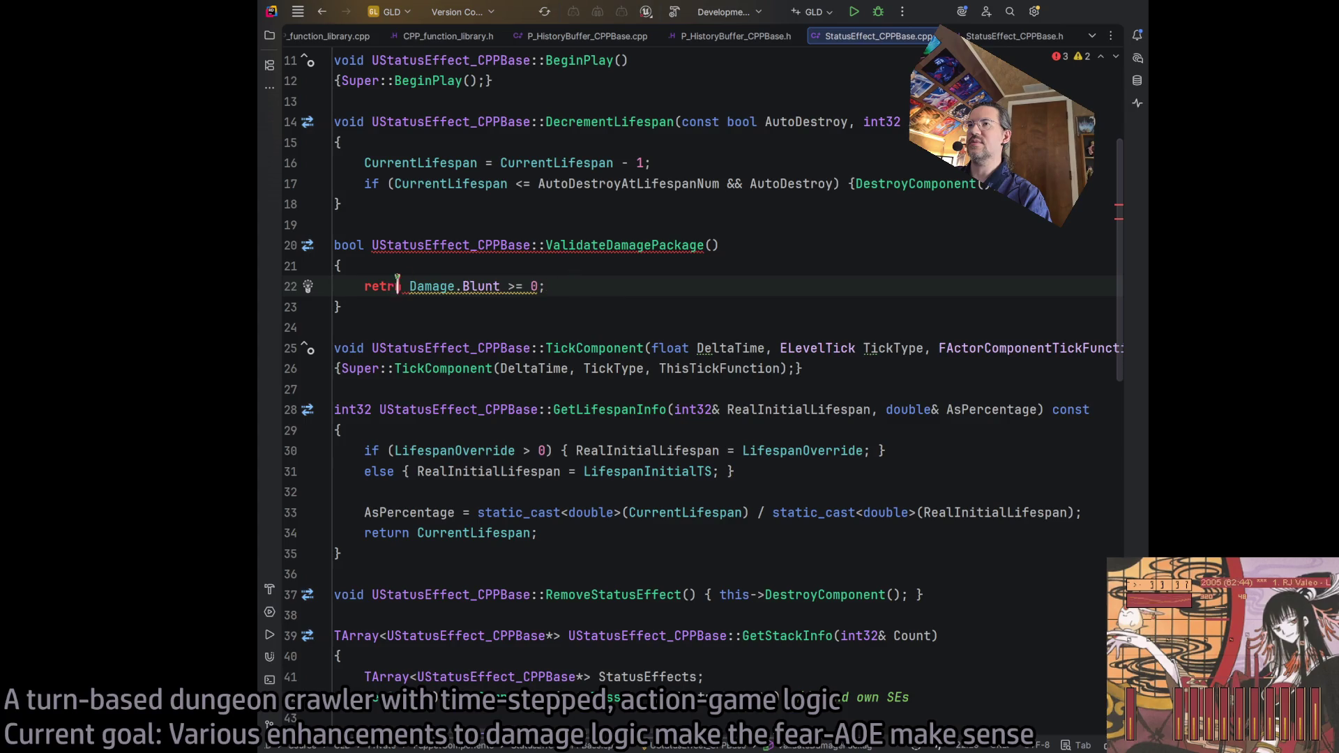
pyautogui.write('u')
pyautogui.press('Home')
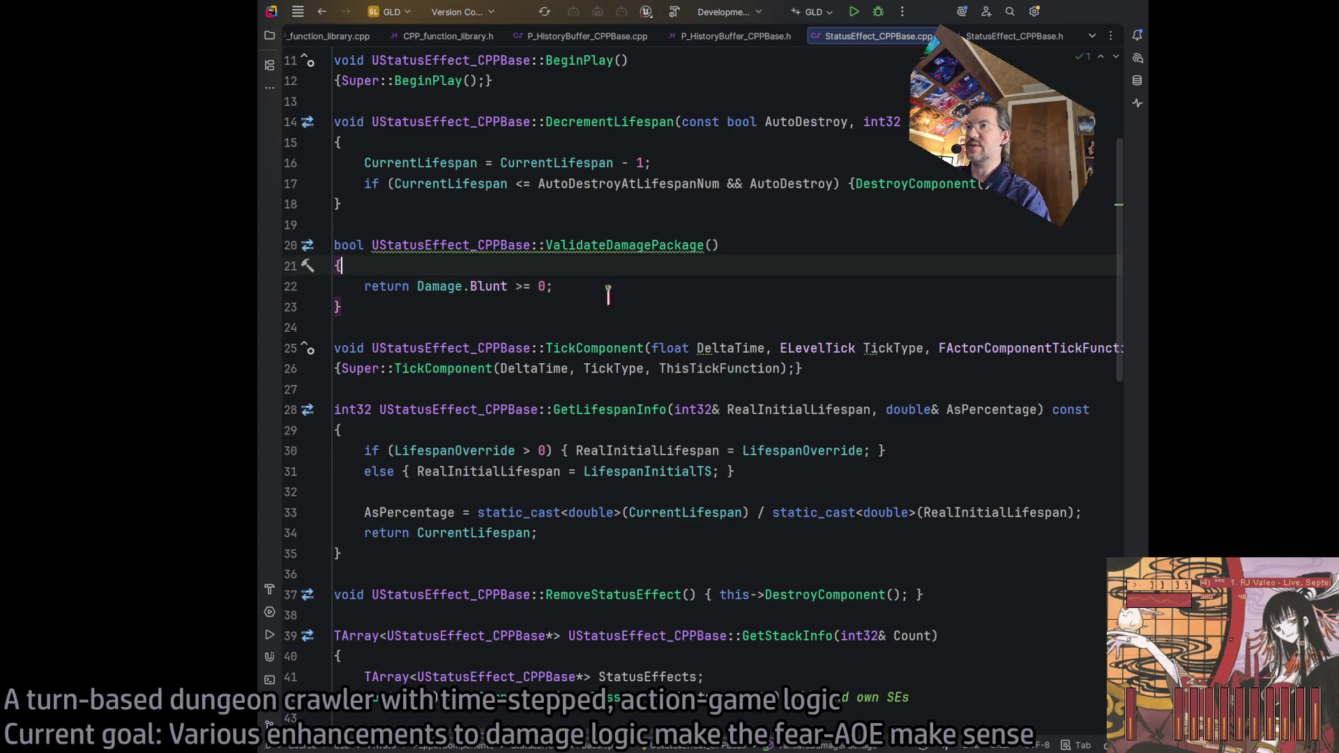
pyautogui.press('BackSpace')
# Step: Collapse the definition onto one line, make it const in both files, and build GLD
pyautogui.click(610, 266)
pyautogui.press('Delete')
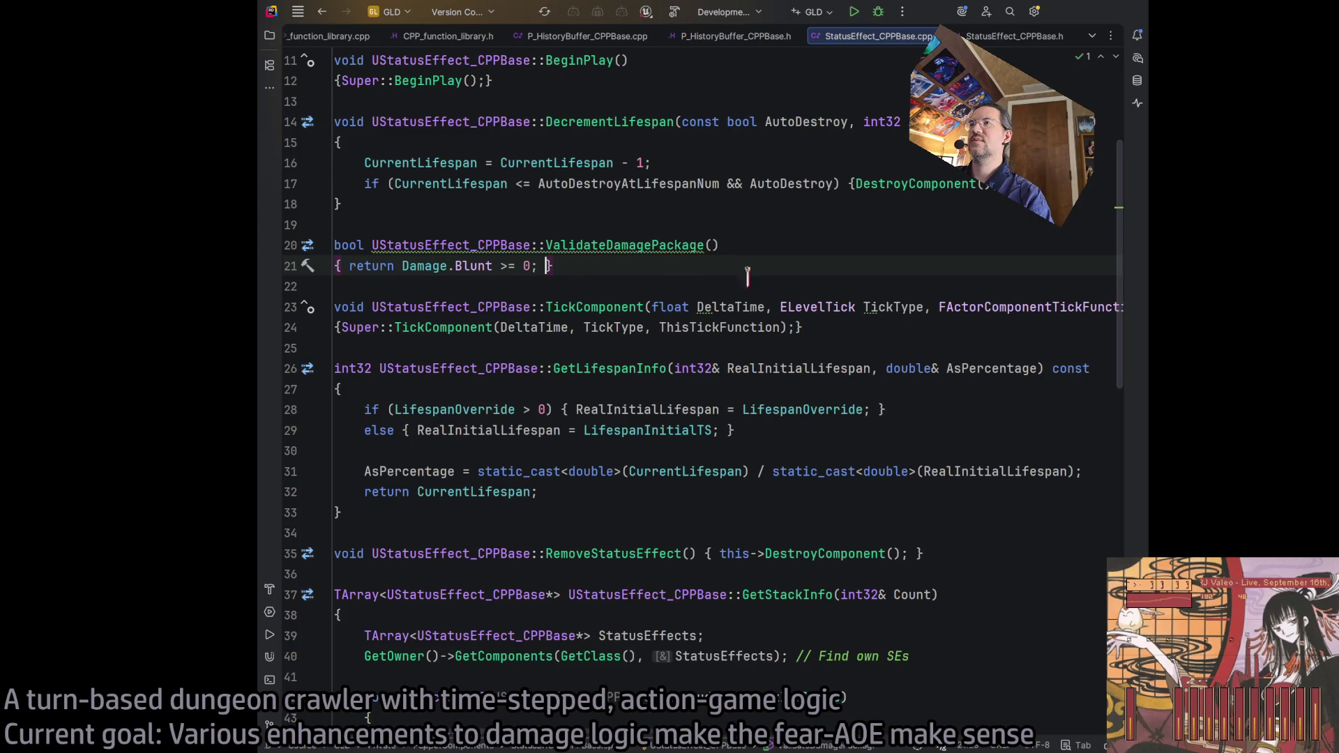
pyautogui.click(781, 245)
pyautogui.press('Delete')
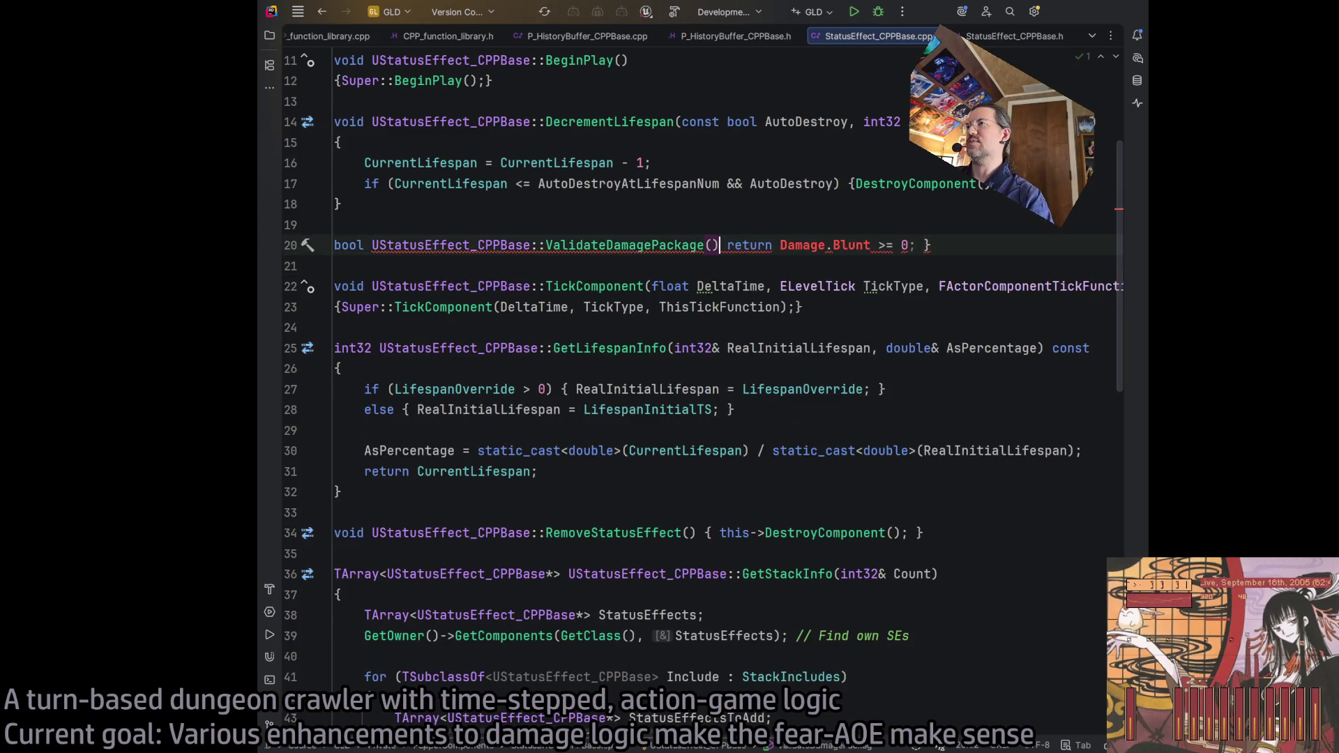
pyautogui.write('{')
pyautogui.click(845, 327)
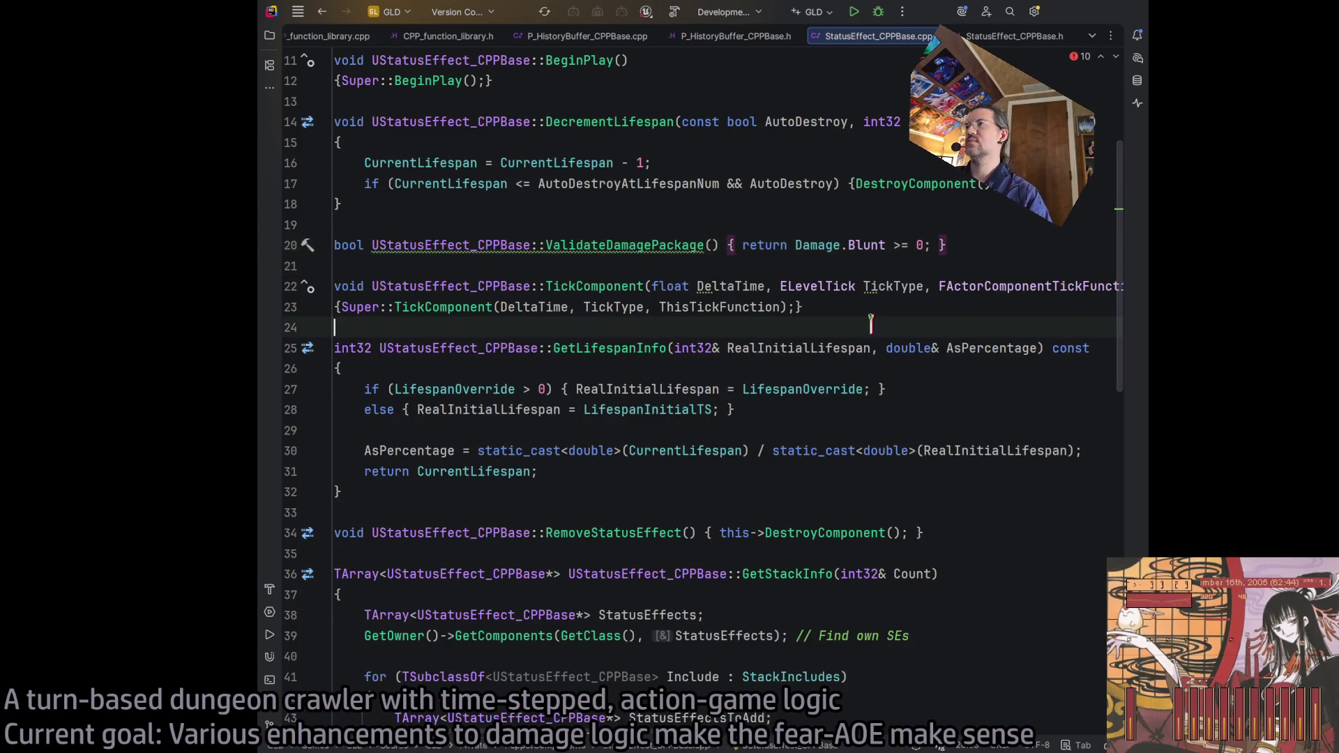
pyautogui.click(583, 244)
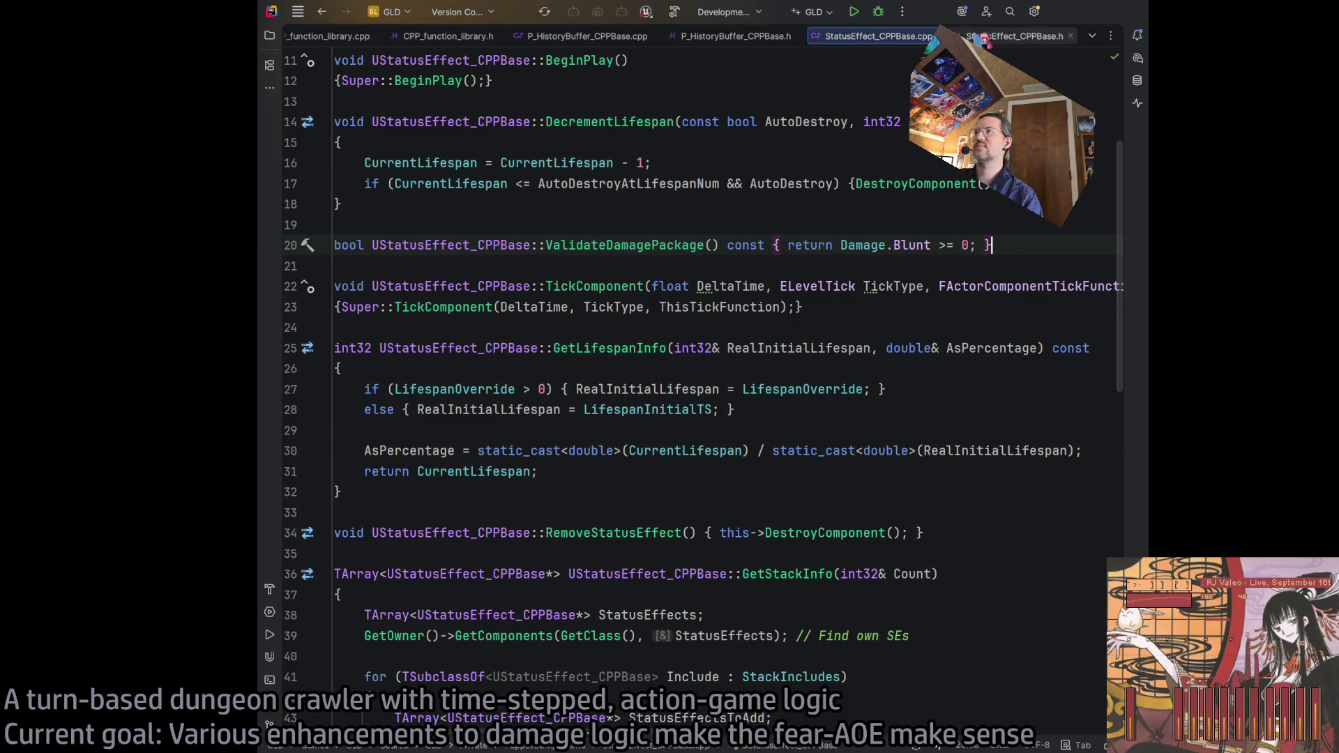
pyautogui.click(1004, 37)
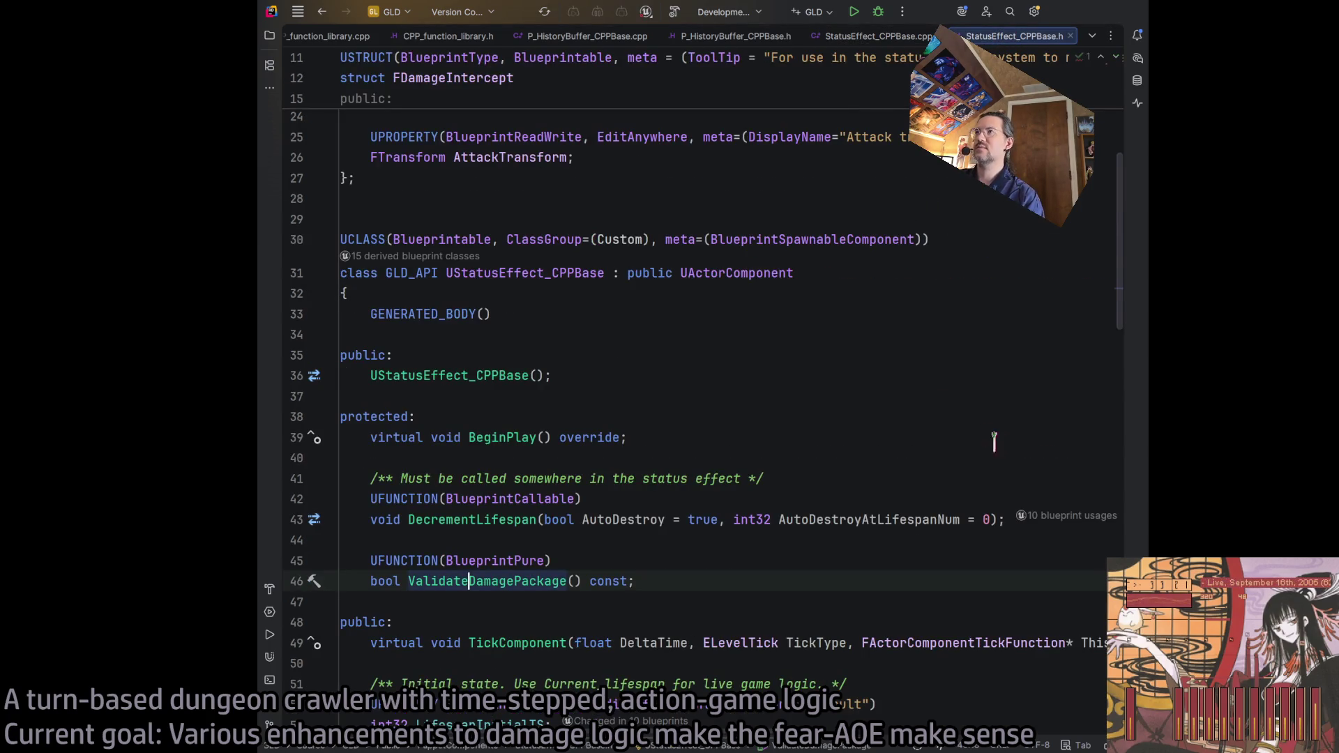
pyautogui.click(674, 14)
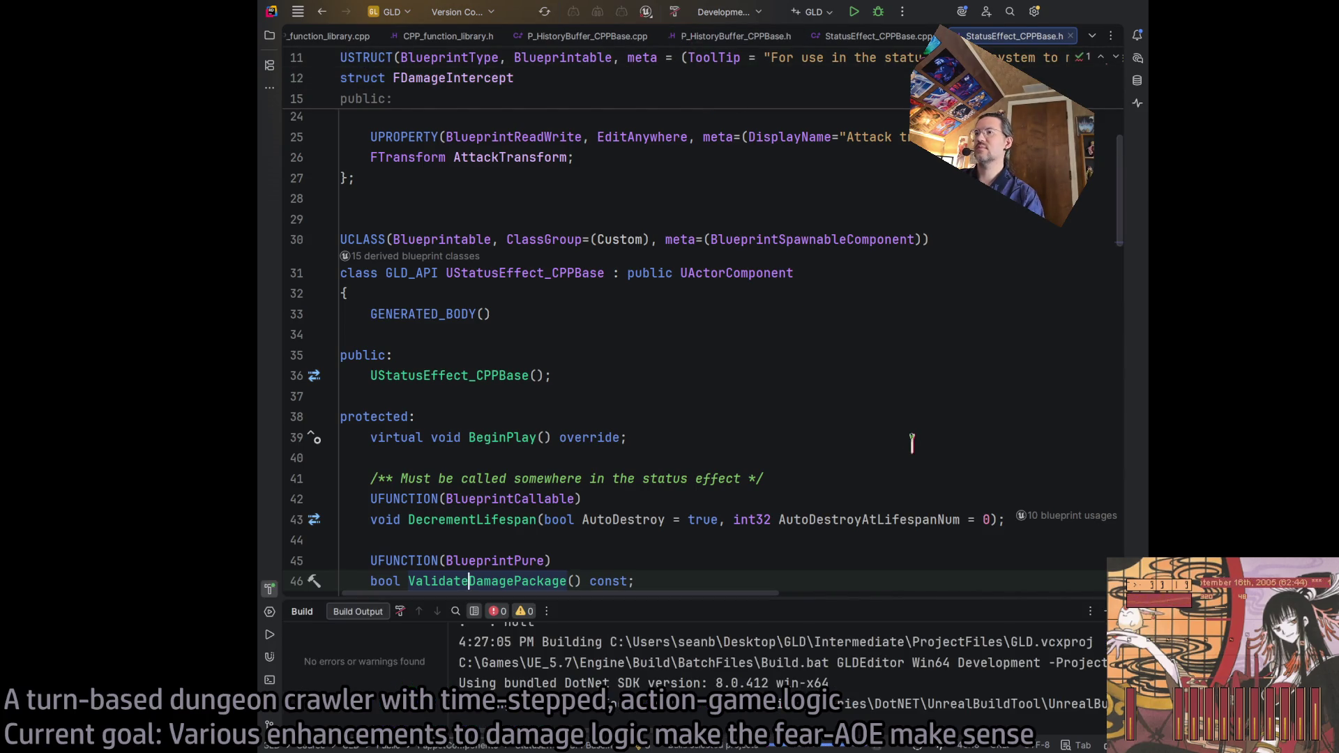
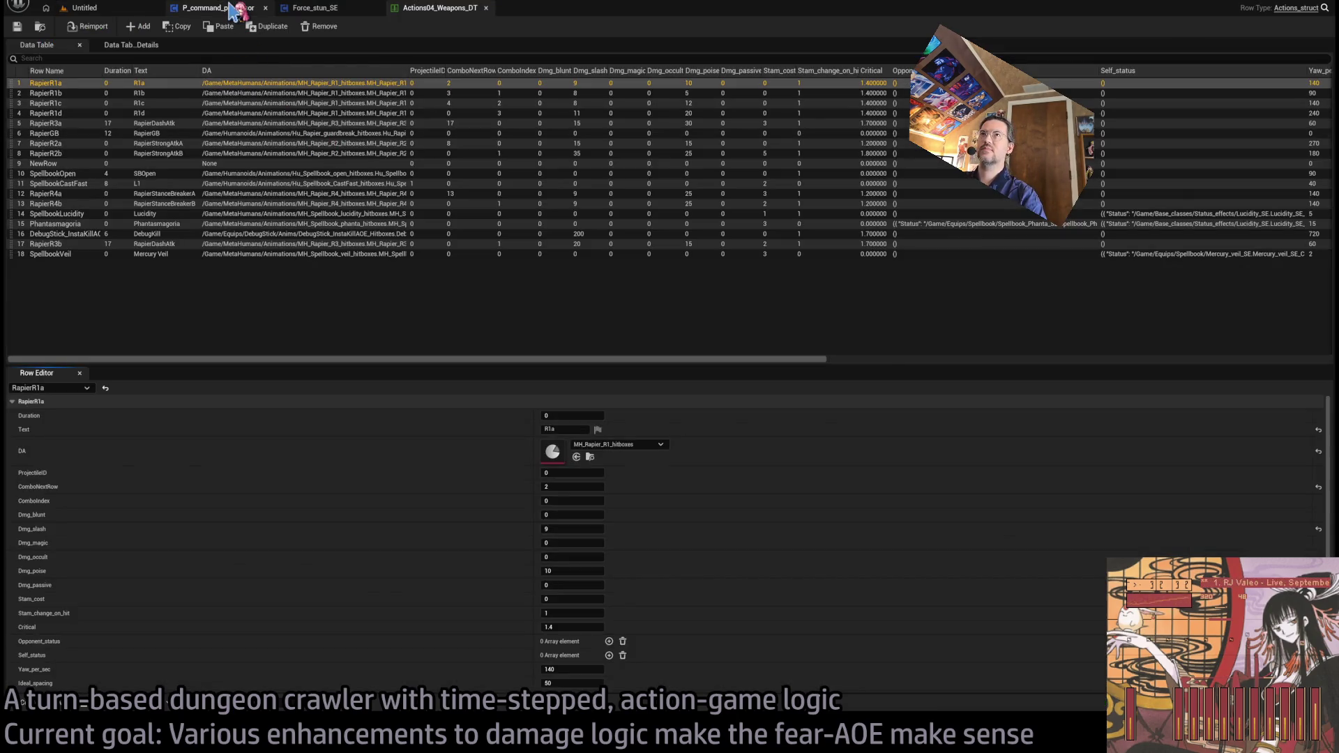
# Step: In Force_stun_SE, paste Validate Damage Package and wire Parent: Begin Play into a Branch driven by it
pyautogui.click(234, 10)
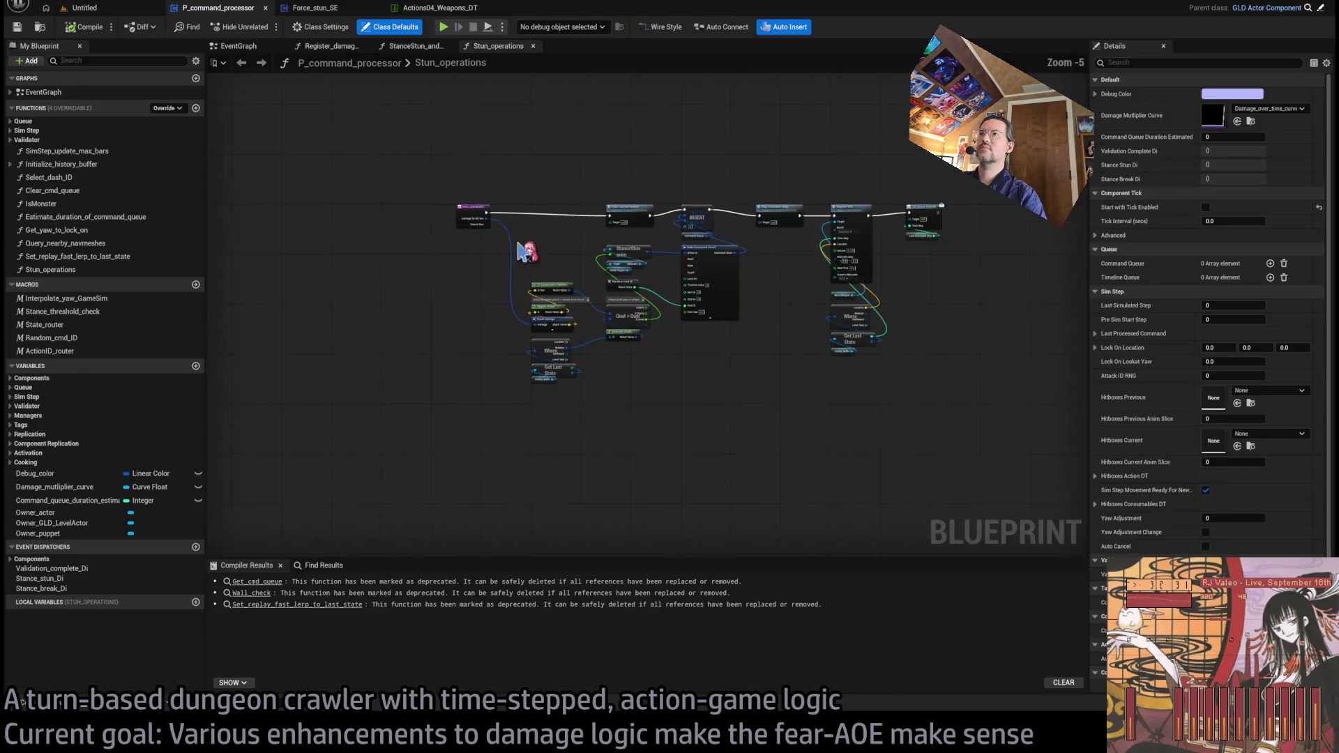
pyautogui.click(315, 9)
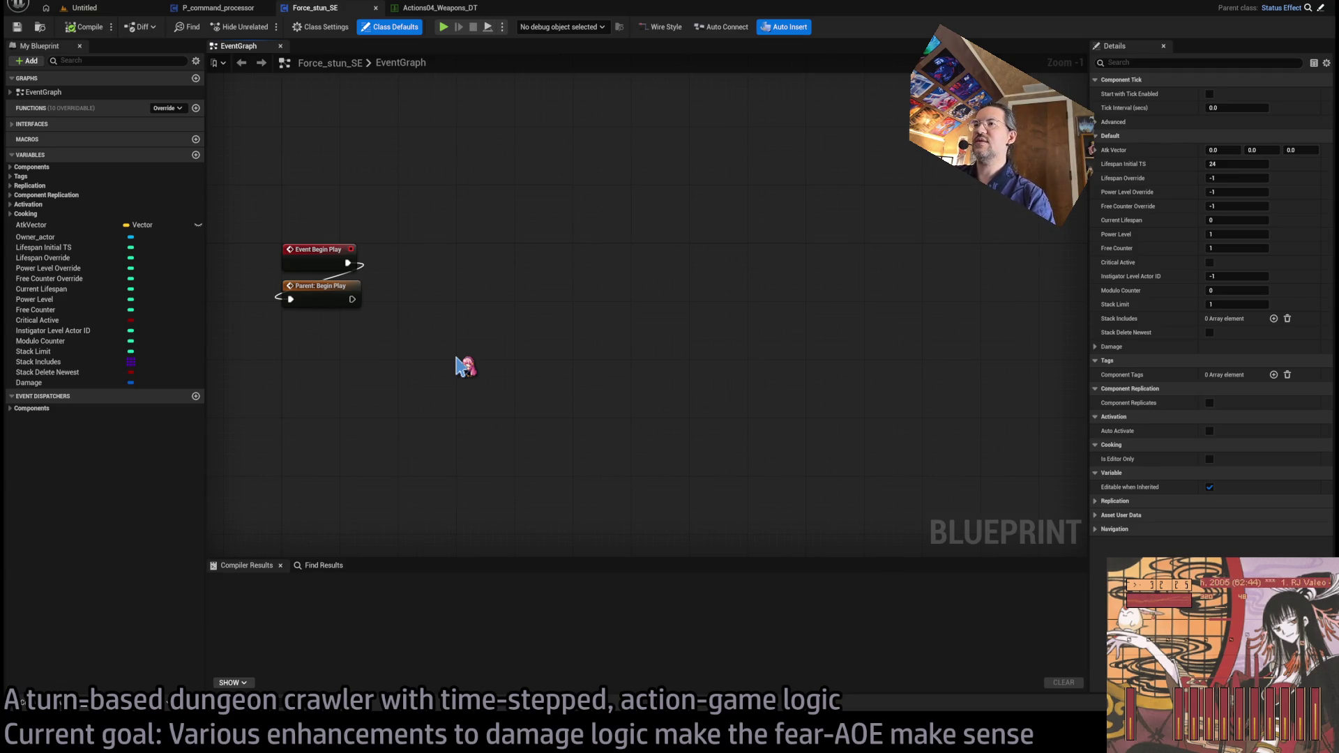
pyautogui.hotkey('ctrl', 'v')
pyautogui.moveTo(548, 380)
pyautogui.mouseDown()
pyautogui.moveTo(516, 327)
pyautogui.moveTo(550, 308)
pyautogui.moveTo(550, 383)
pyautogui.moveTo(488, 307)
pyautogui.moveTo(476, 326)
pyautogui.moveTo(483, 260)
pyautogui.mouseUp()
pyautogui.moveTo(352, 299); pyautogui.dragTo(467, 265)
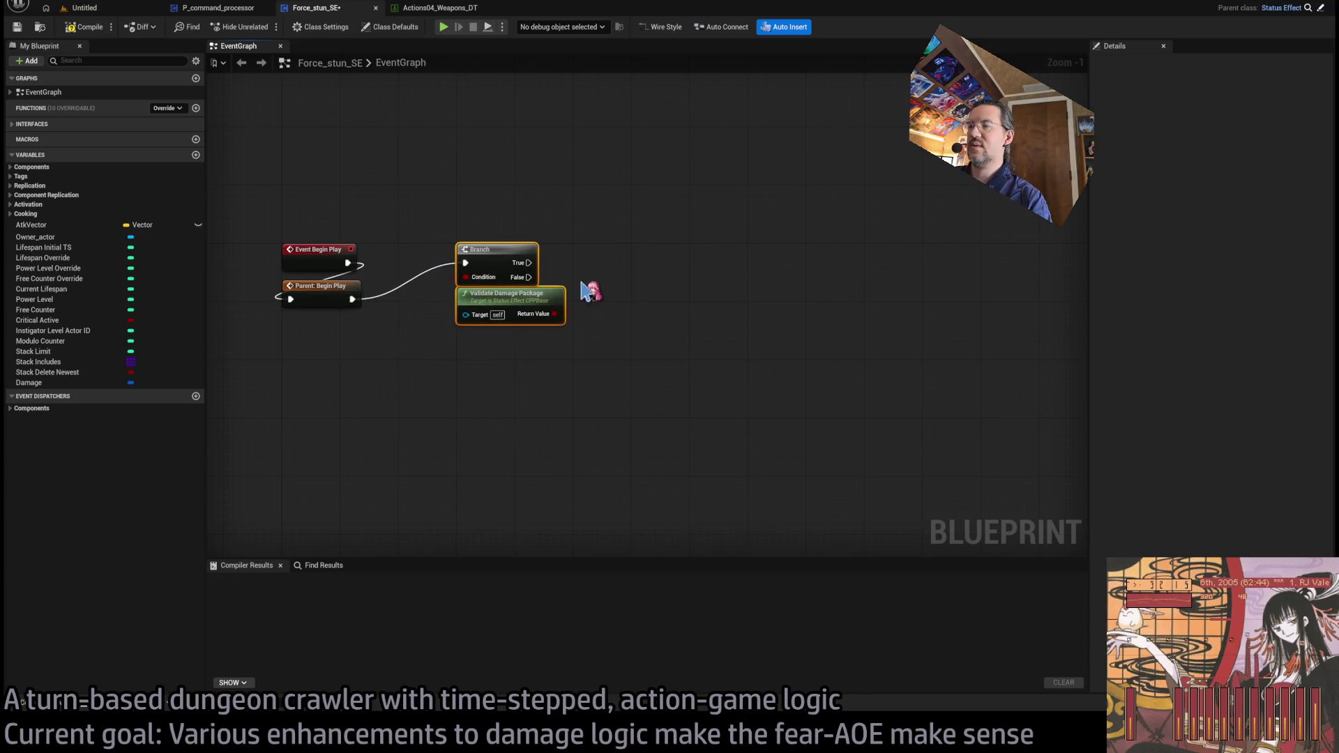
pyautogui.scroll(1, 589, 292)
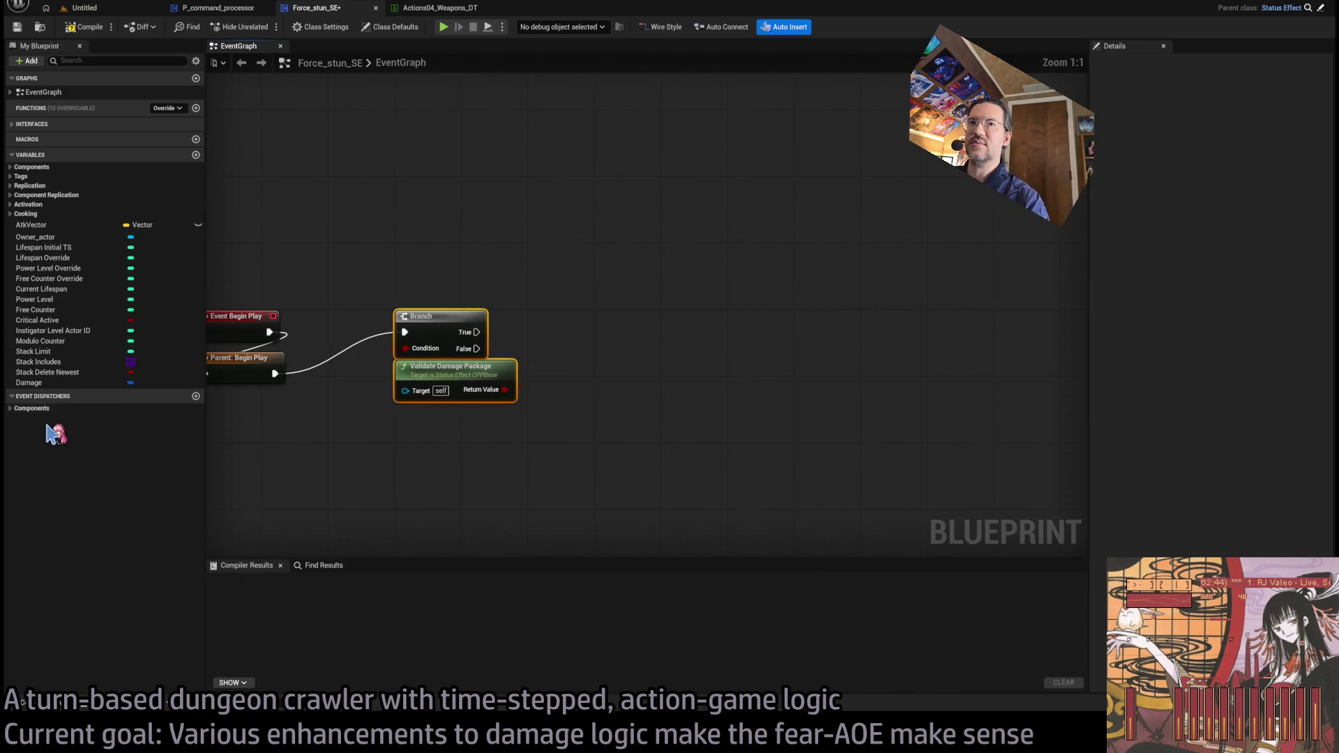
# Step: Delete the AtkVector variable and its getter from Force_stun_SE
pyautogui.click(43, 226)
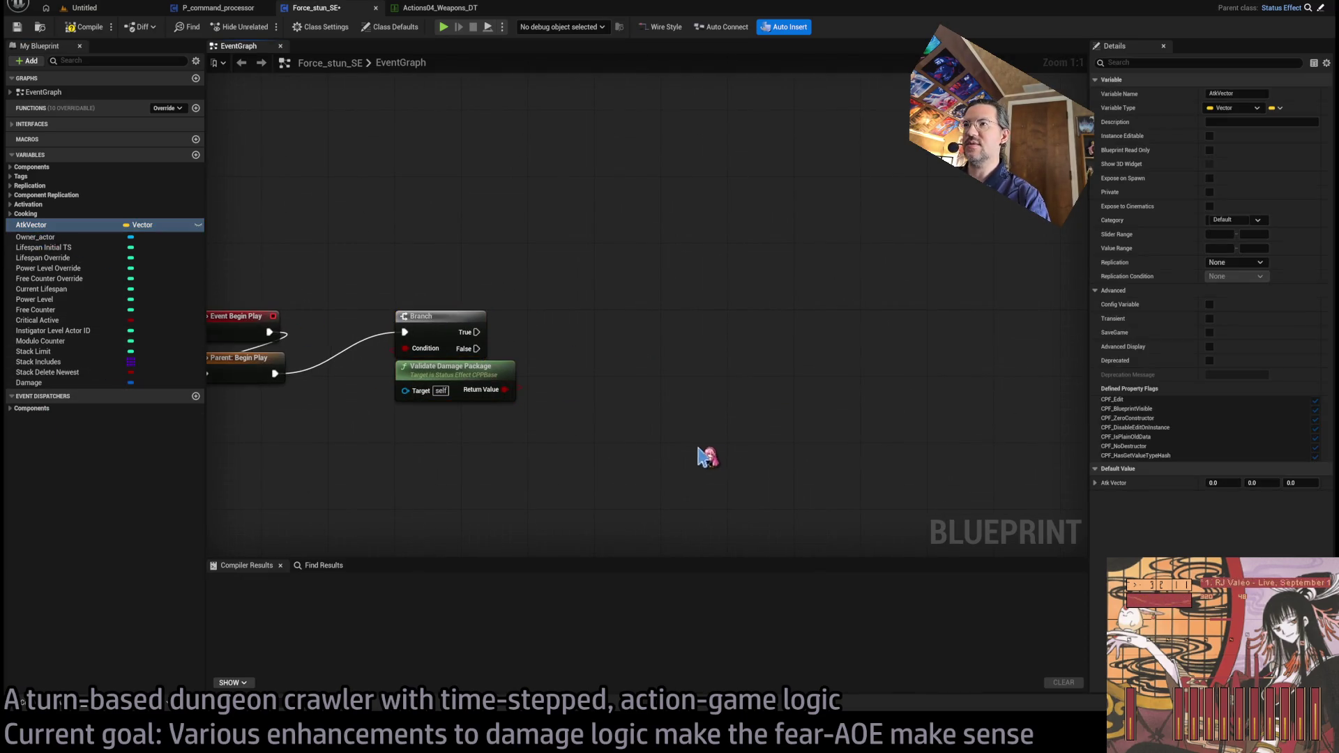
pyautogui.moveTo(706, 457)
pyautogui.mouseDown()
pyautogui.moveTo(721, 466)
pyautogui.moveTo(697, 453)
pyautogui.mouseUp()
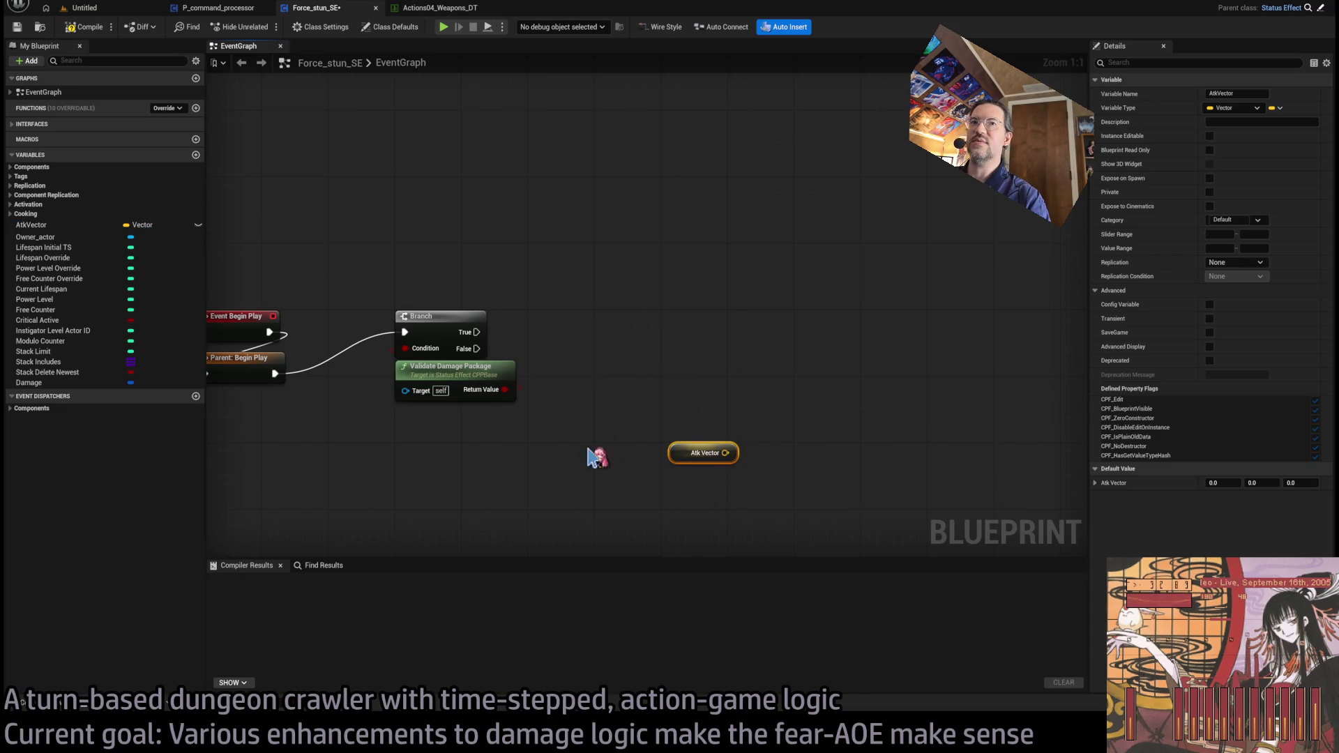
pyautogui.click(32, 224)
pyautogui.press('Delete')
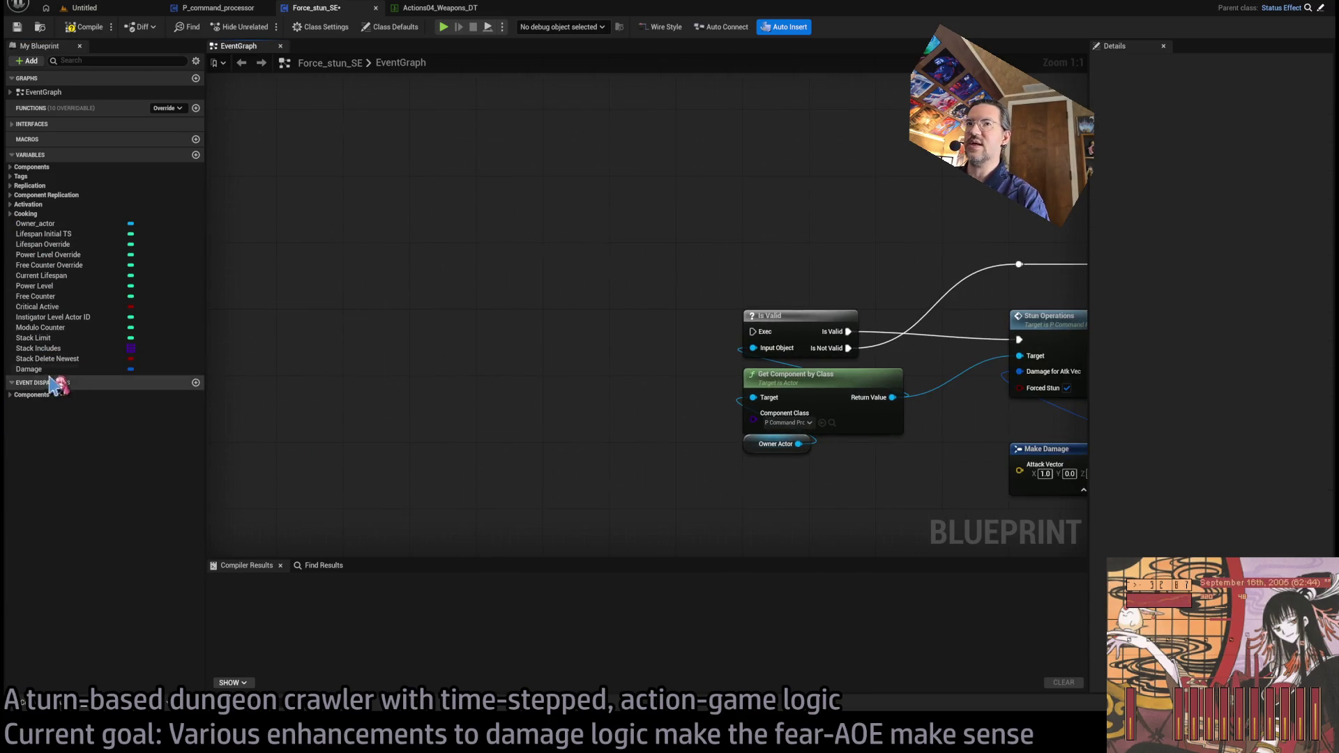
# Step: Add a Damage getter split by Break Damage, exposing only the Attack Vector pin
pyautogui.moveTo(48, 370)
pyautogui.mouseDown()
pyautogui.moveTo(478, 424)
pyautogui.moveTo(443, 360)
pyautogui.mouseUp()
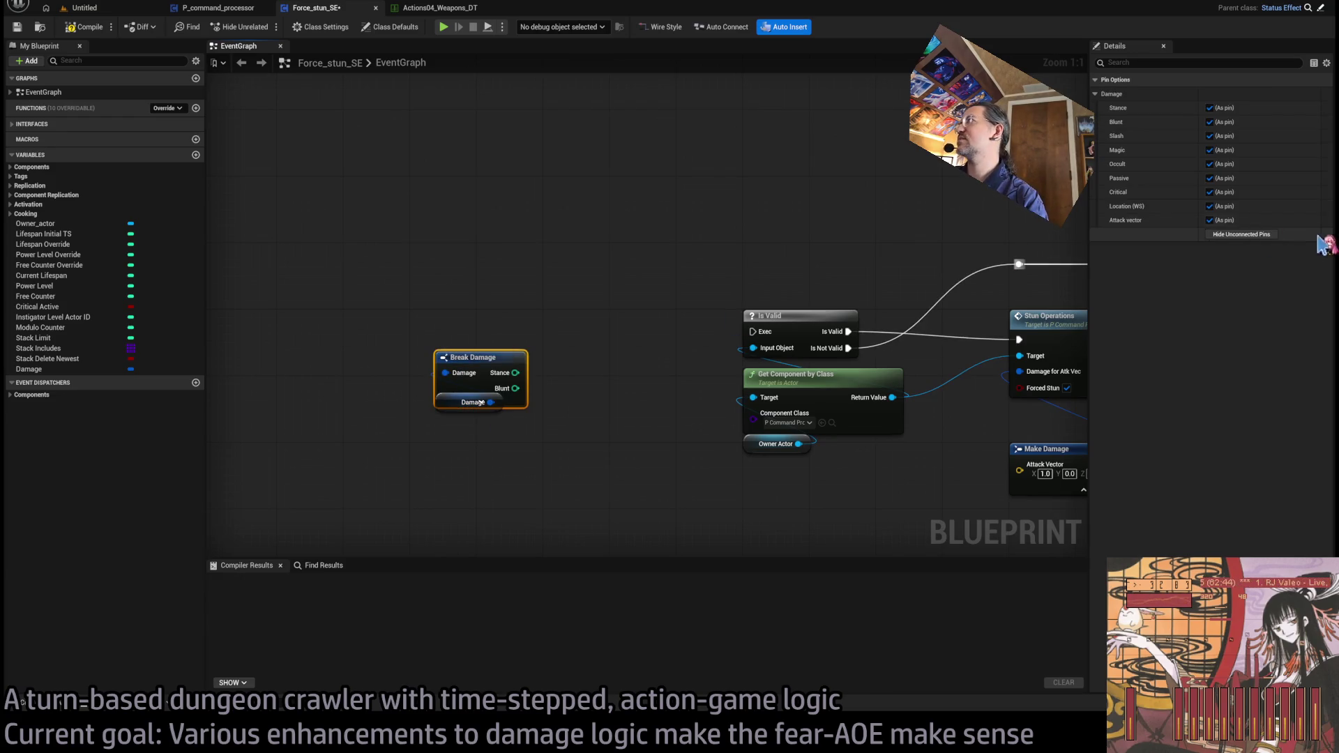
pyautogui.click(1210, 220)
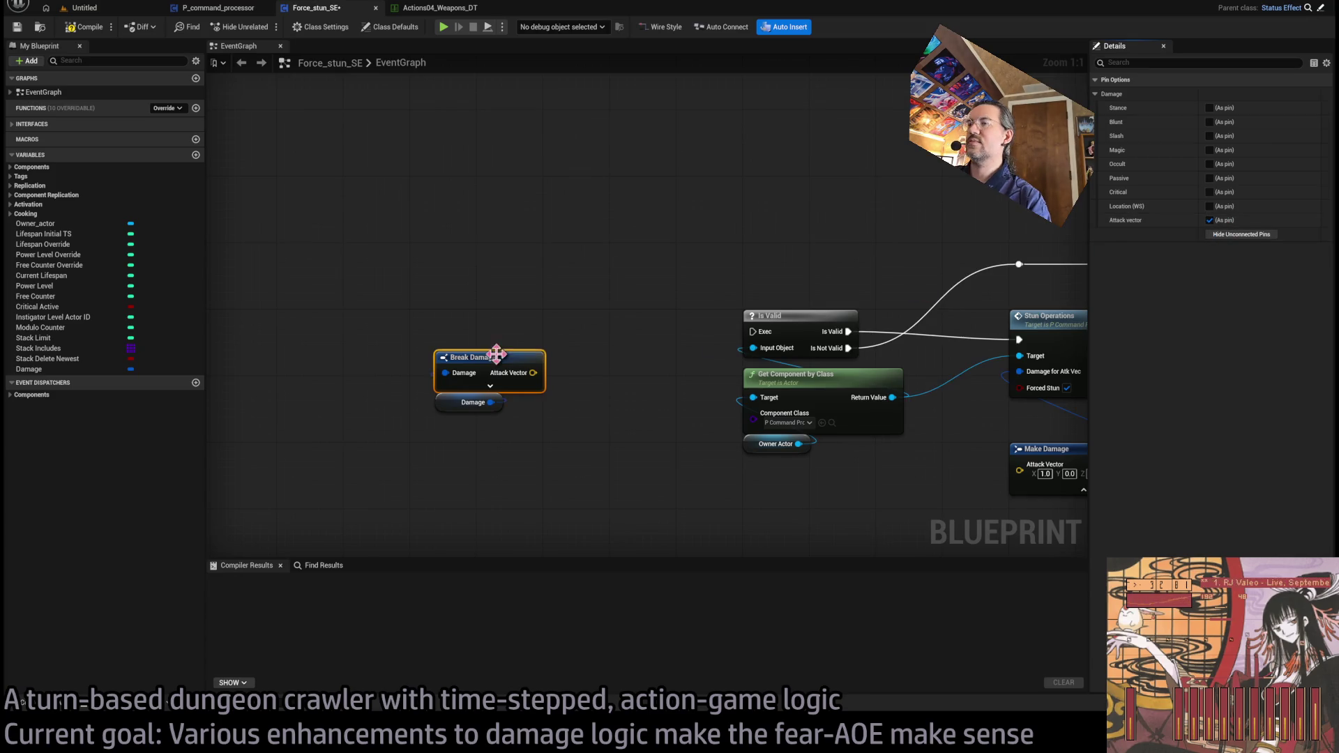
pyautogui.click(480, 408)
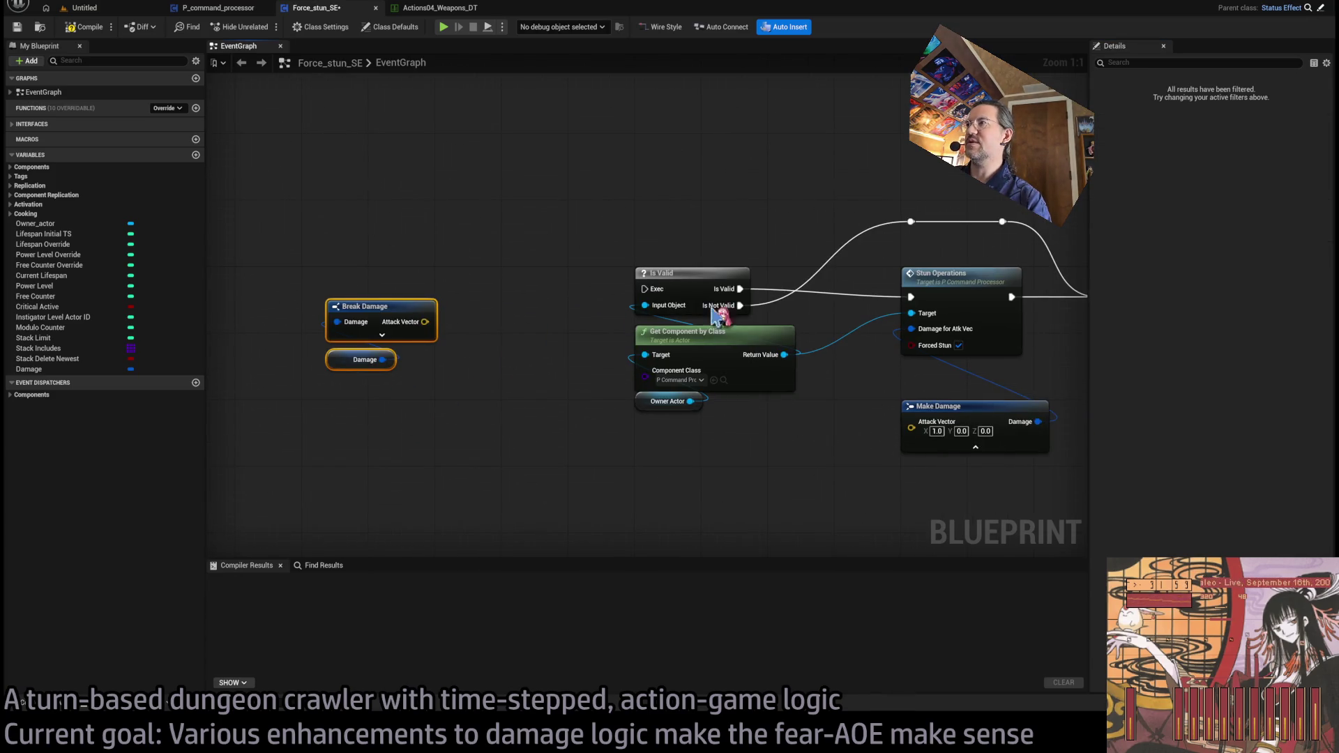
pyautogui.doubleClick(956, 284)
pyautogui.moveTo(391, 263); pyautogui.dragTo(493, 298)
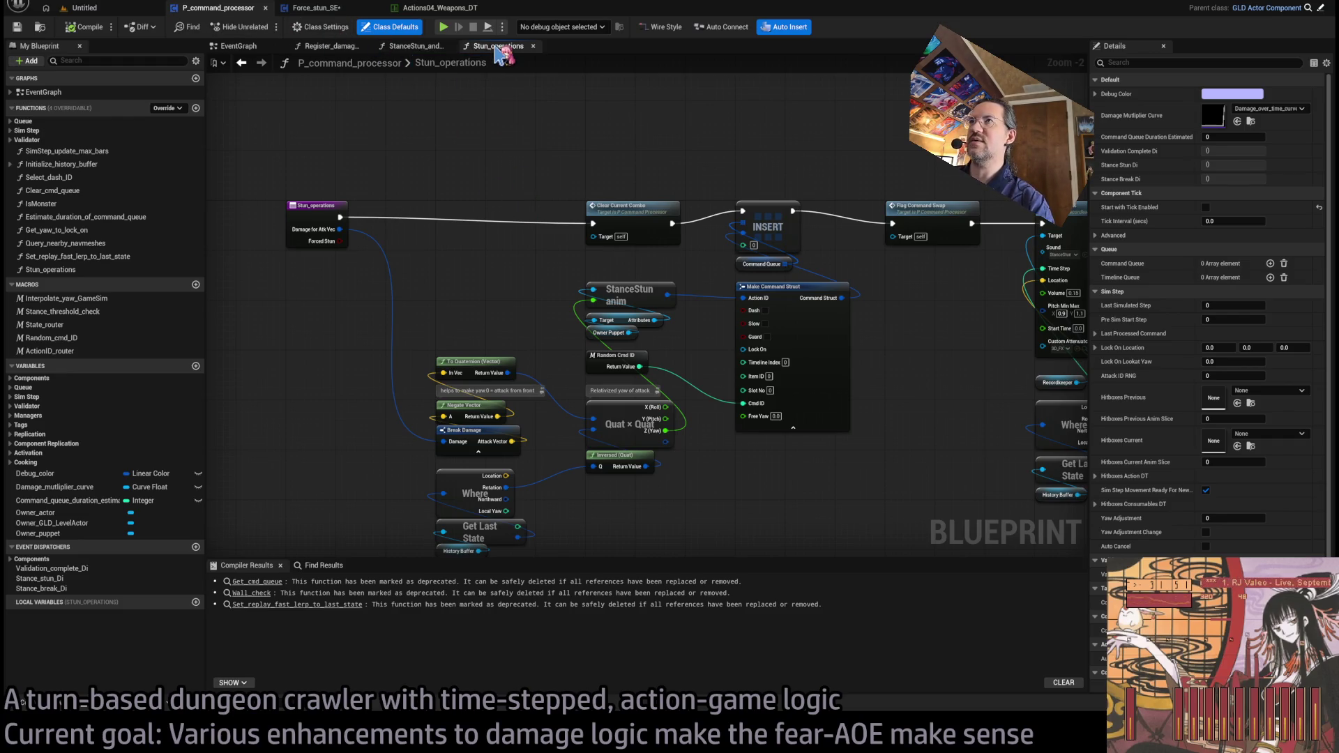
# Step: Back in Force_stun_SE, place the Damage and Break Damage pair below the stun chain
pyautogui.click(322, 8)
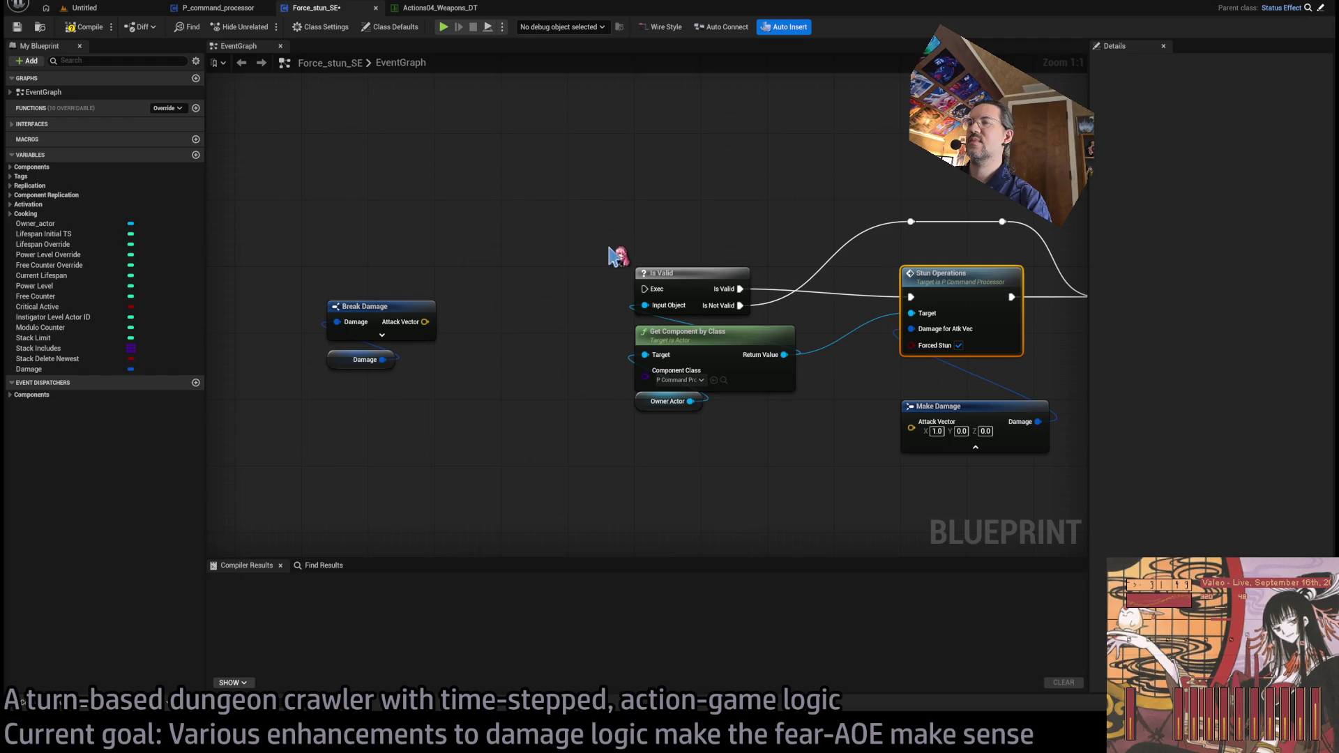
pyautogui.scroll(-3, 530, 265)
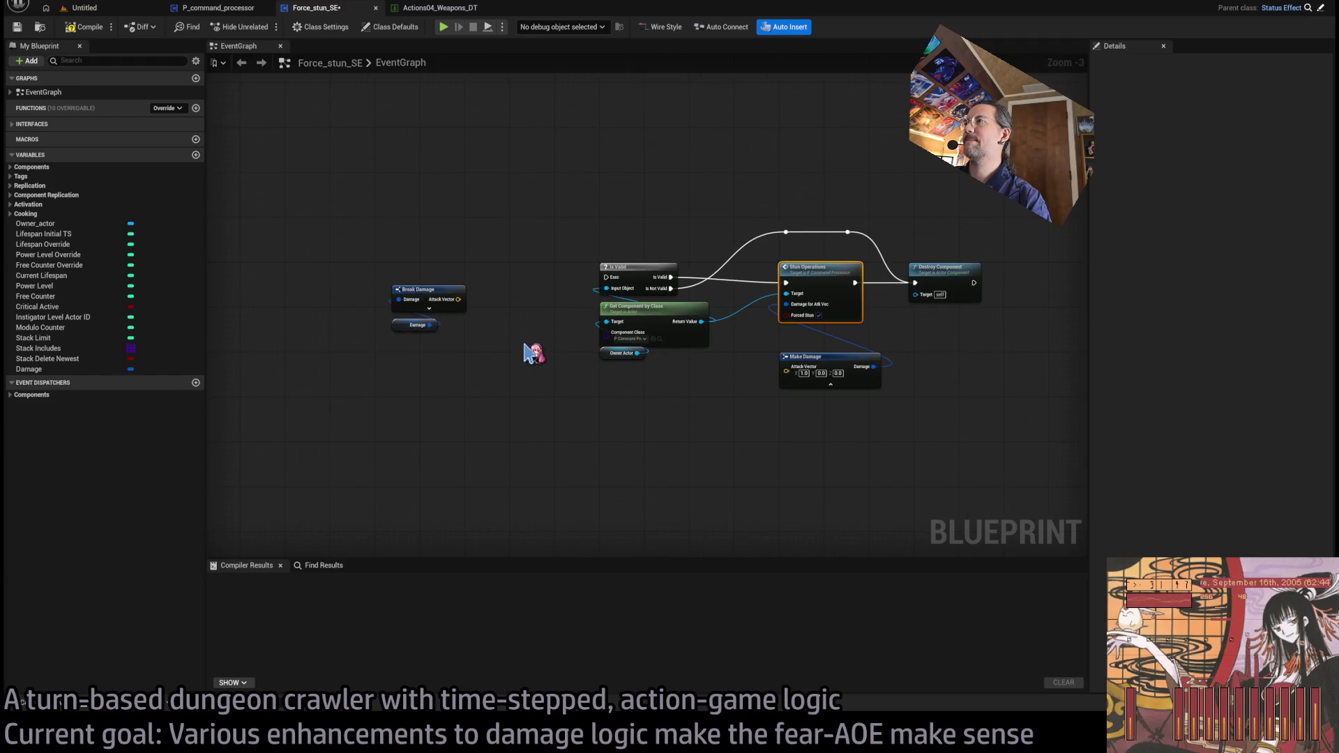
pyautogui.moveTo(532, 352)
pyautogui.mouseDown()
pyautogui.moveTo(382, 306)
pyautogui.moveTo(433, 387)
pyautogui.moveTo(590, 421)
pyautogui.mouseUp()
pyautogui.scroll(3, 726, 398)
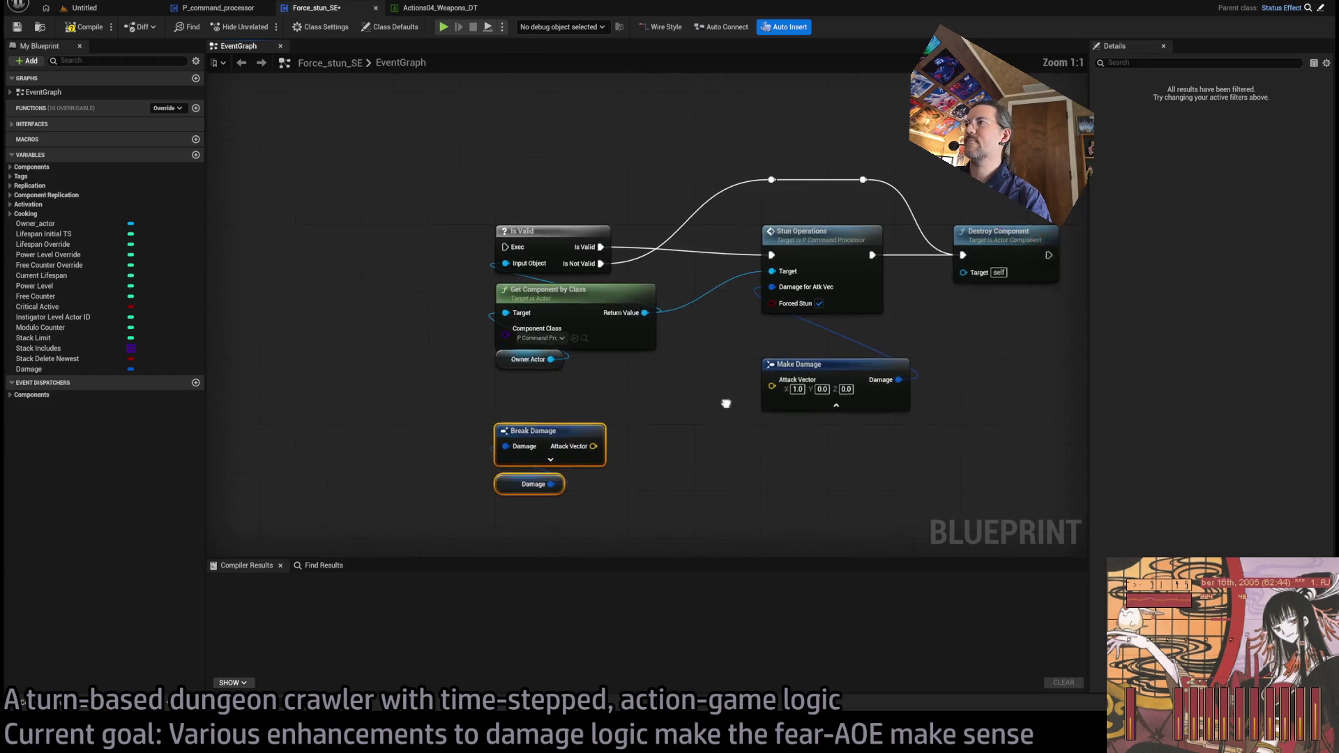
pyautogui.click(871, 371)
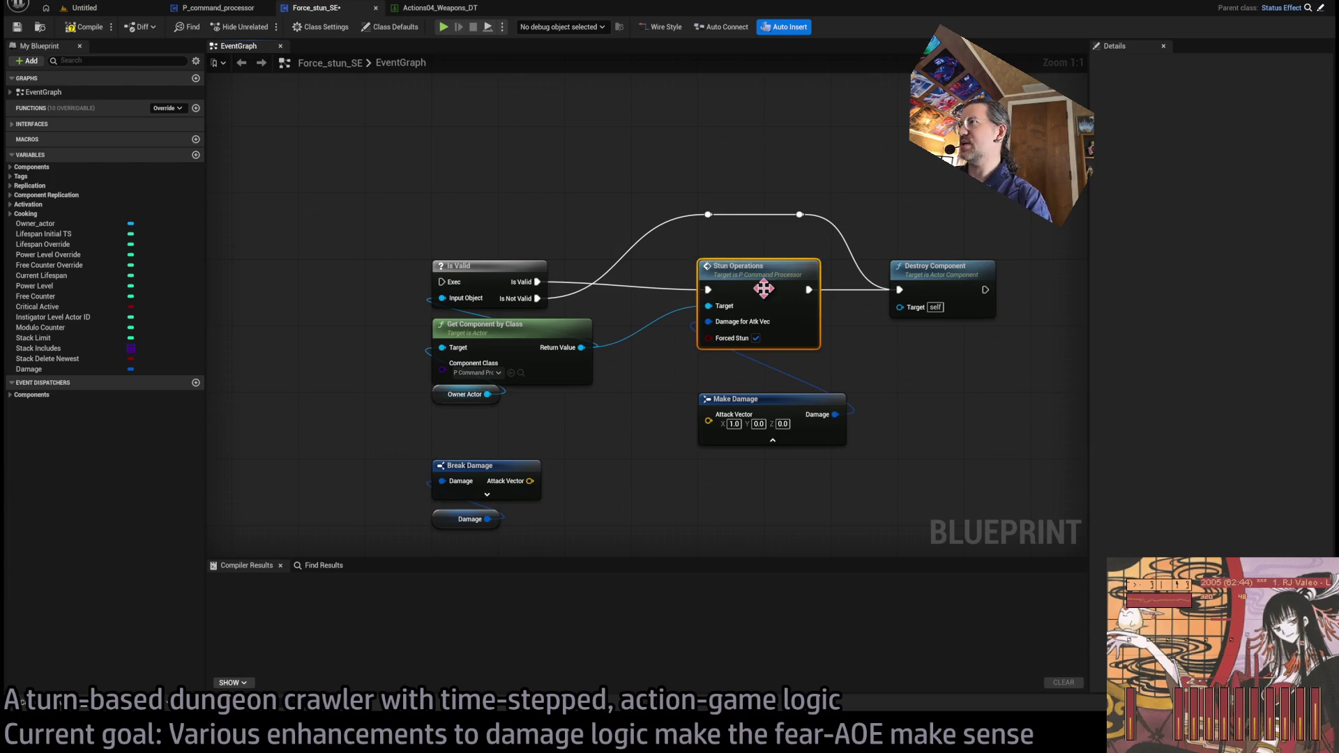
# Step: Delete the Make Damage node and open Stun_operations at its entry node
pyautogui.click(762, 276)
pyautogui.moveTo(919, 423); pyautogui.dragTo(725, 479)
pyautogui.press('Delete')
pyautogui.click(760, 275)
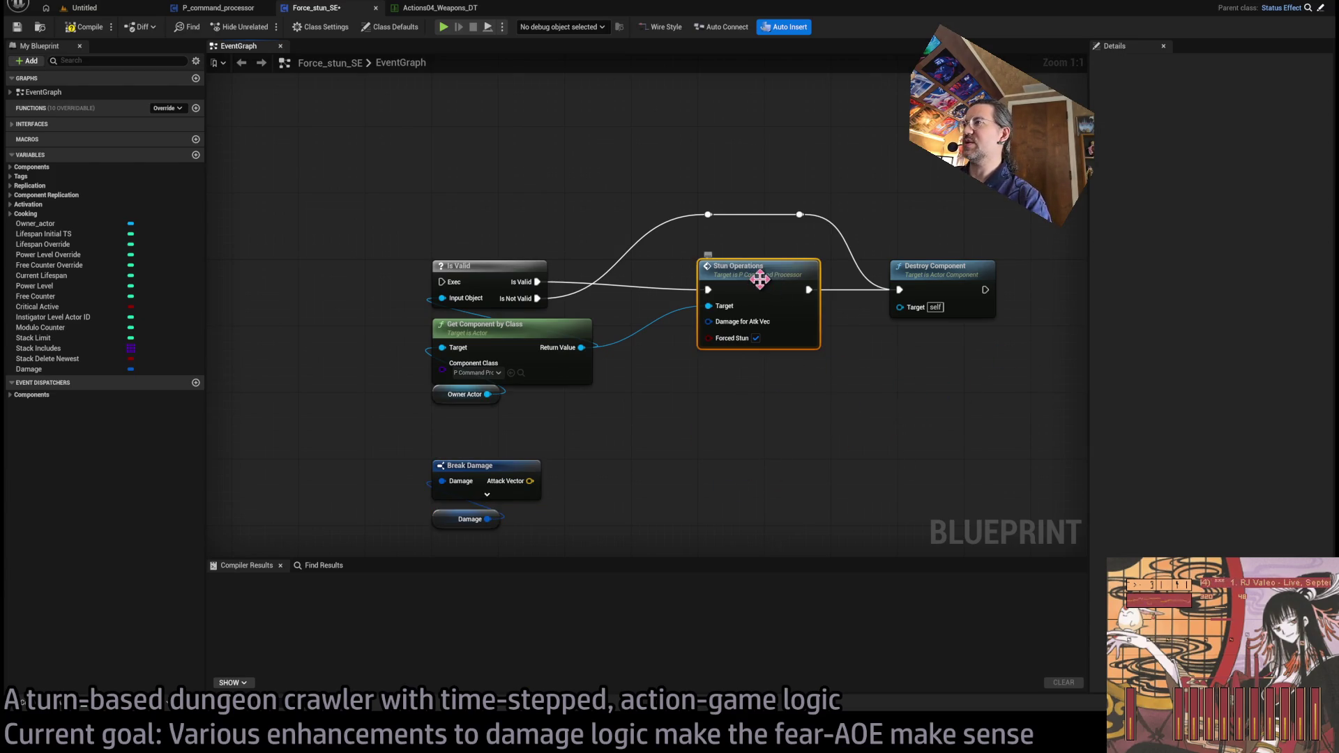
pyautogui.doubleClick(767, 284)
pyautogui.click(317, 207)
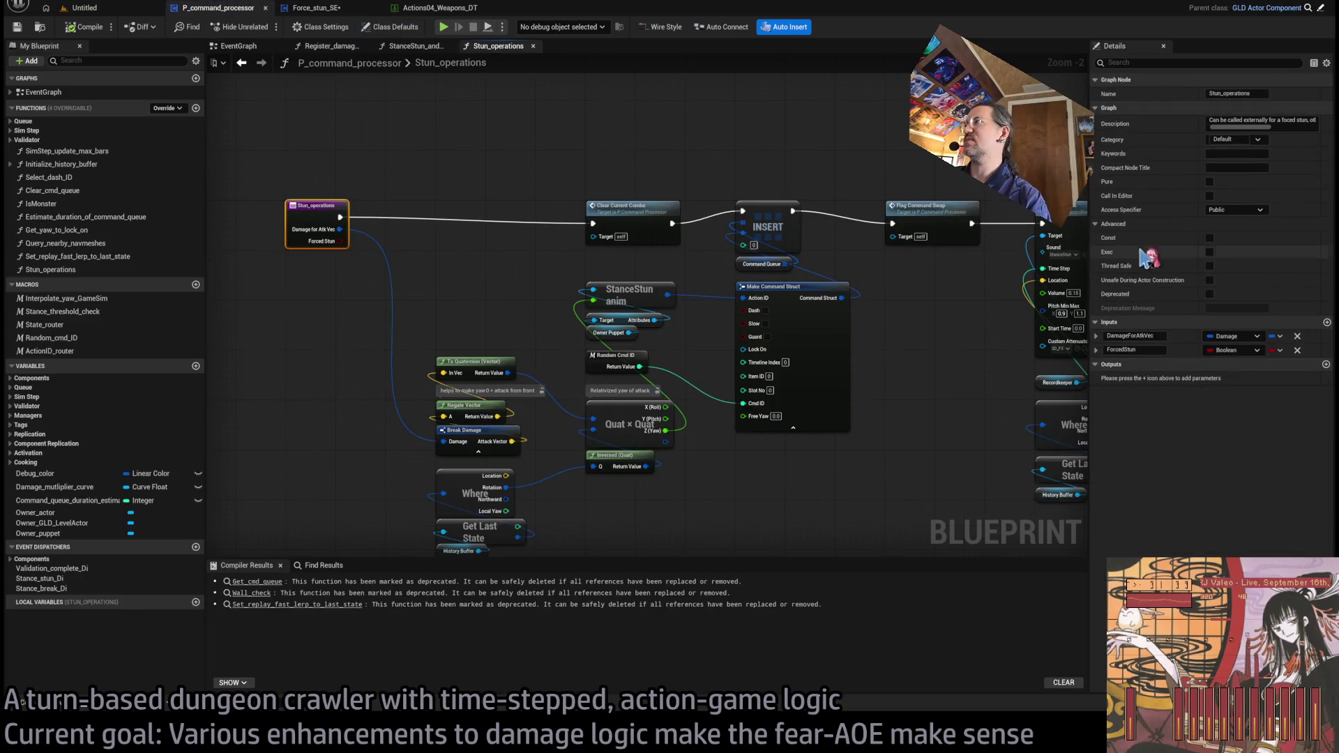
# Step: Change the DamageForAtkVec input to a Vector named Atk Vector
pyautogui.click(1225, 336)
pyautogui.click(1241, 461)
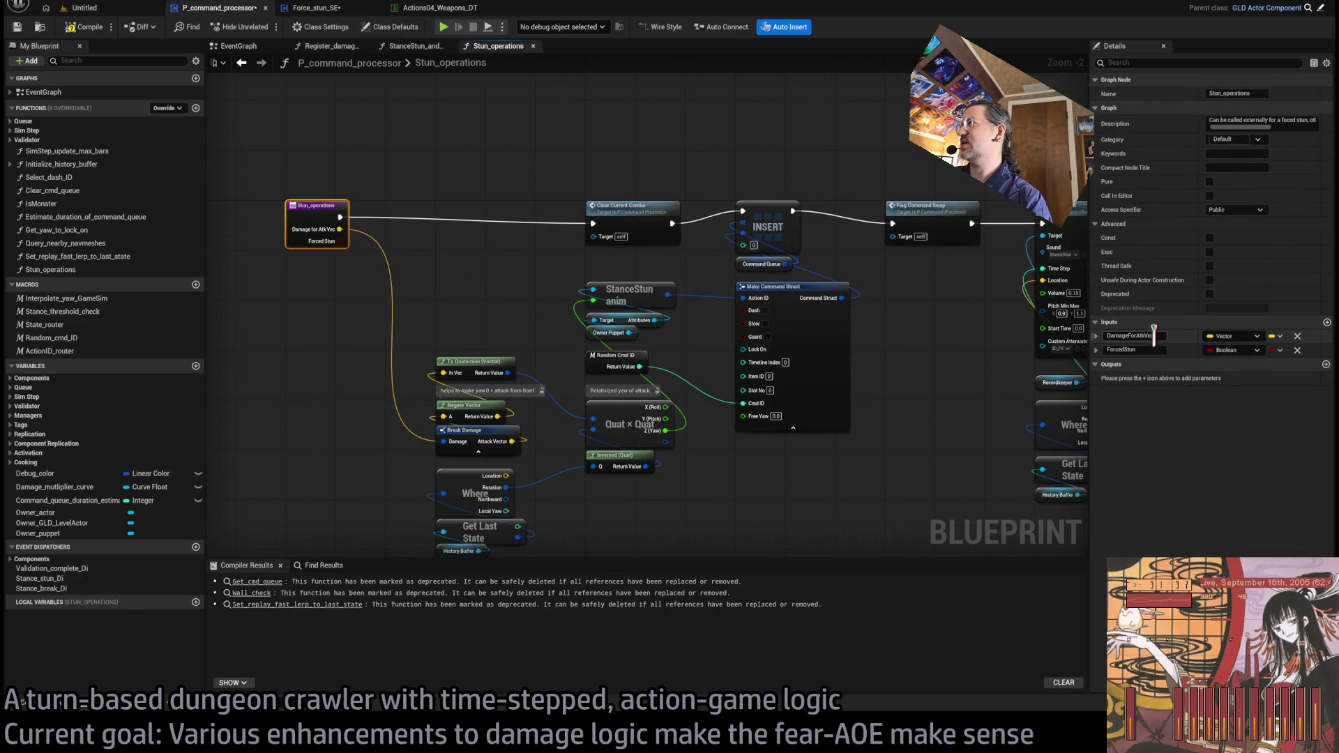
pyautogui.click(1133, 335)
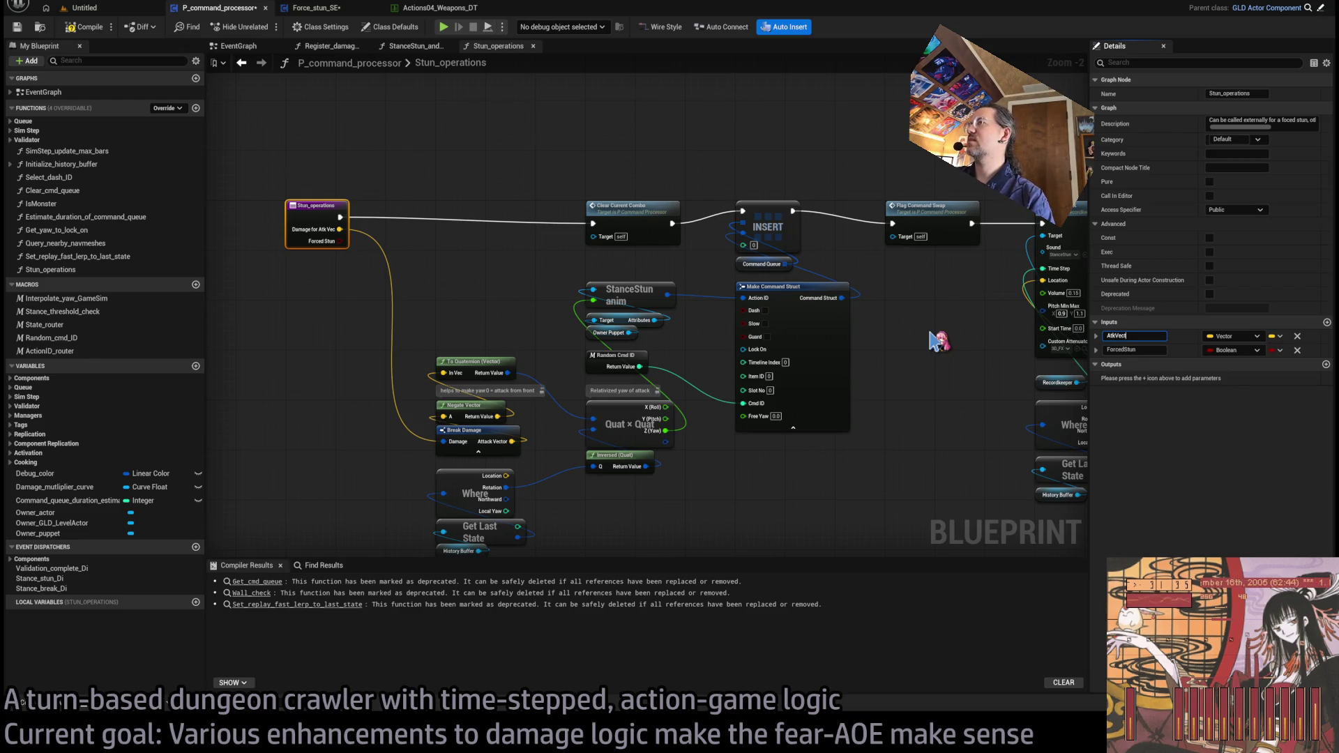
pyautogui.write('or')
pyautogui.press('Return')
# Step: Wire Atk Vector into Negate Vector's A input and delete the old Break Damage node
pyautogui.click(409, 283)
pyautogui.moveTo(340, 229)
pyautogui.mouseDown()
pyautogui.moveTo(423, 432)
pyautogui.moveTo(444, 416)
pyautogui.mouseUp()
pyautogui.click(503, 434)
pyautogui.press('Delete')
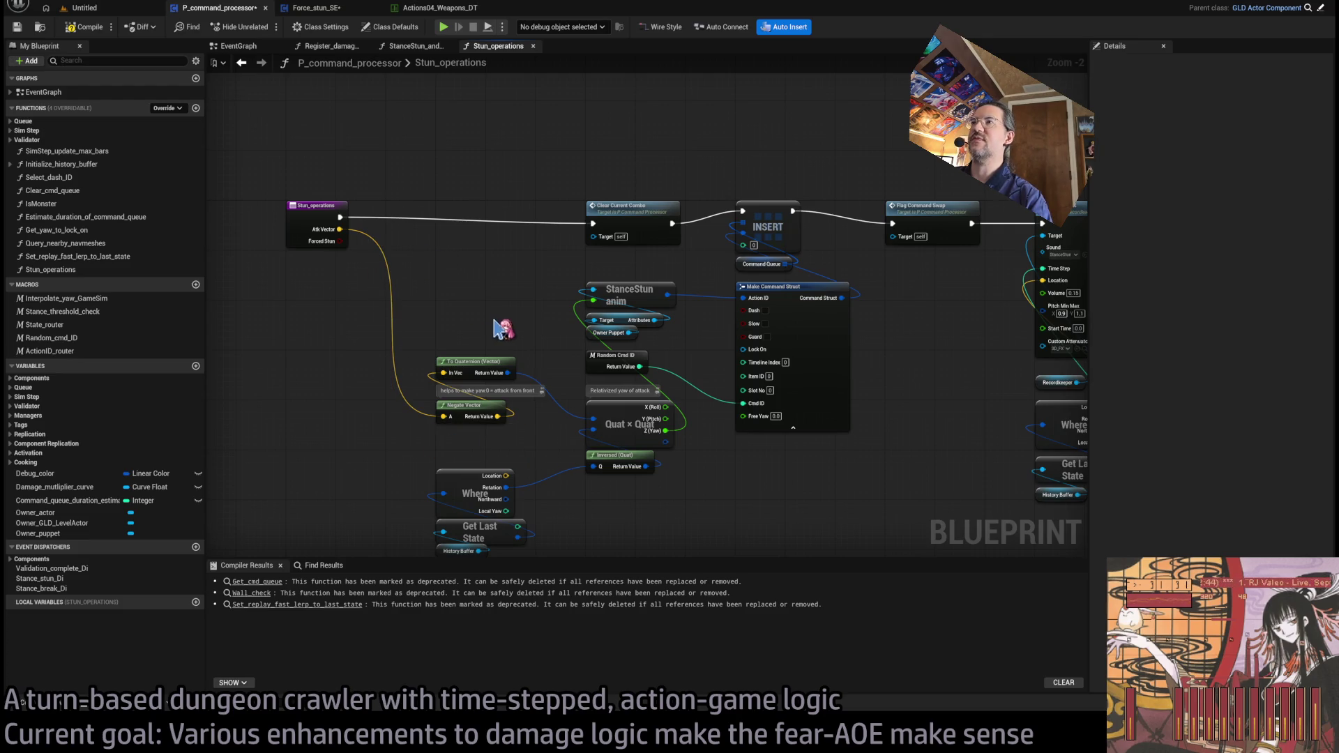
# Step: In StanceStun_and_StanceBreak_operations, add Break Damage below Stun Operations showing only Attack Vector
pyautogui.click(418, 48)
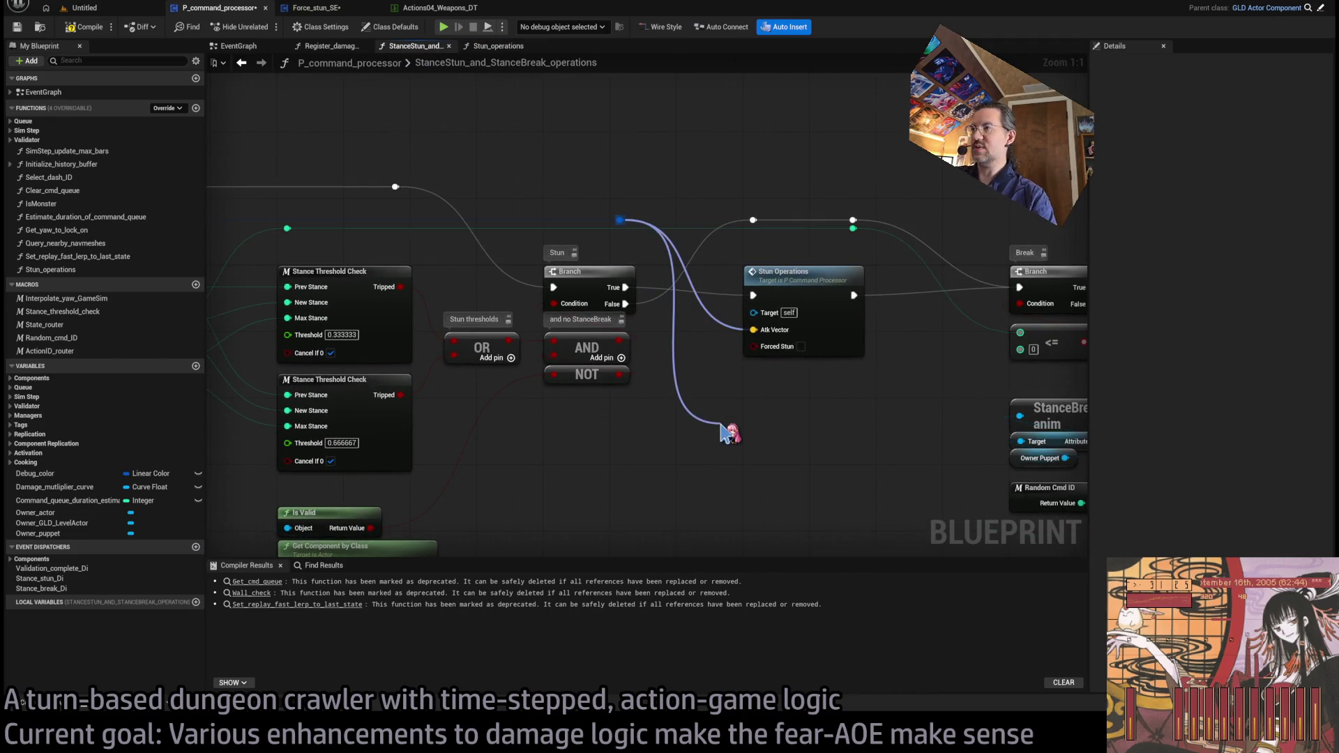
pyautogui.moveTo(726, 432)
pyautogui.mouseDown()
pyautogui.moveTo(705, 461)
pyautogui.moveTo(634, 222)
pyautogui.mouseUp()
pyautogui.click(760, 475)
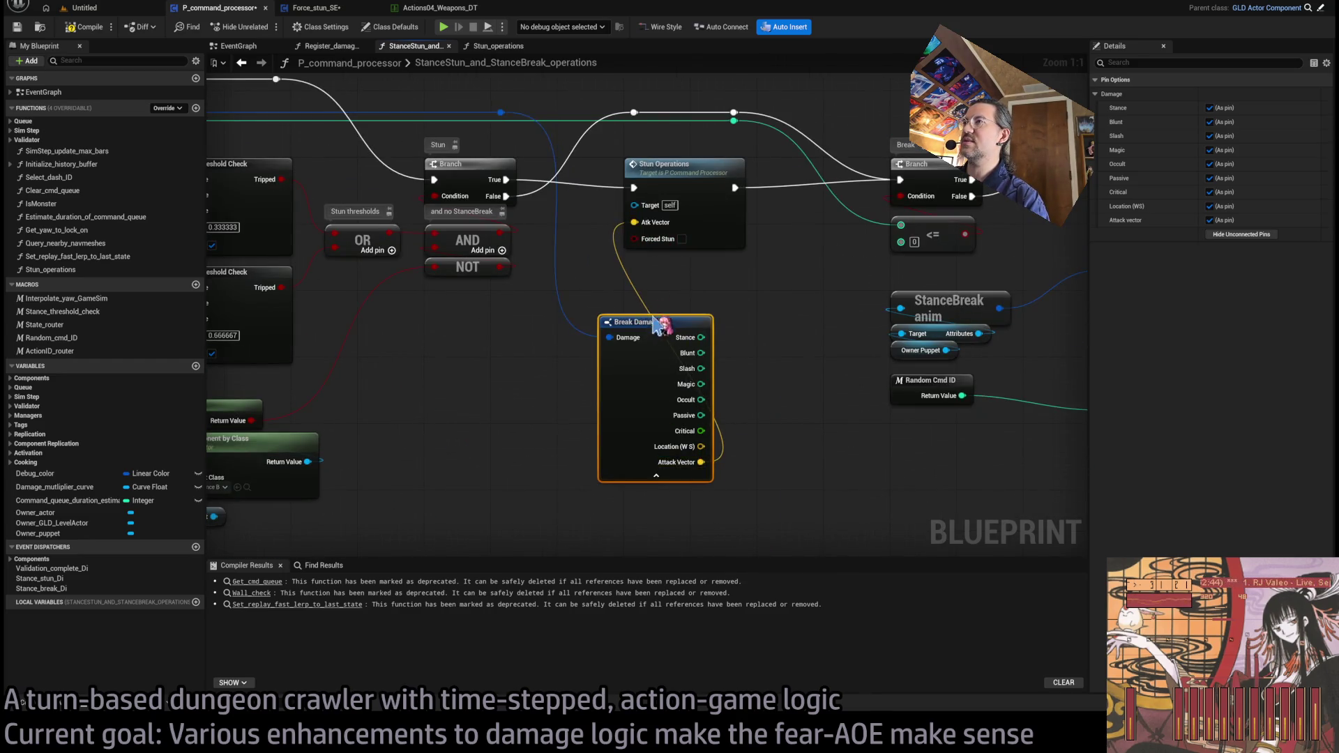
pyautogui.moveTo(654, 325); pyautogui.dragTo(677, 271)
pyautogui.click(1241, 234)
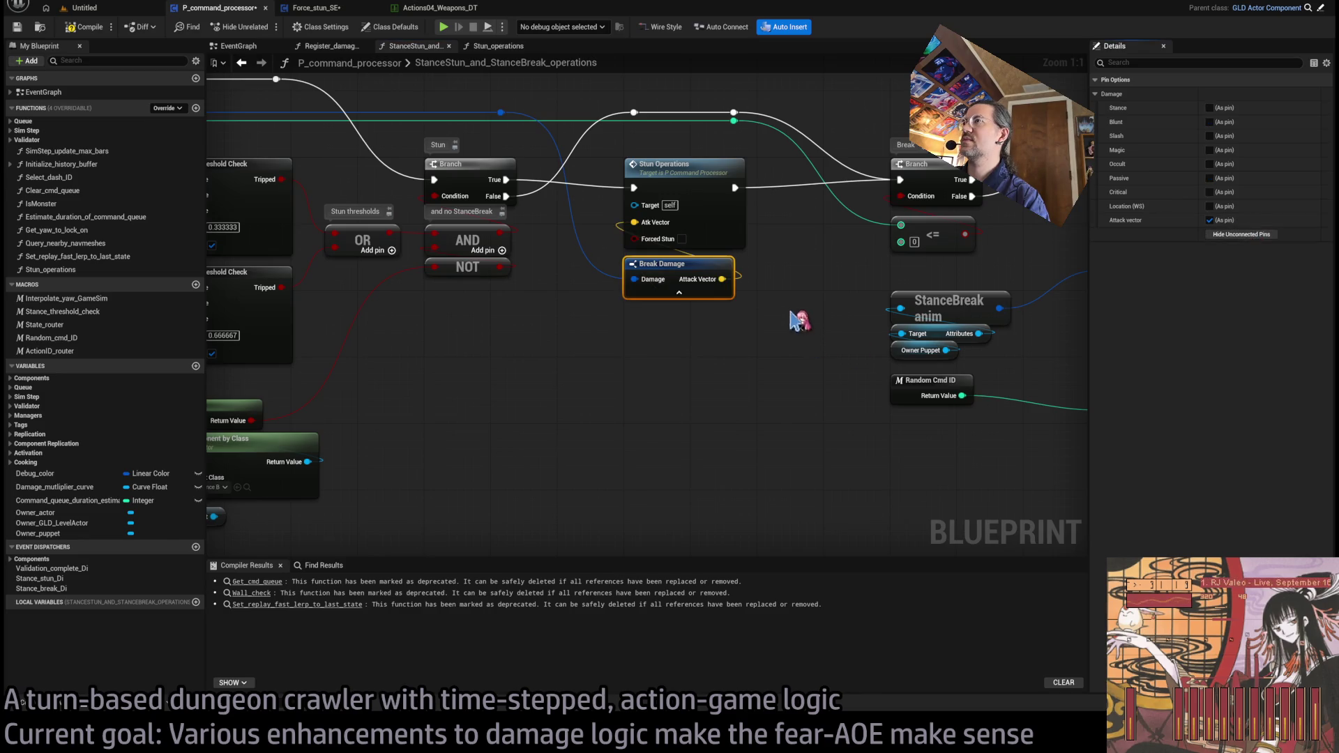
pyautogui.click(800, 321)
pyautogui.moveTo(589, 194); pyautogui.dragTo(605, 286)
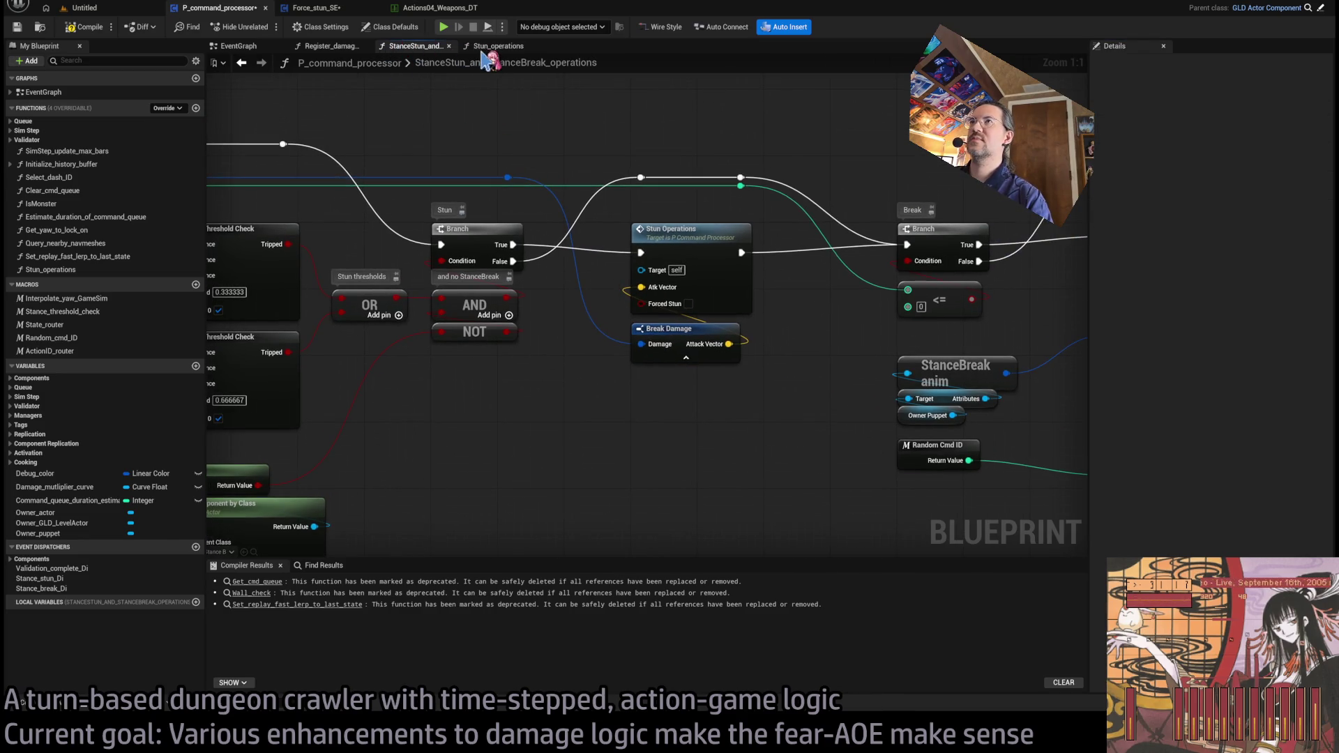
pyautogui.click(311, 8)
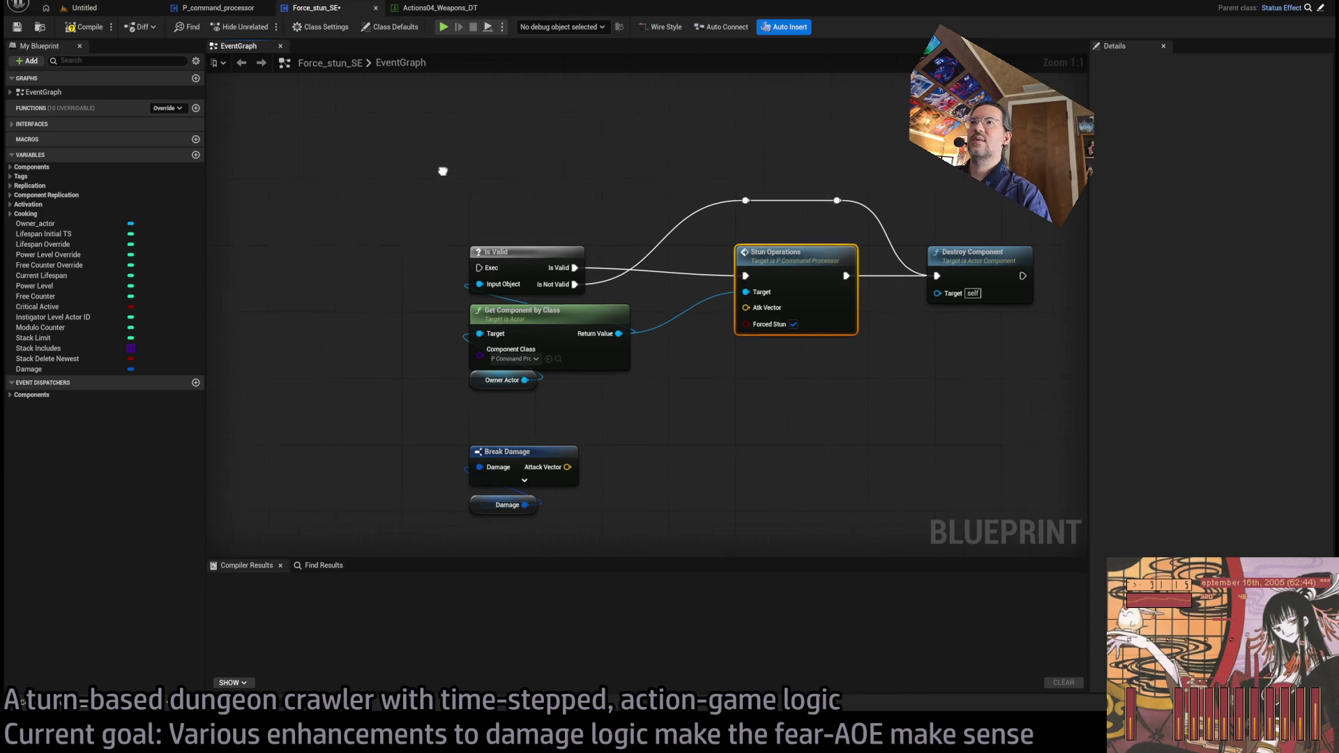
# Step: Connect Attack Vector to Stun Operations' Atk Vector and move Break Damage beneath it
pyautogui.scroll(-2, 508, 200)
pyautogui.scroll(2, 636, 341)
pyautogui.moveTo(601, 432); pyautogui.dragTo(777, 271)
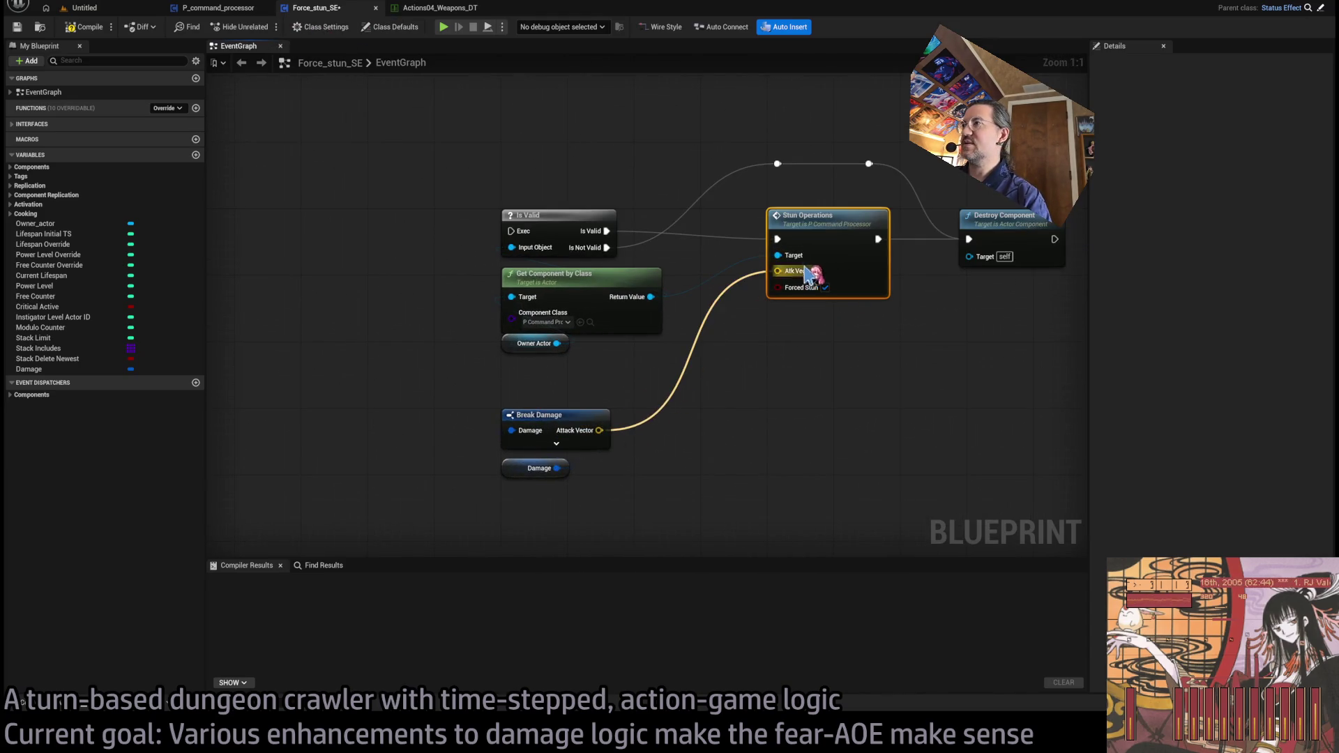
pyautogui.moveTo(684, 385); pyautogui.dragTo(492, 488)
pyautogui.moveTo(537, 427); pyautogui.dragTo(795, 328)
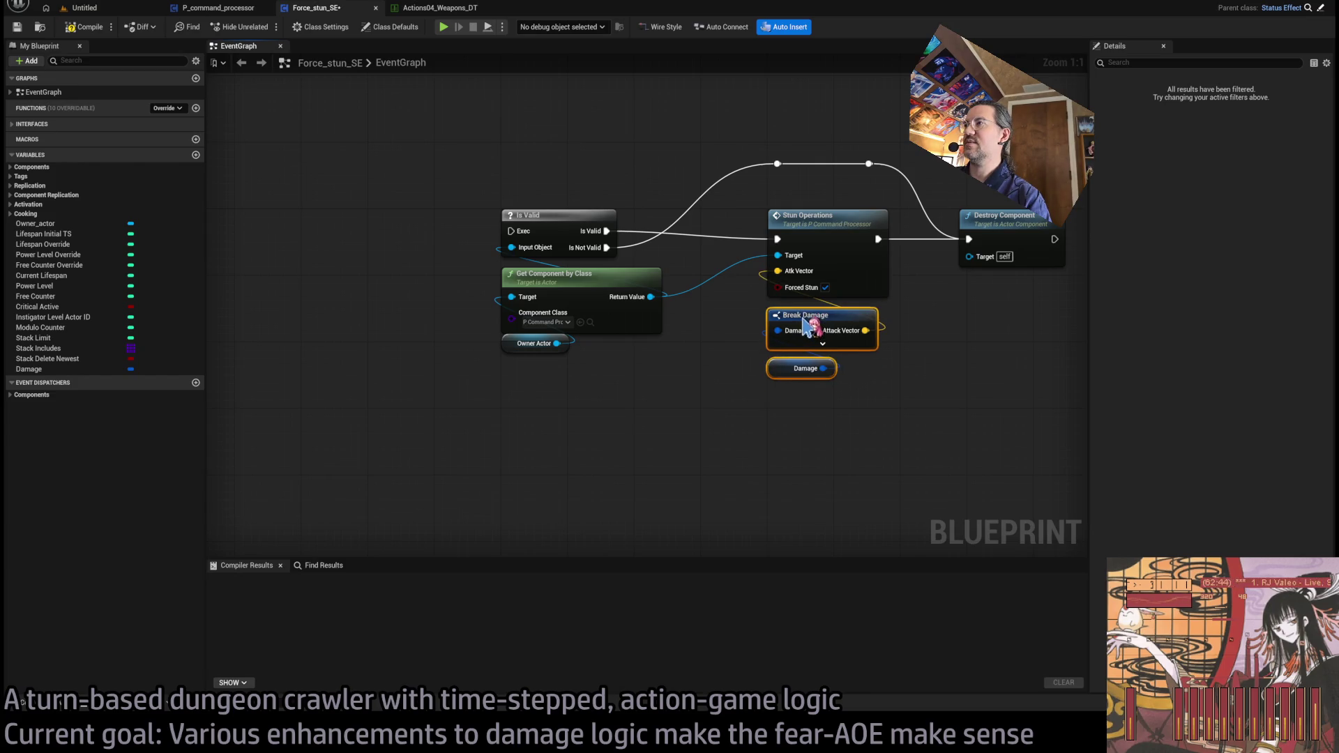
pyautogui.click(751, 396)
pyautogui.click(792, 367)
pyautogui.moveTo(582, 385)
pyautogui.mouseDown()
pyautogui.moveTo(675, 408)
pyautogui.moveTo(807, 383)
pyautogui.moveTo(586, 332)
pyautogui.mouseUp()
pyautogui.scroll(-3, 601, 244)
# Step: Shift the whole graph left so the Begin Play events are in view
pyautogui.hotkey('ctrl', 'a')
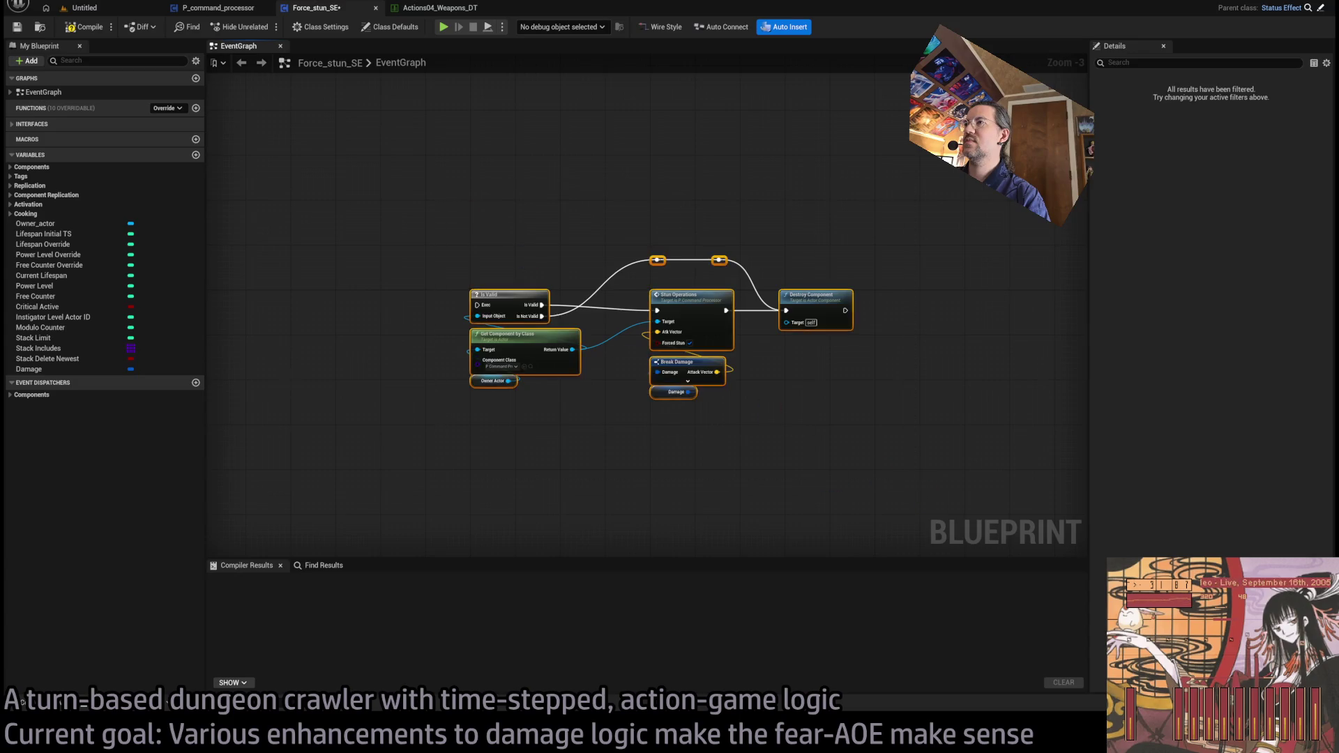
pyautogui.moveTo(500, 300)
pyautogui.mouseDown()
pyautogui.moveTo(759, 286)
pyautogui.moveTo(322, 287)
pyautogui.moveTo(298, 254)
pyautogui.mouseUp()
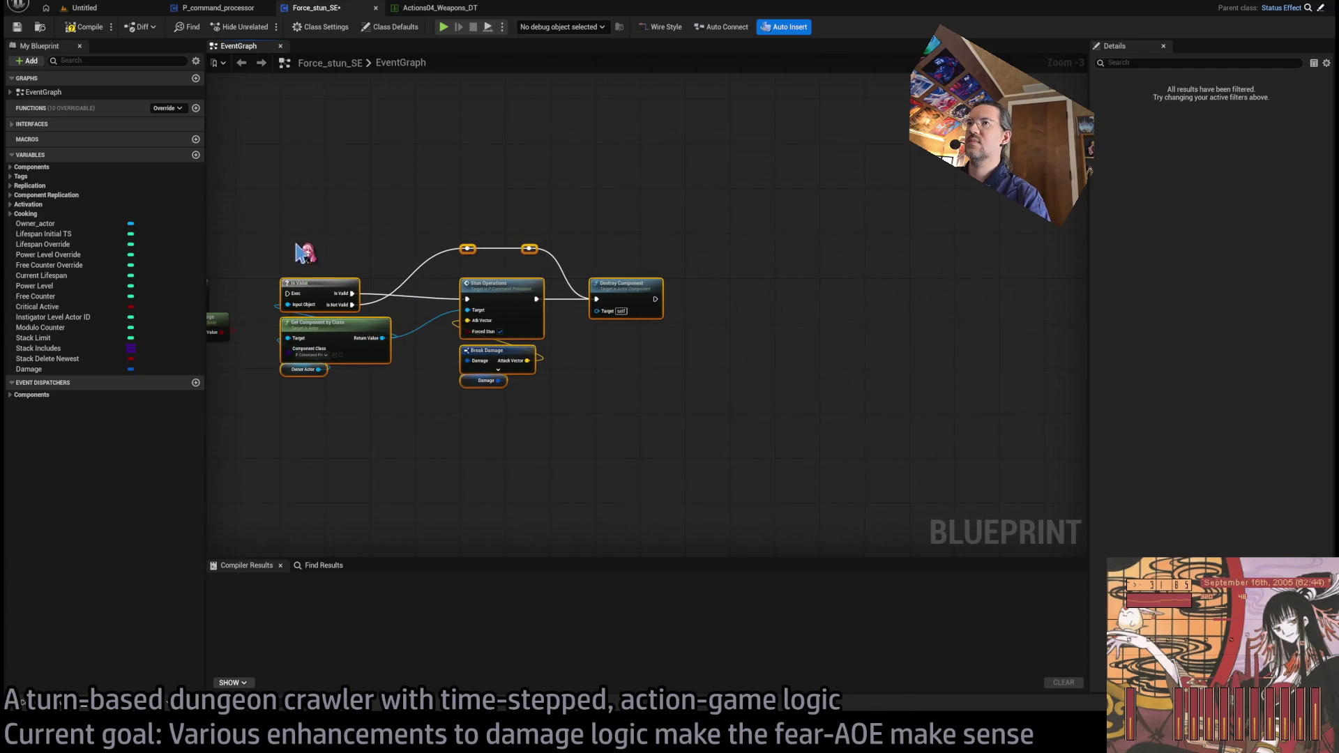
pyautogui.scroll(3, 535, 269)
pyautogui.click(673, 262)
pyautogui.moveTo(673, 262)
pyautogui.mouseDown()
pyautogui.moveTo(592, 232)
pyautogui.moveTo(636, 253)
pyautogui.mouseUp()
pyautogui.moveTo(415, 336); pyautogui.dragTo(525, 327)
pyautogui.scroll(-3, 539, 312)
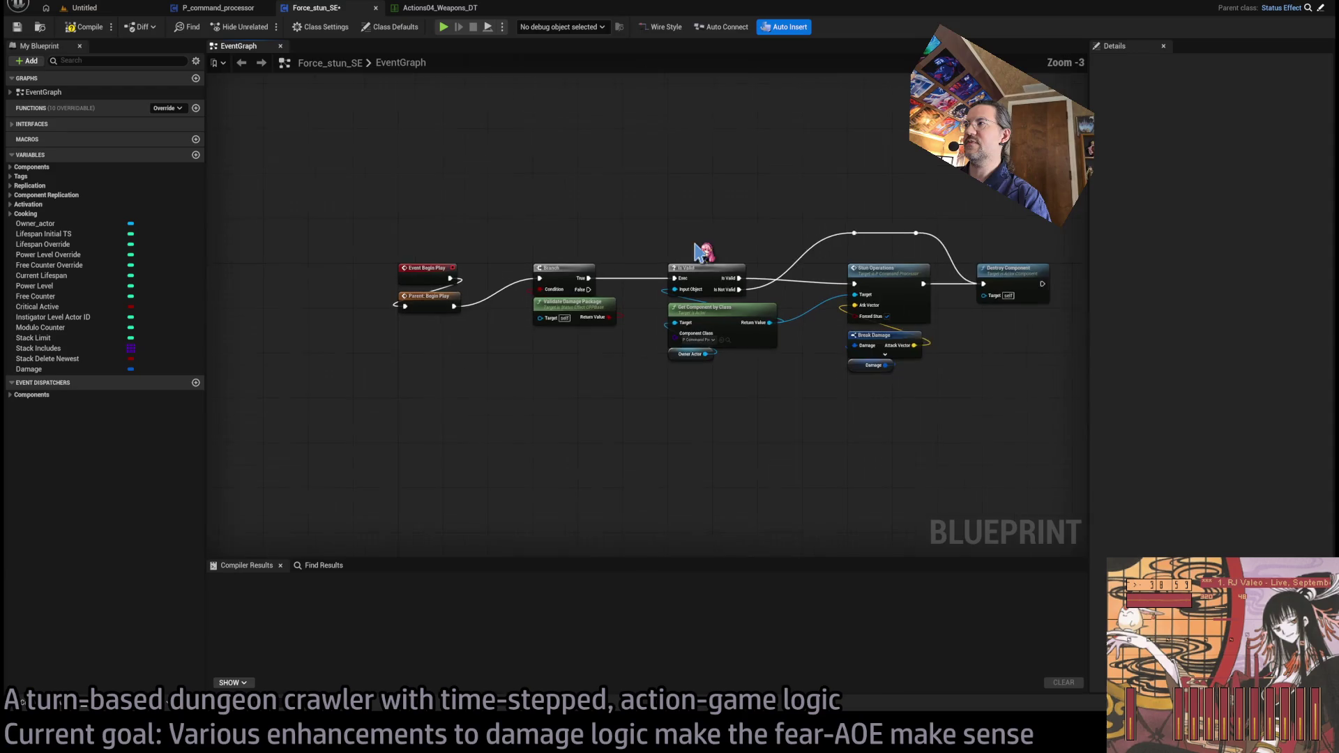
# Step: Delete Branch and Validate Damage Package, wiring Parent: Begin Play straight into Is Valid
pyautogui.moveTo(990, 230); pyautogui.dragTo(568, 433)
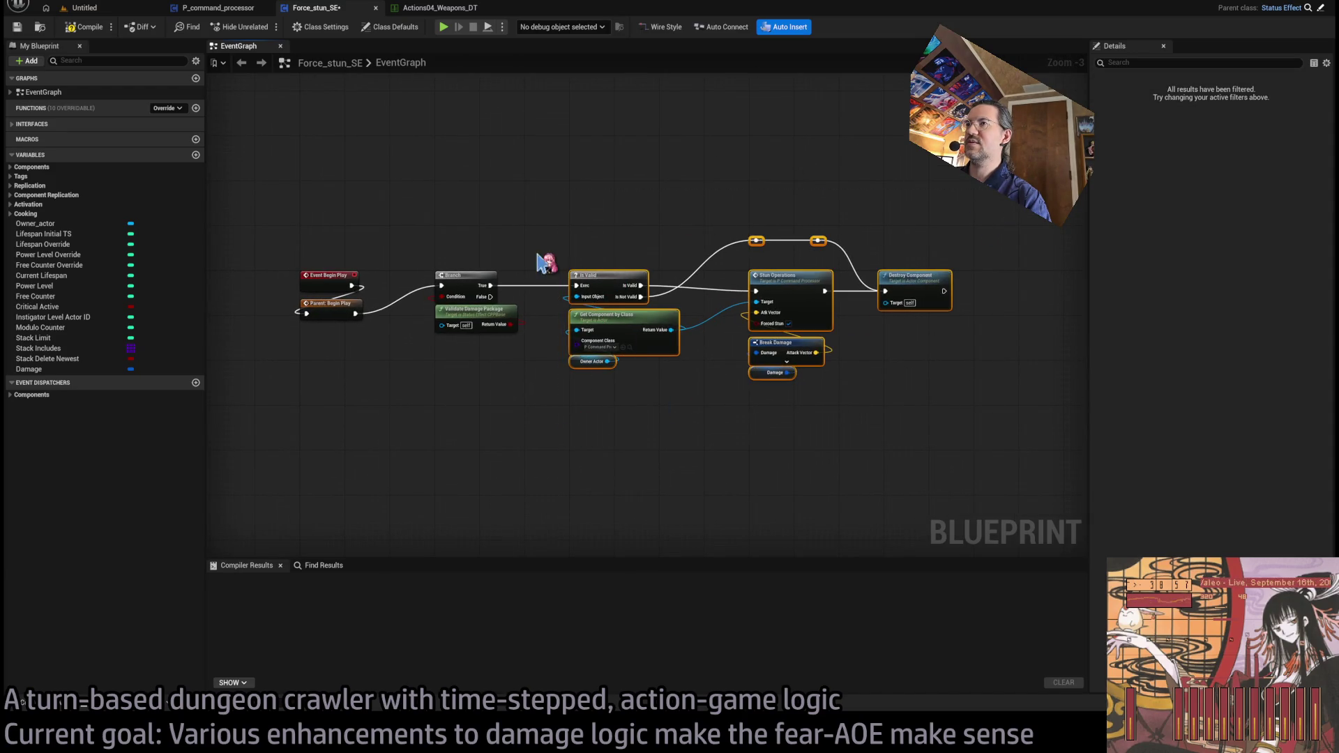
pyautogui.moveTo(538, 255); pyautogui.dragTo(457, 354)
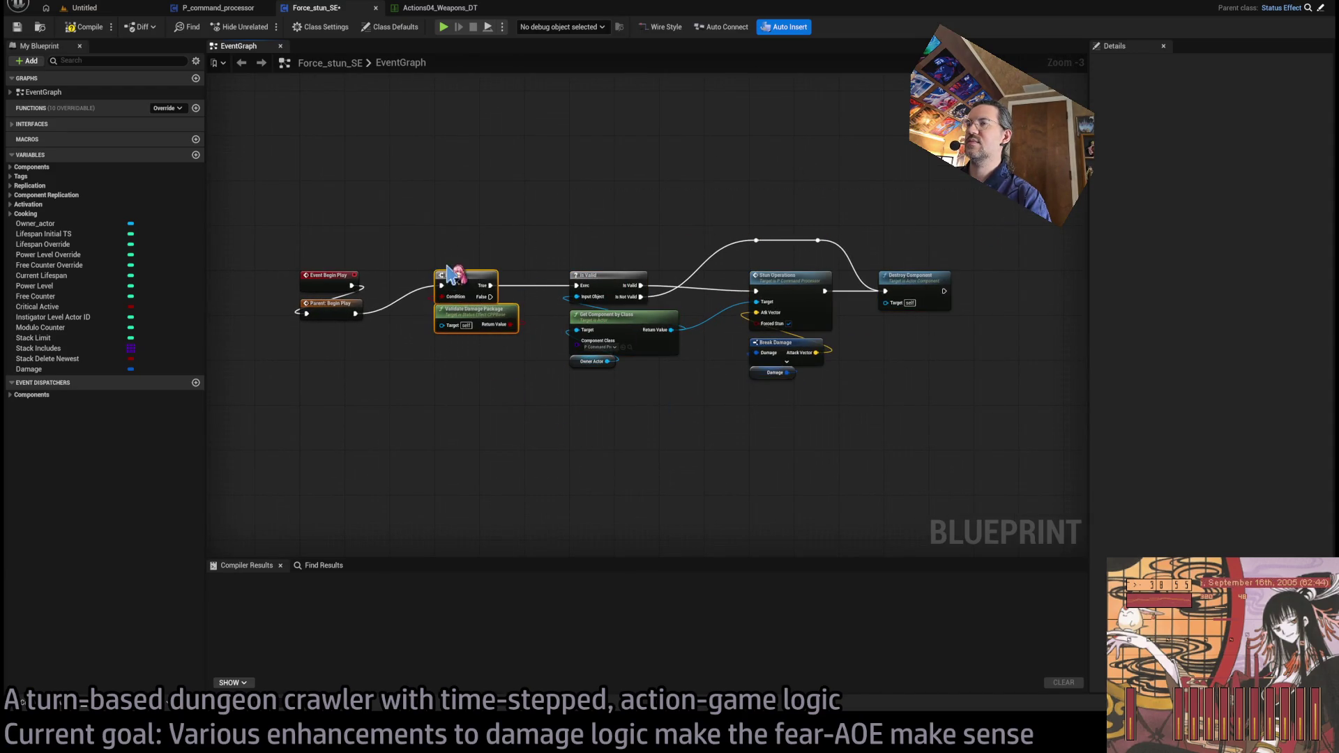
pyautogui.press('Delete')
pyautogui.moveTo(356, 313); pyautogui.dragTo(576, 286)
pyautogui.moveTo(561, 233); pyautogui.dragTo(918, 432)
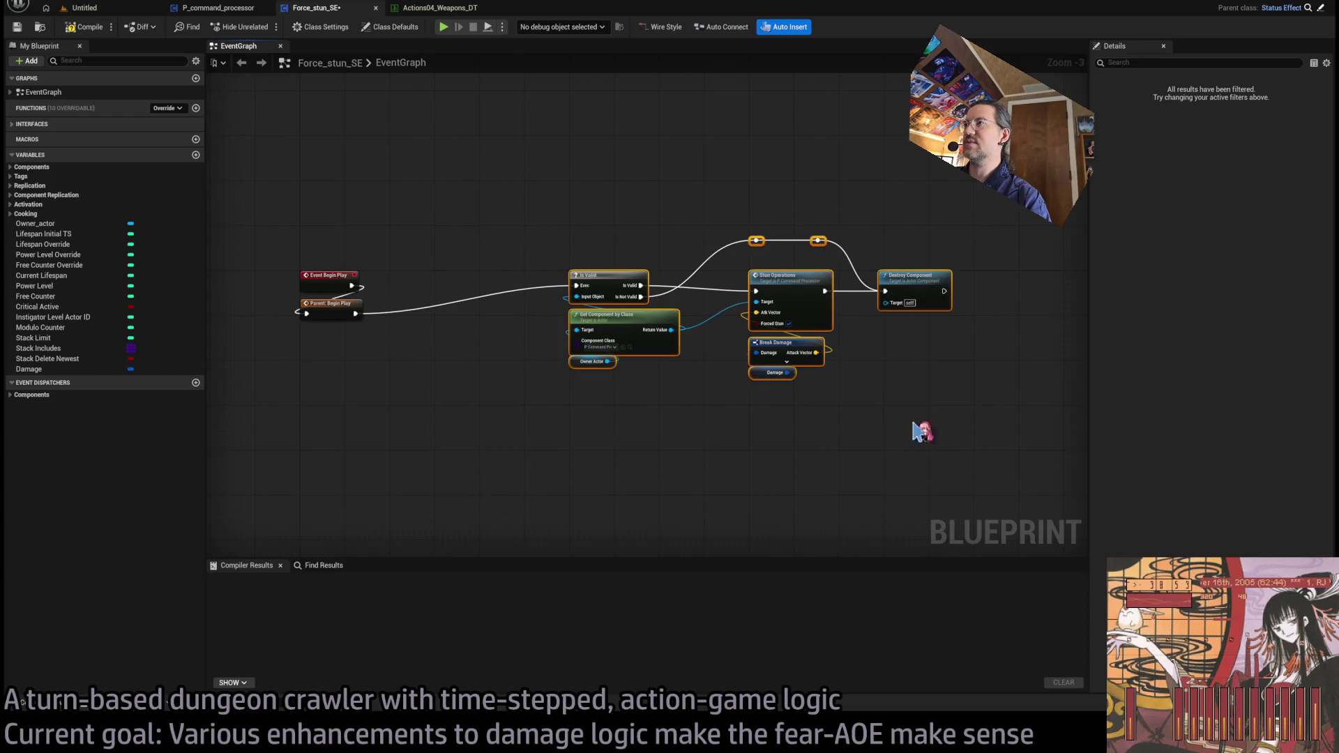
pyautogui.moveTo(615, 282); pyautogui.dragTo(481, 289)
pyautogui.scroll(2, 600, 341)
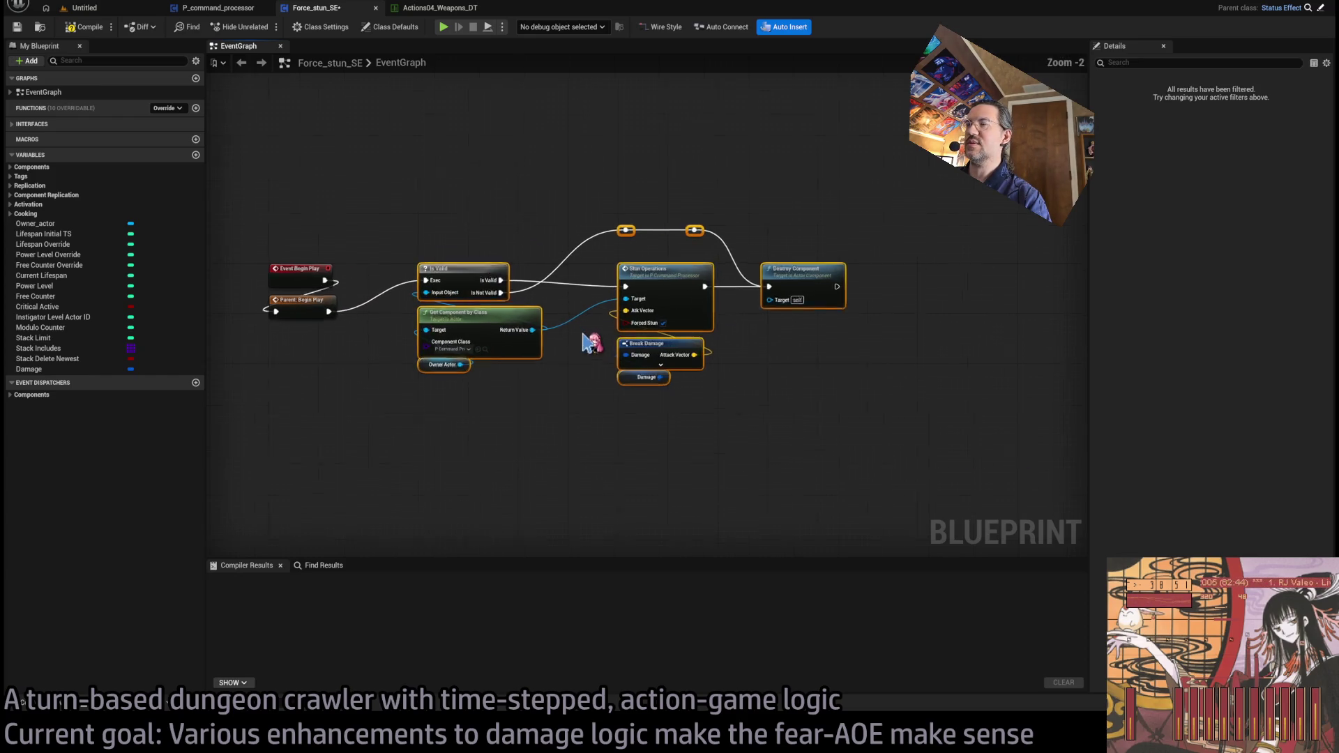
pyautogui.click(893, 239)
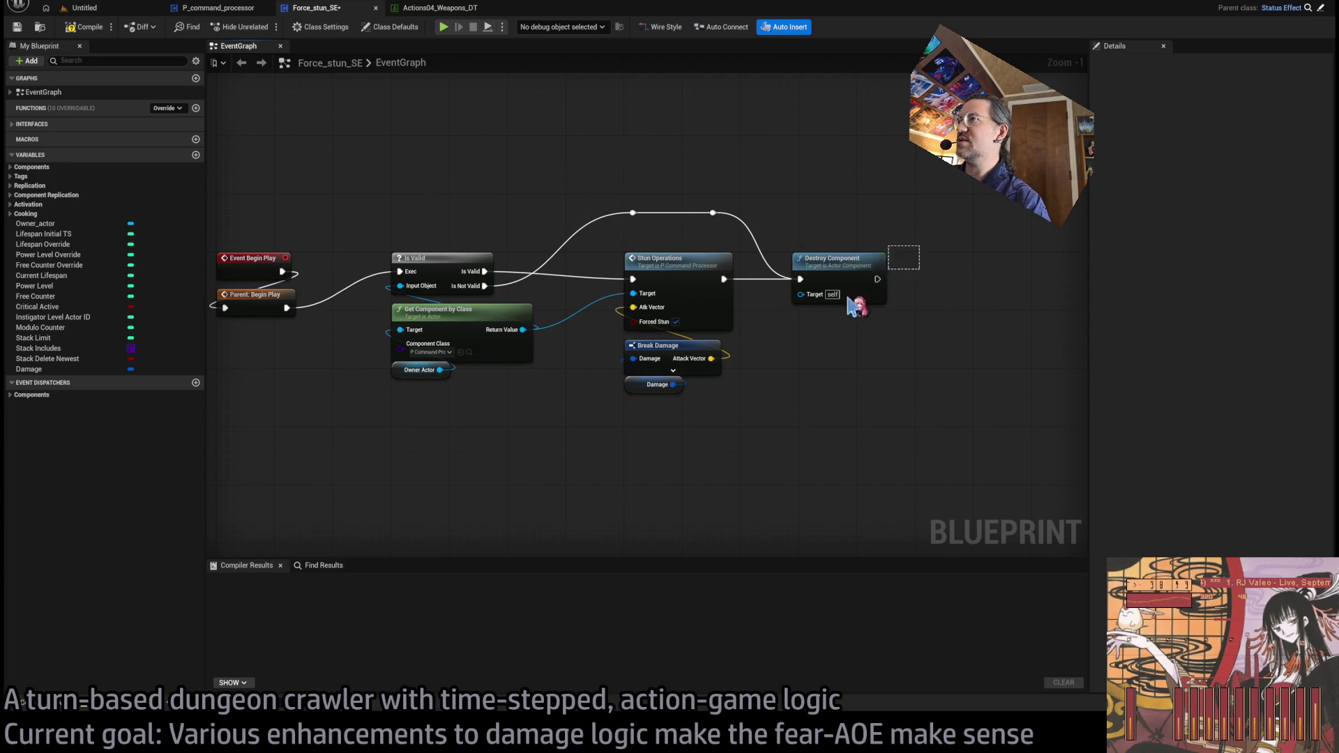
# Step: Shift Stun Operations and later nodes right and feed Atk Vector from a new Select node
pyautogui.moveTo(645, 436); pyautogui.dragTo(865, 166)
pyautogui.moveTo(704, 272); pyautogui.dragTo(882, 276)
pyautogui.click(768, 351)
pyautogui.moveTo(806, 307)
pyautogui.mouseDown()
pyautogui.moveTo(658, 352)
pyautogui.moveTo(658, 376)
pyautogui.mouseUp()
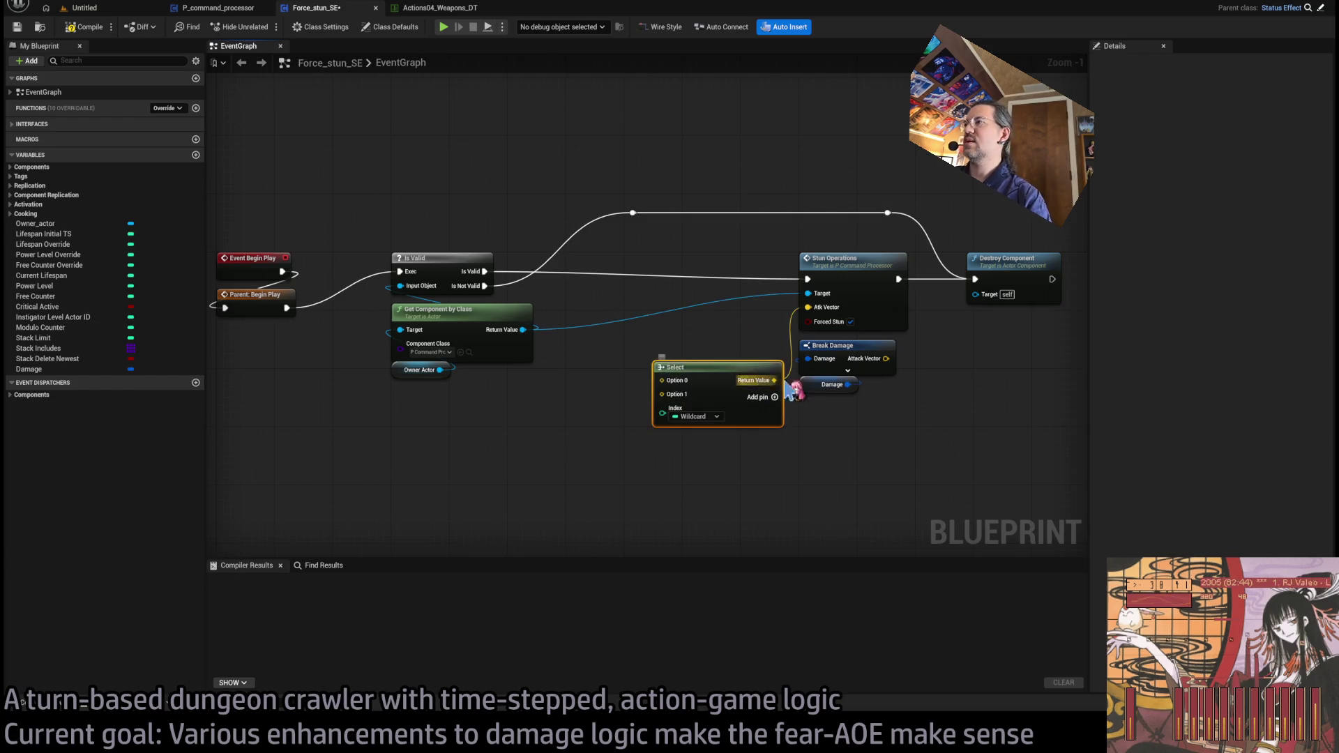
pyautogui.moveTo(837, 346); pyautogui.dragTo(668, 469)
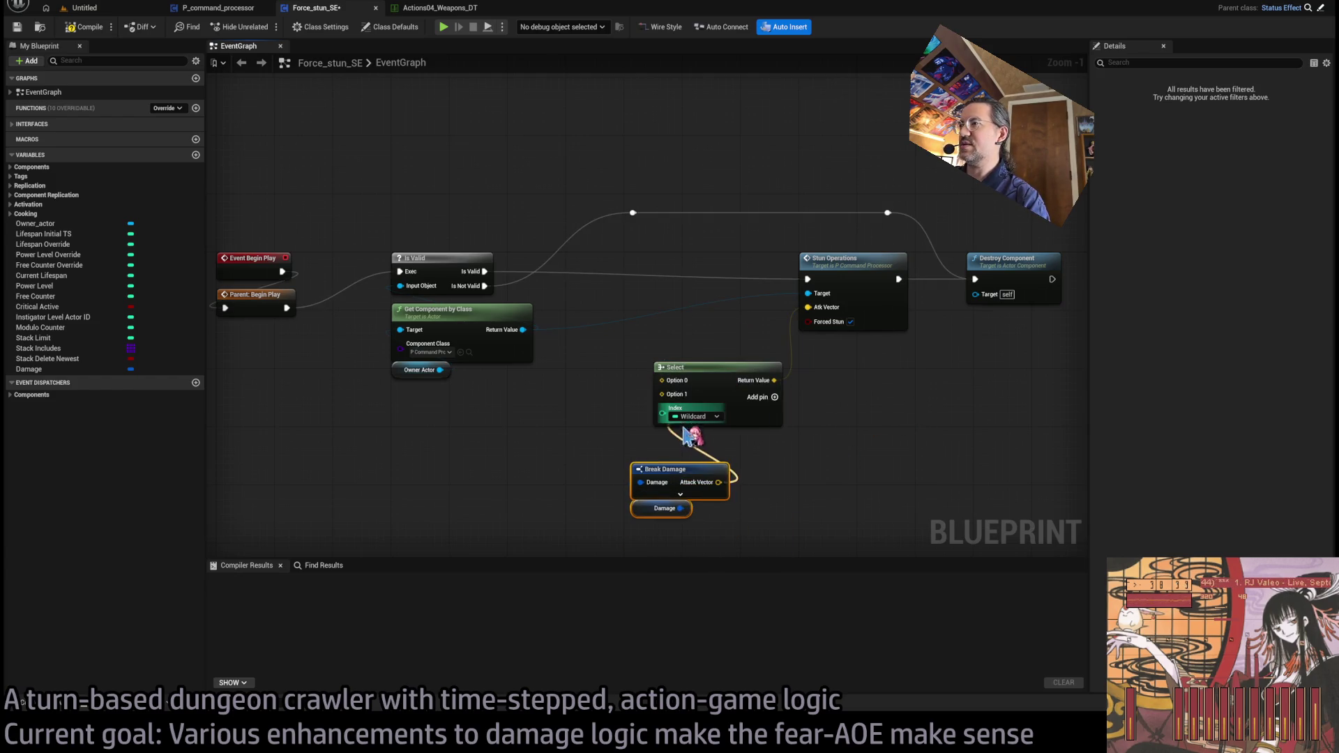
pyautogui.click(756, 448)
pyautogui.moveTo(612, 452); pyautogui.dragTo(610, 391)
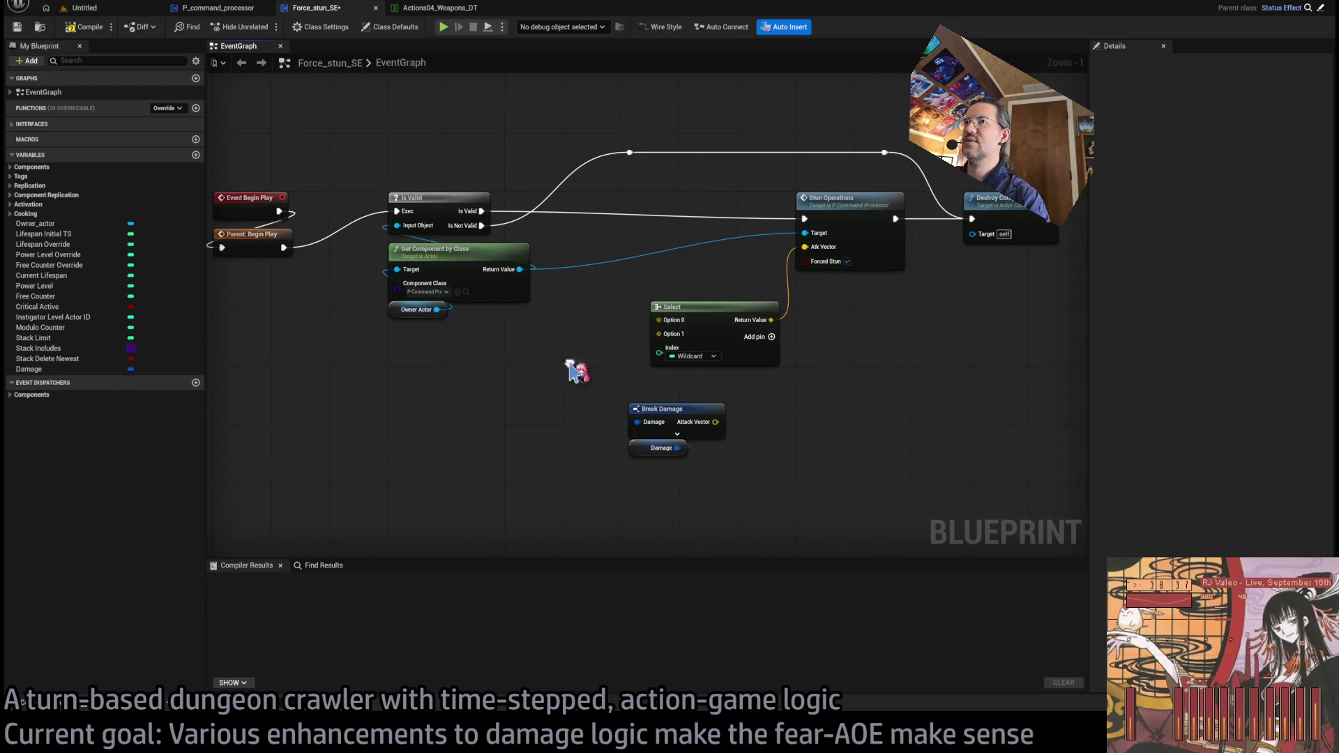
# Step: Drive Select with Validate Damage Package, with Break Damage's Attack Vector on True
pyautogui.hotkey('ctrl', 'v')
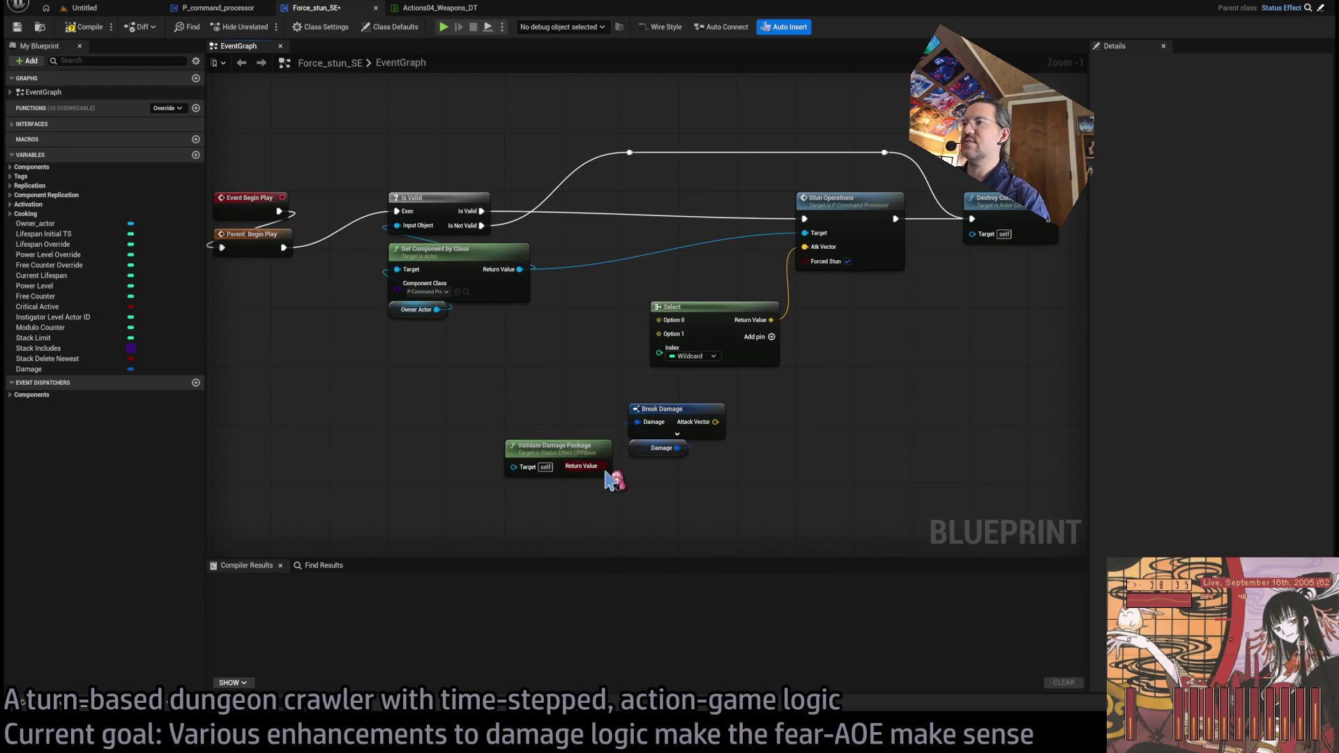
pyautogui.moveTo(601, 465); pyautogui.dragTo(659, 348)
pyautogui.moveTo(715, 421); pyautogui.dragTo(659, 333)
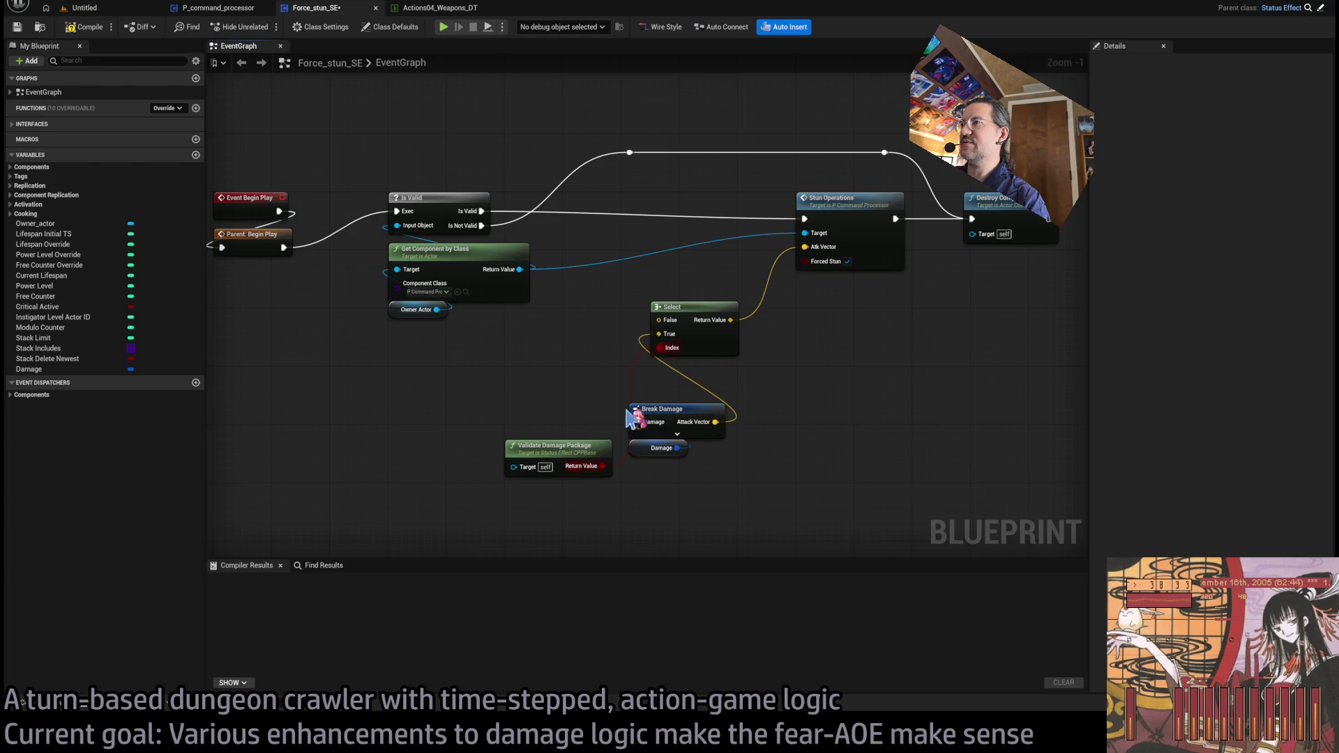
pyautogui.moveTo(561, 452); pyautogui.dragTo(714, 372)
pyautogui.click(680, 447)
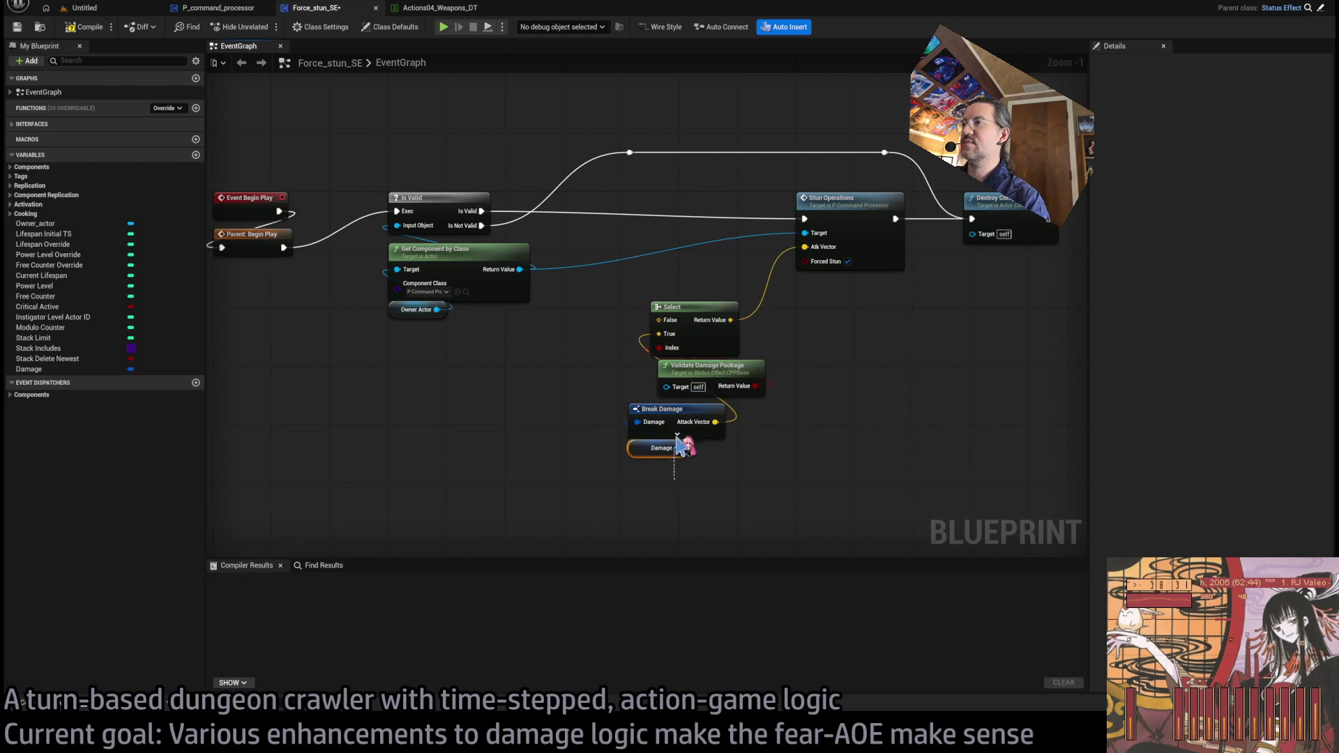
pyautogui.moveTo(675, 436)
pyautogui.mouseDown()
pyautogui.moveTo(672, 418)
pyautogui.moveTo(700, 474)
pyautogui.mouseUp()
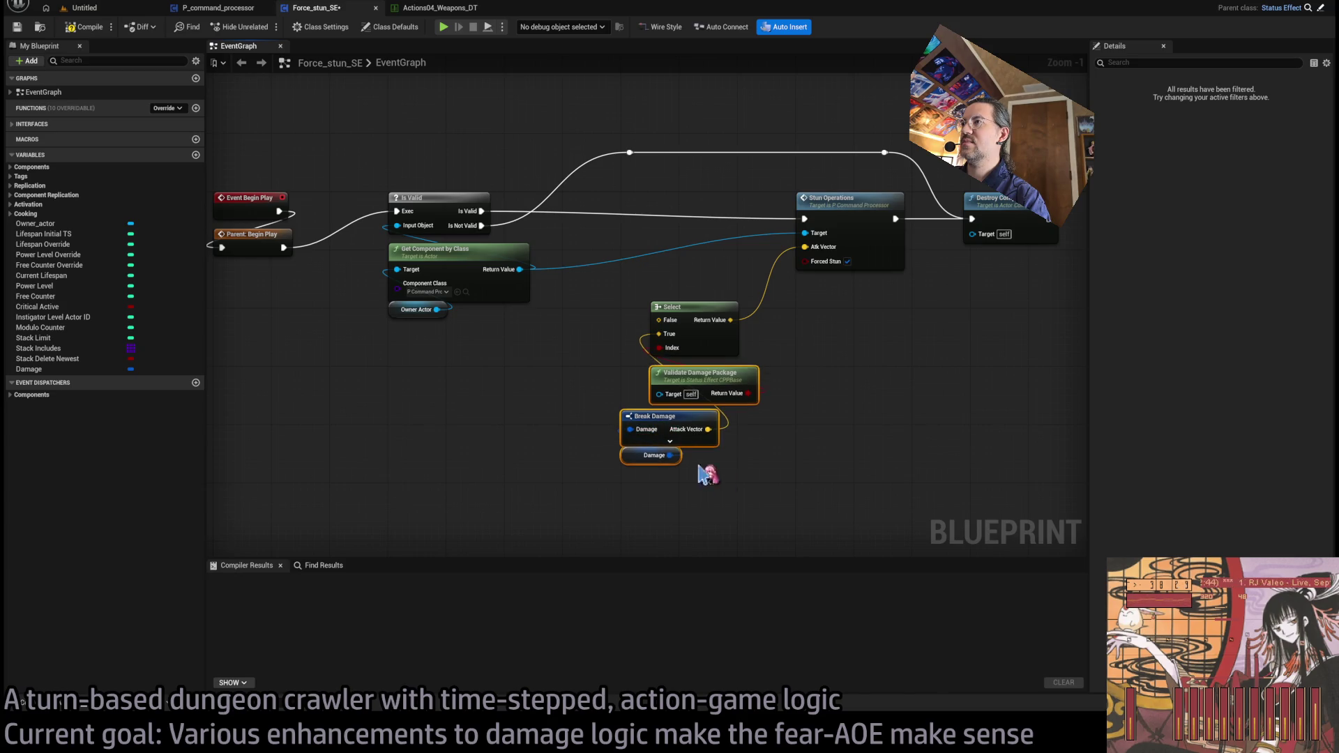
pyautogui.hotkey('shift', 'a')
pyautogui.click(601, 429)
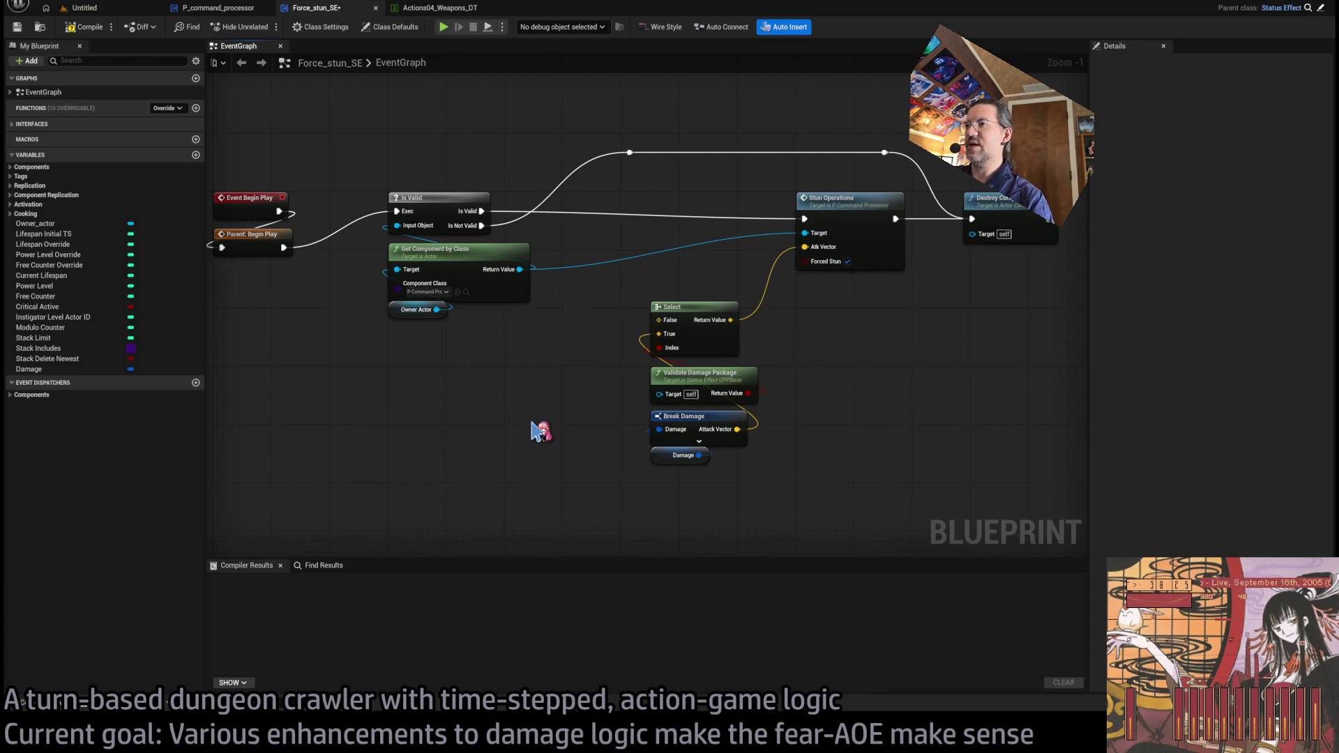
# Step: Feed a Random Unit Vector into Select's False and place it left of Select
pyautogui.hotkey('ctrl', 'v')
pyautogui.moveTo(600, 436); pyautogui.dragTo(659, 319)
pyautogui.moveTo(566, 419)
pyautogui.mouseDown()
pyautogui.moveTo(703, 483)
pyautogui.moveTo(563, 399)
pyautogui.moveTo(573, 383)
pyautogui.mouseUp()
pyautogui.moveTo(700, 314)
pyautogui.mouseDown()
pyautogui.moveTo(858, 296)
pyautogui.moveTo(844, 292)
pyautogui.mouseUp()
pyautogui.moveTo(572, 387)
pyautogui.mouseDown()
pyautogui.moveTo(575, 363)
pyautogui.moveTo(688, 337)
pyautogui.moveTo(633, 284)
pyautogui.moveTo(632, 229)
pyautogui.moveTo(620, 225)
pyautogui.moveTo(737, 224)
pyautogui.mouseUp()
# Step: Add reroute points to route the exec and component wires tidily above the nodes
pyautogui.doubleClick(614, 271)
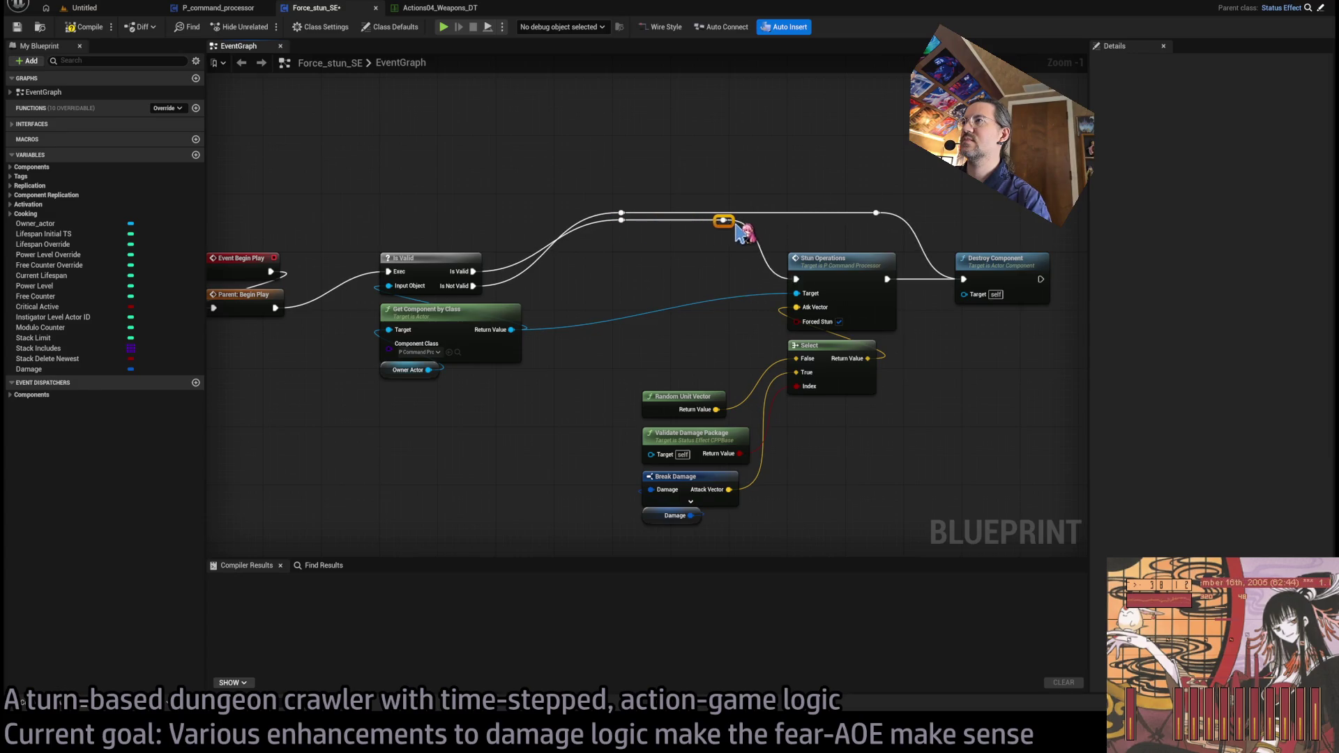
pyautogui.doubleClick(590, 332)
pyautogui.moveTo(585, 330)
pyautogui.mouseDown()
pyautogui.moveTo(655, 340)
pyautogui.moveTo(584, 327)
pyautogui.moveTo(621, 225)
pyautogui.moveTo(725, 230)
pyautogui.mouseUp()
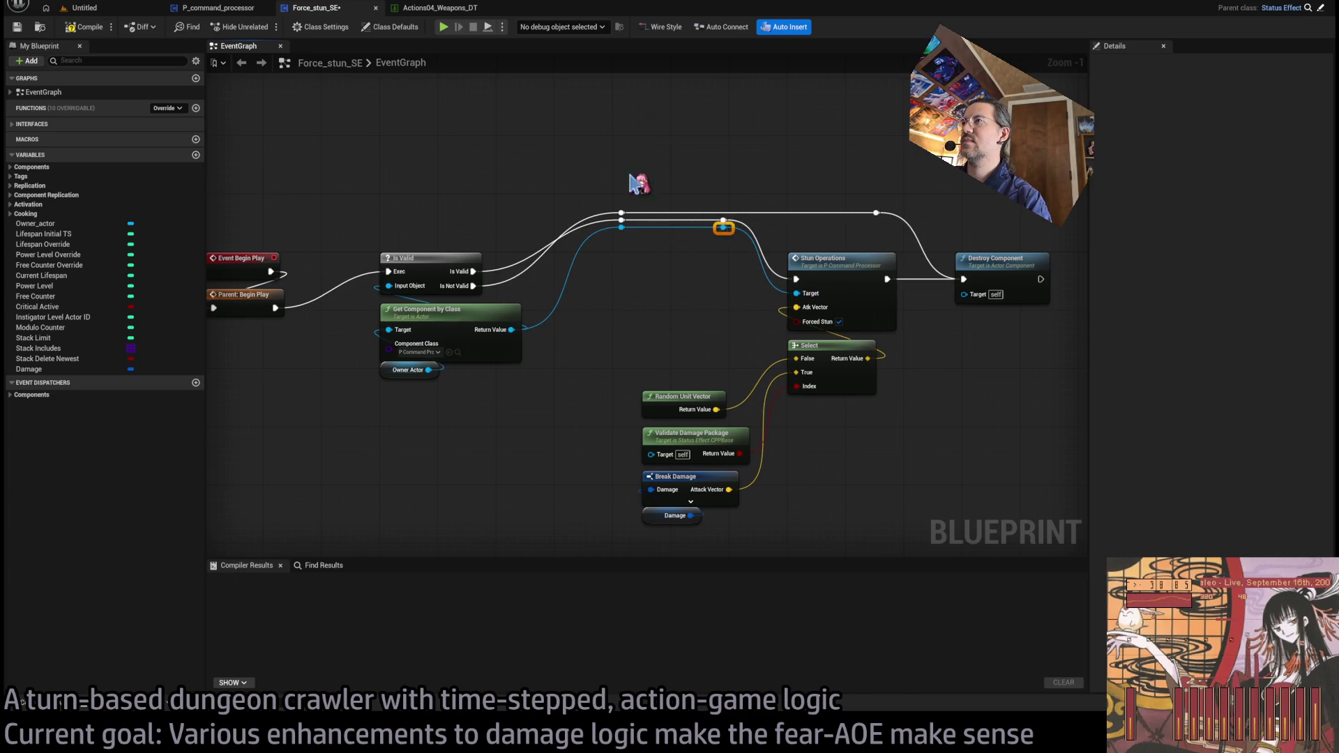
pyautogui.moveTo(557, 157); pyautogui.dragTo(920, 233)
pyautogui.moveTo(730, 217); pyautogui.dragTo(729, 178)
pyautogui.click(823, 226)
# Step: Move the four damage-related nodes up near Select
pyautogui.moveTo(619, 335)
pyautogui.mouseDown()
pyautogui.moveTo(649, 419)
pyautogui.moveTo(652, 519)
pyautogui.mouseUp()
pyautogui.moveTo(680, 412); pyautogui.dragTo(651, 273)
pyautogui.click(681, 403)
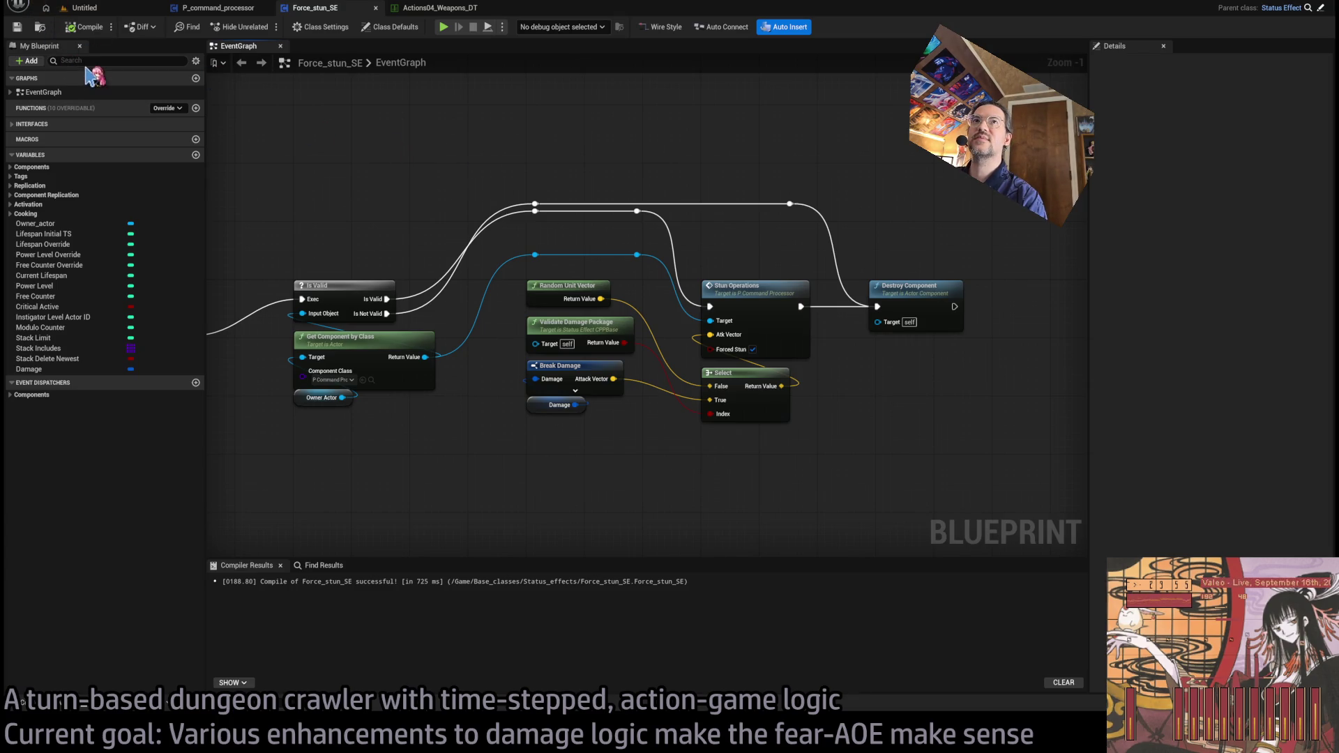
pyautogui.moveTo(458, 235); pyautogui.dragTo(530, 223)
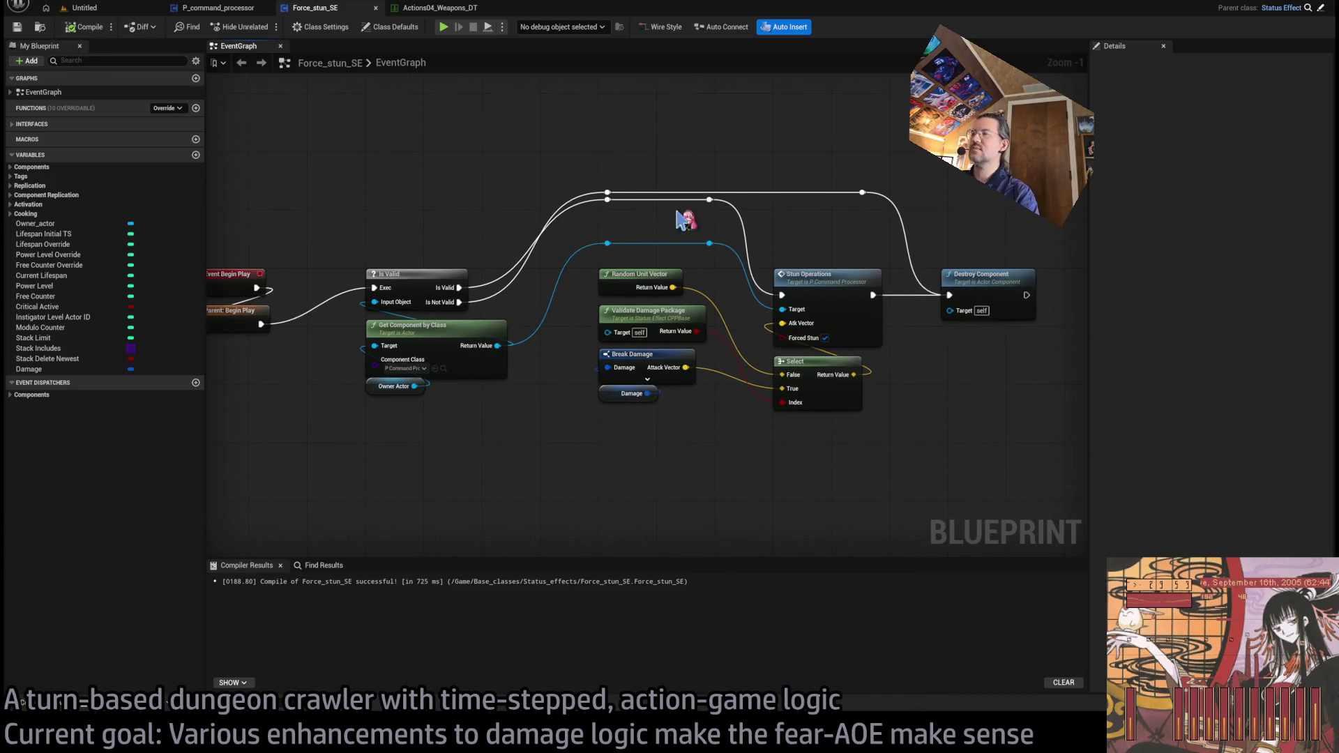
# Step: Check the Untitled level and Force_stun_SE, then return to P_command_processor
pyautogui.click(84, 7)
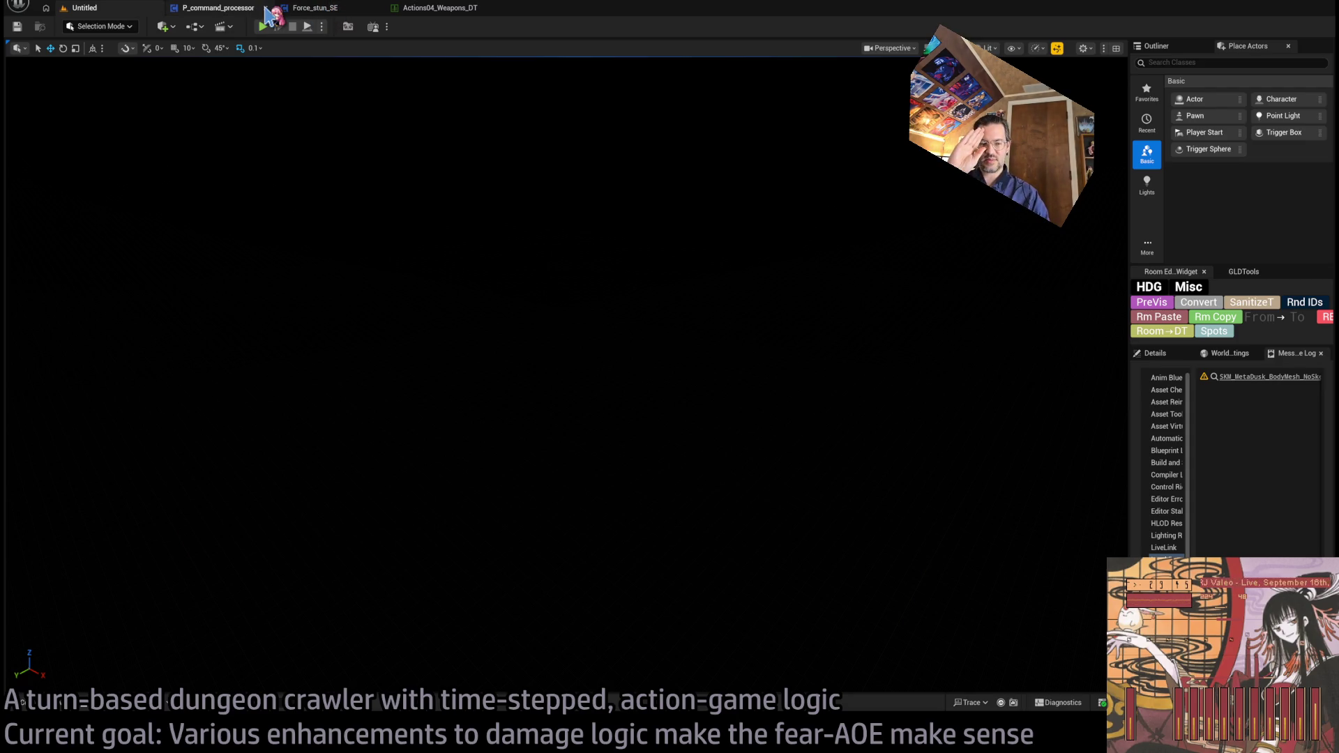
pyautogui.click(301, 9)
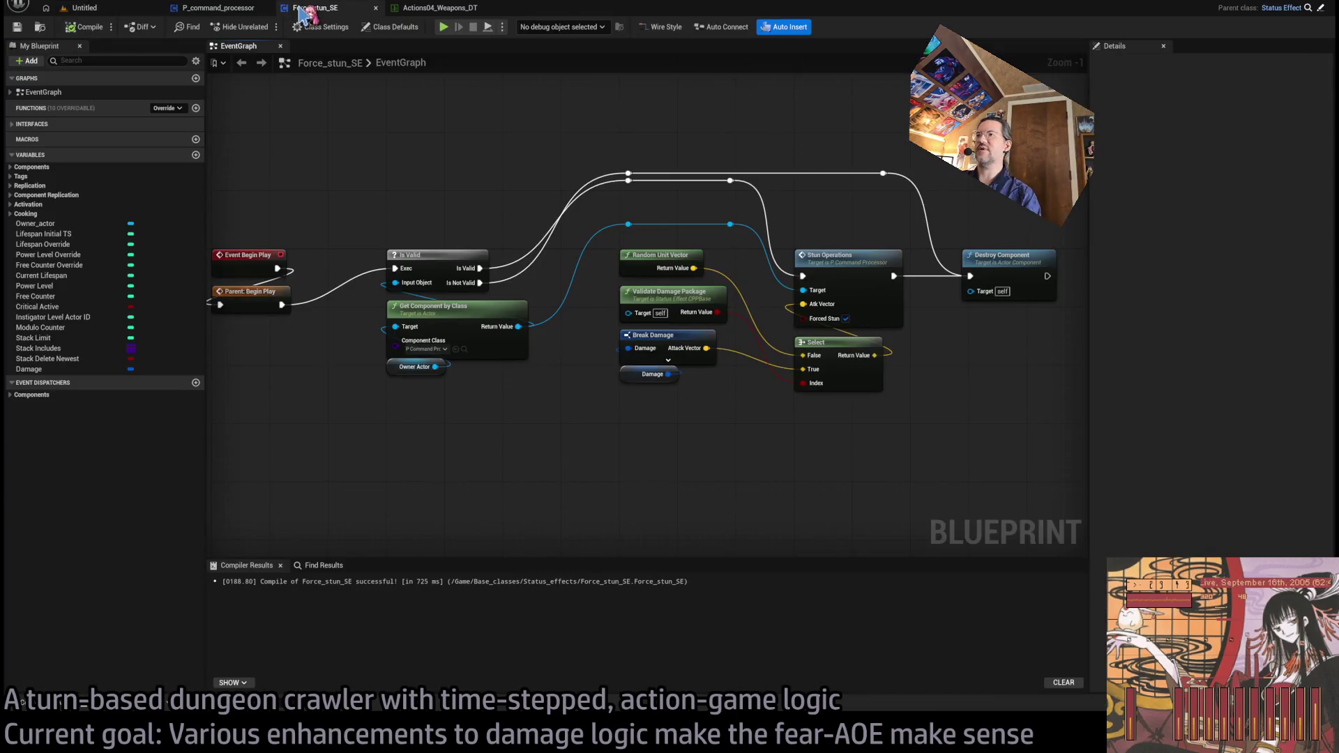
pyautogui.click(237, 8)
pyautogui.scroll(-2, 543, 167)
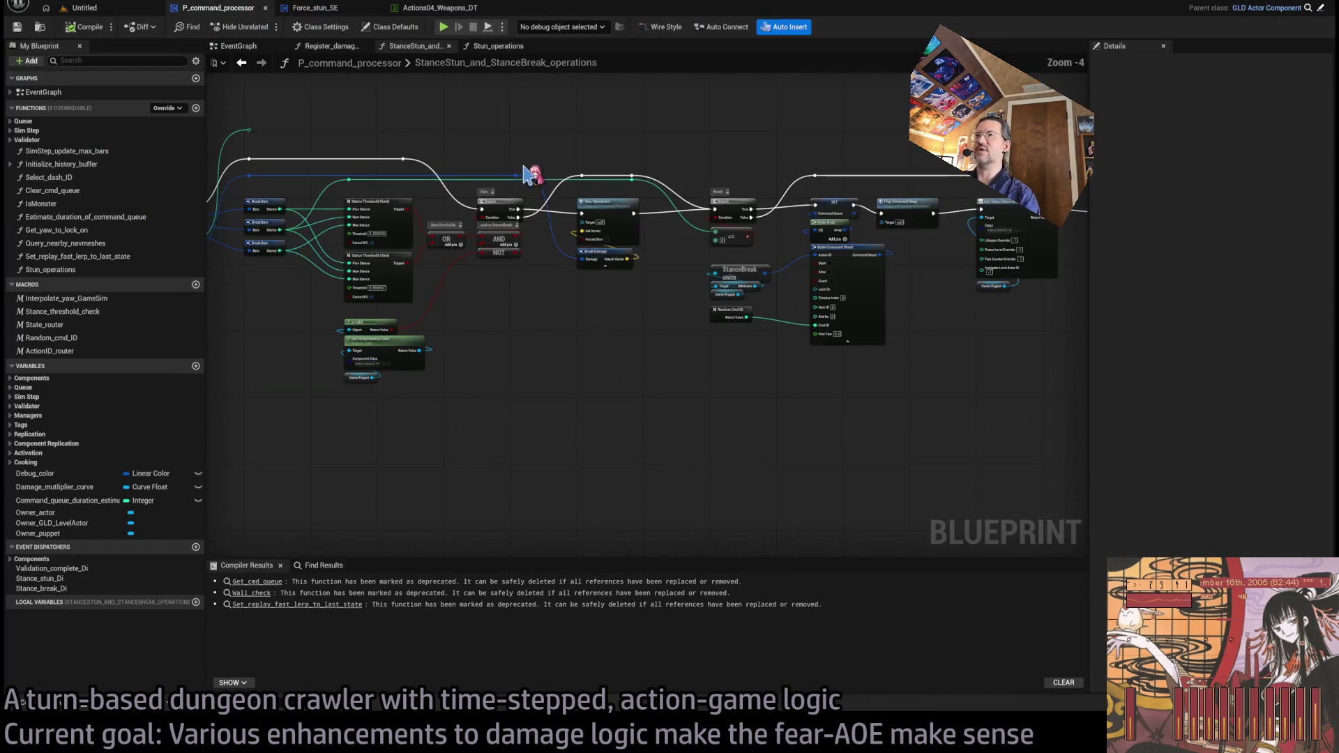
pyautogui.click(318, 8)
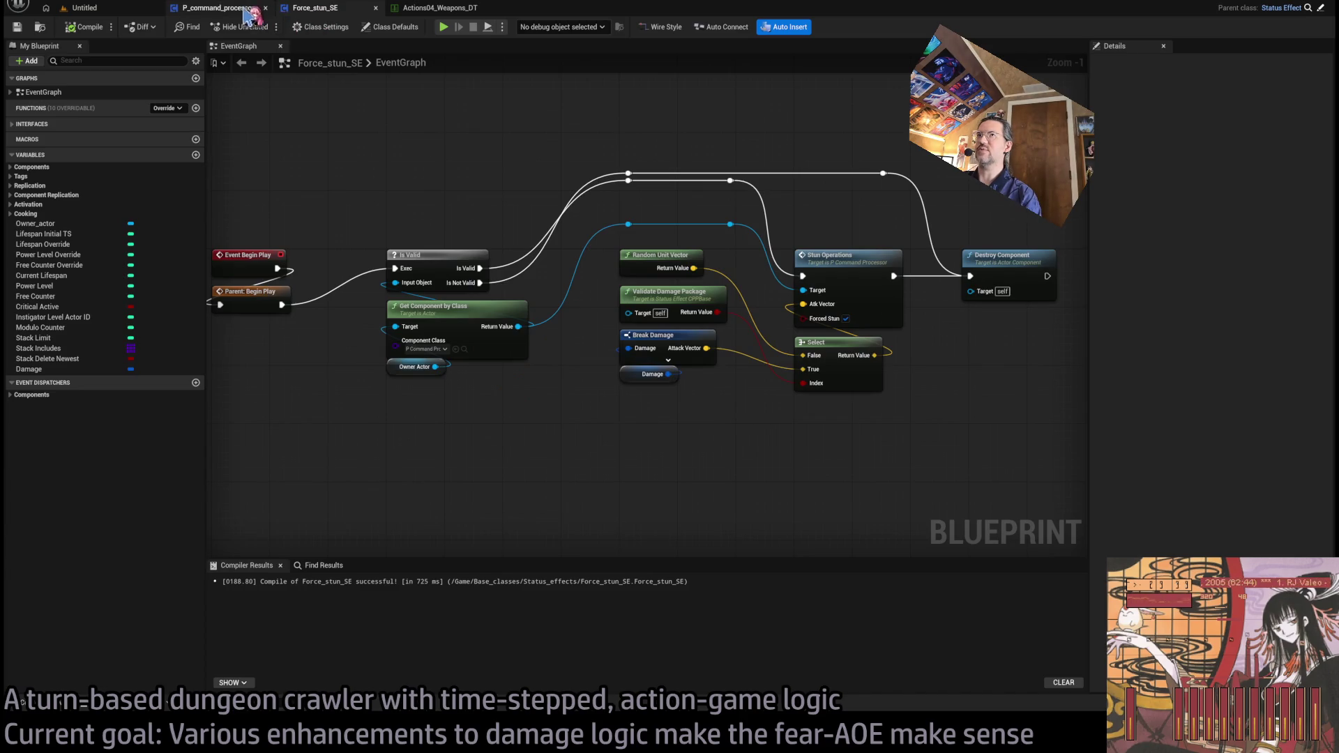
pyautogui.click(247, 9)
# Step: Close the StanceStun operations and Stun_operations graph tabs in P_command_processor
pyautogui.doubleClick(441, 63)
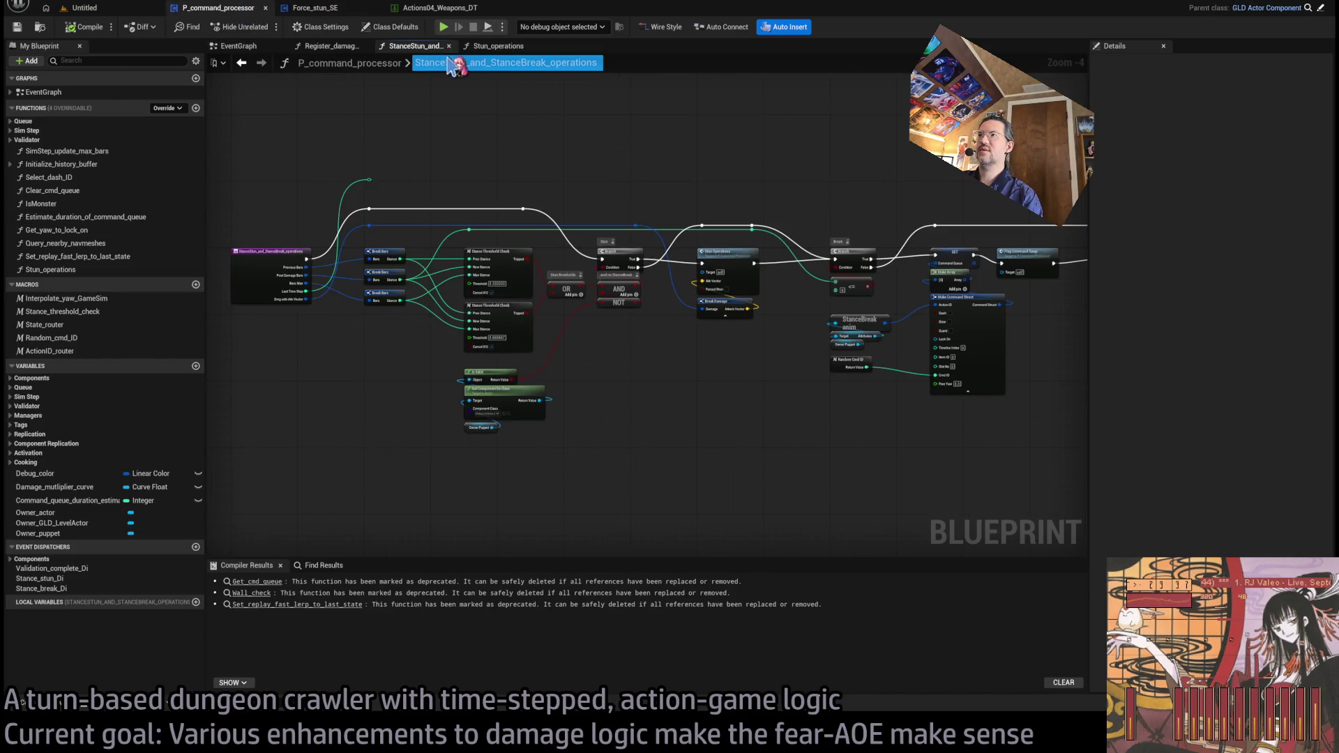
pyautogui.press('Escape')
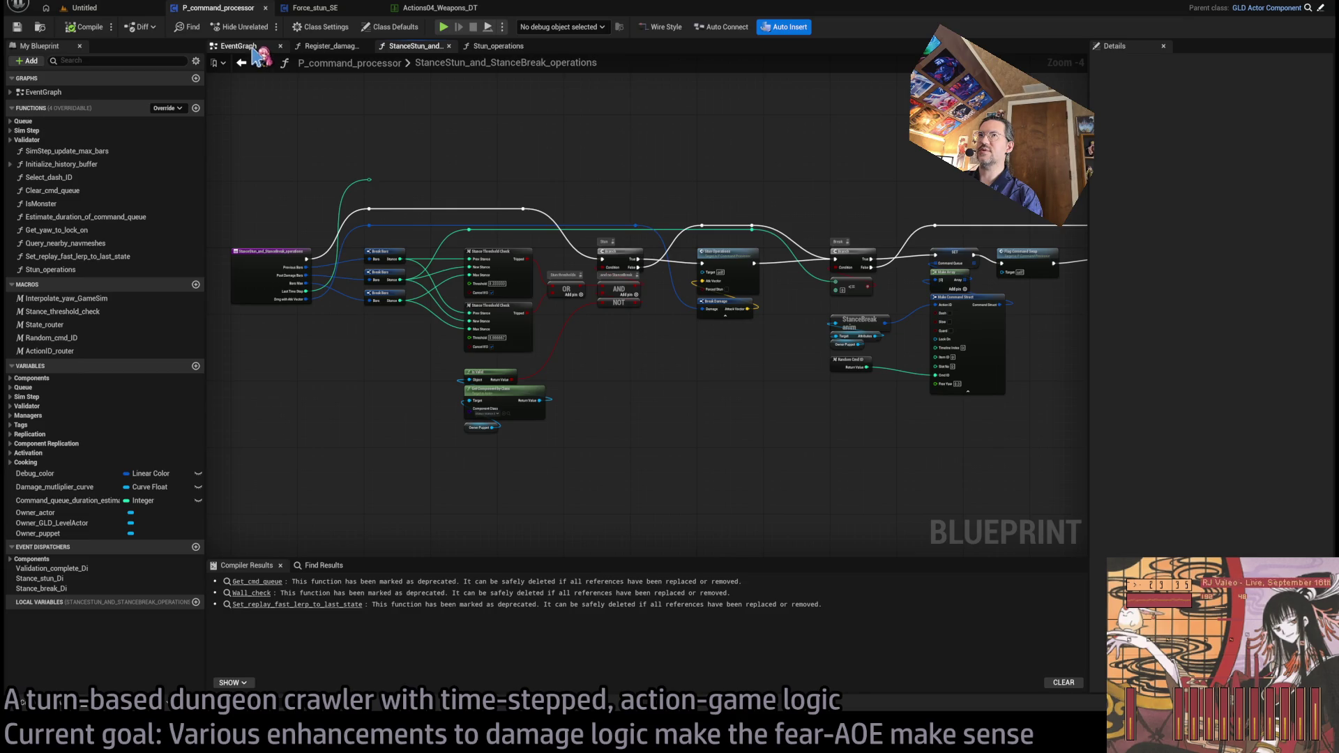
pyautogui.click(241, 63)
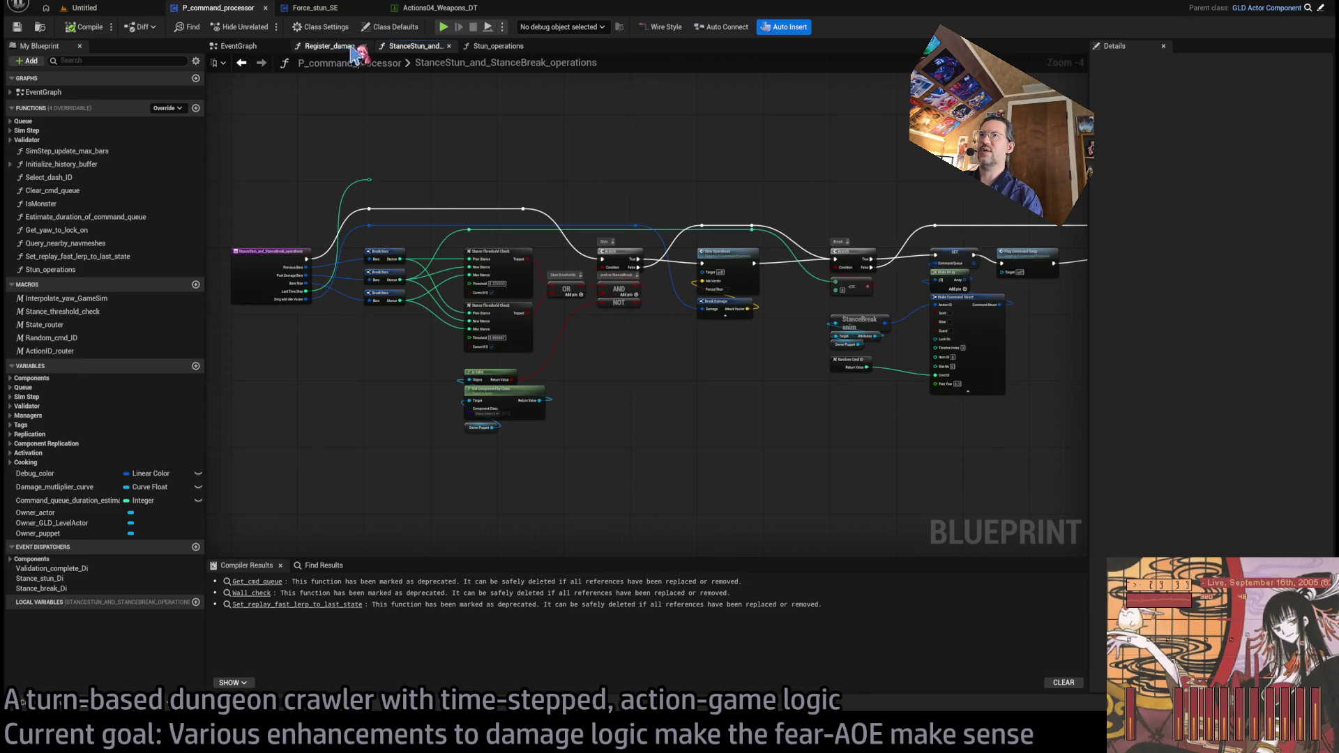
pyautogui.middleClick(422, 46)
pyautogui.middleClick(422, 46)
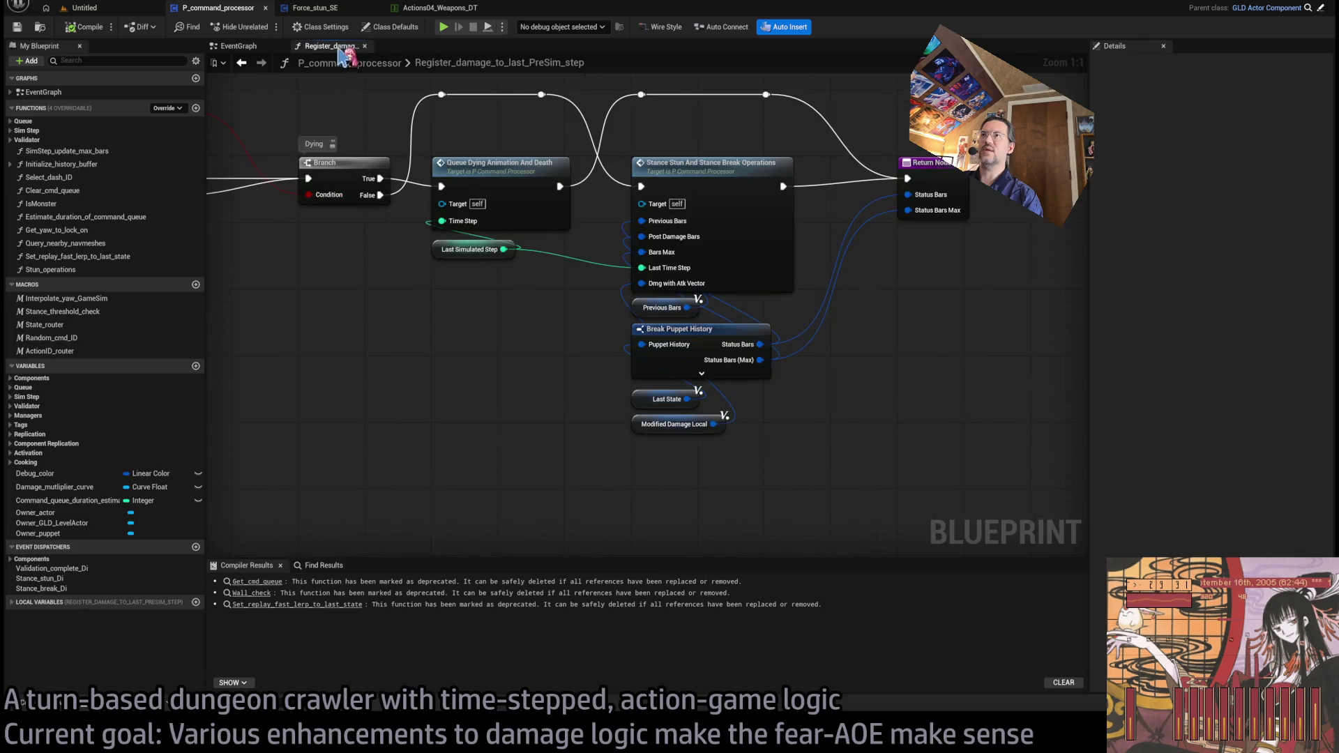
# Step: Pan through Register_damage_to_last_PreSim_step's Break Damage and Modified Damage Local nodes, then close it
pyautogui.scroll(-2, 663, 244)
pyautogui.scroll(2, 872, 224)
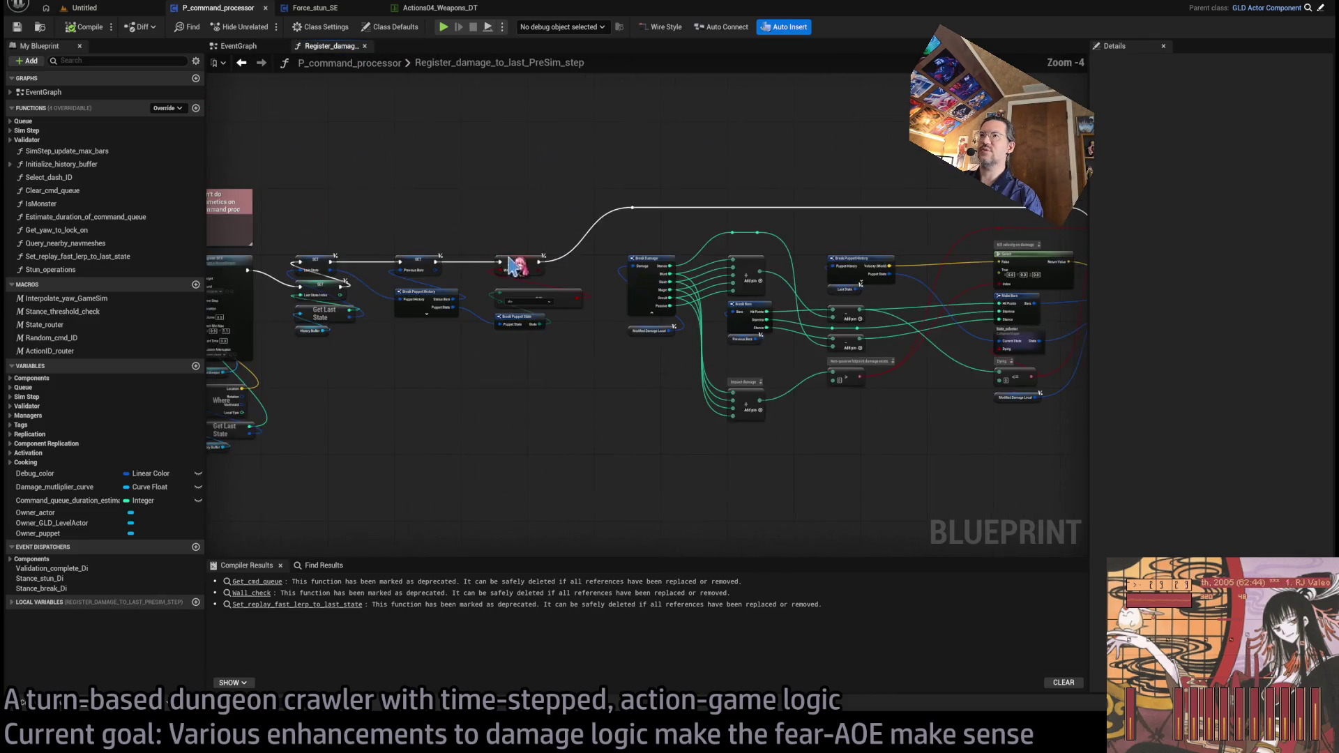
pyautogui.moveTo(631, 332); pyautogui.dragTo(661, 380)
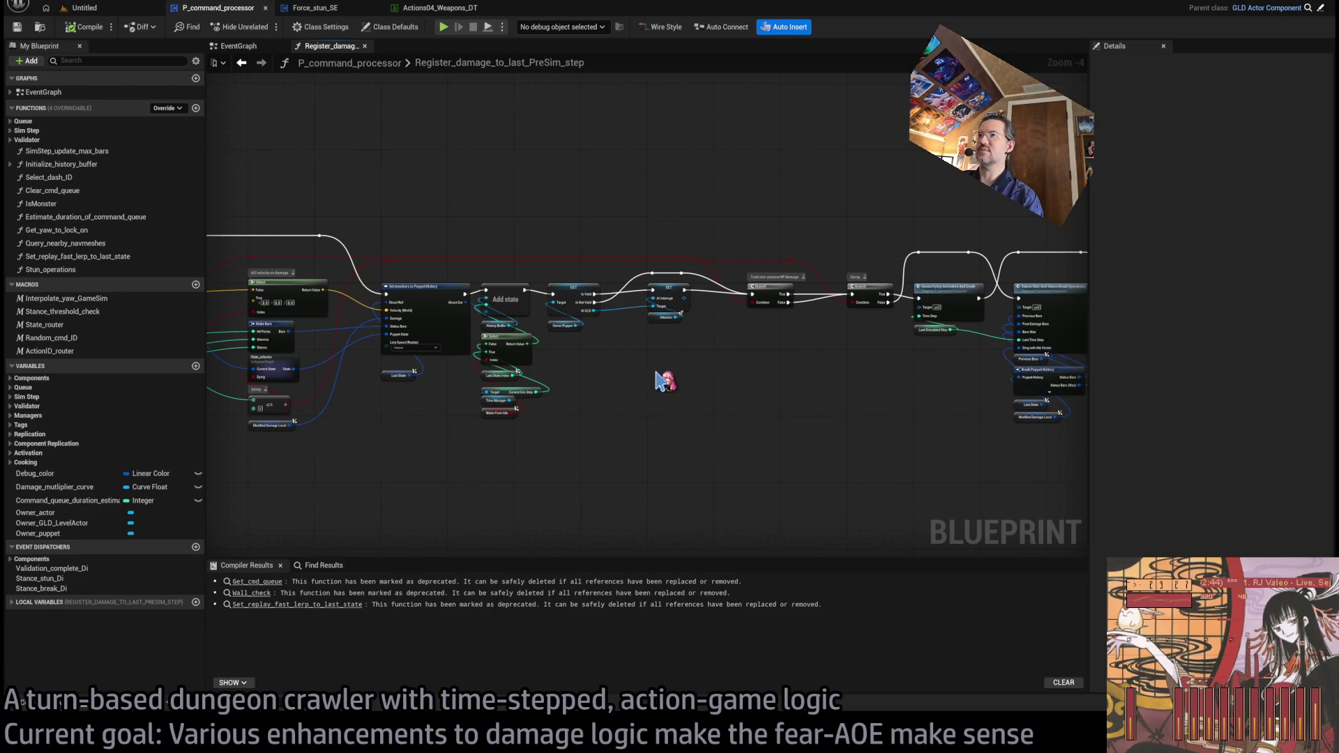
pyautogui.scroll(3, 750, 371)
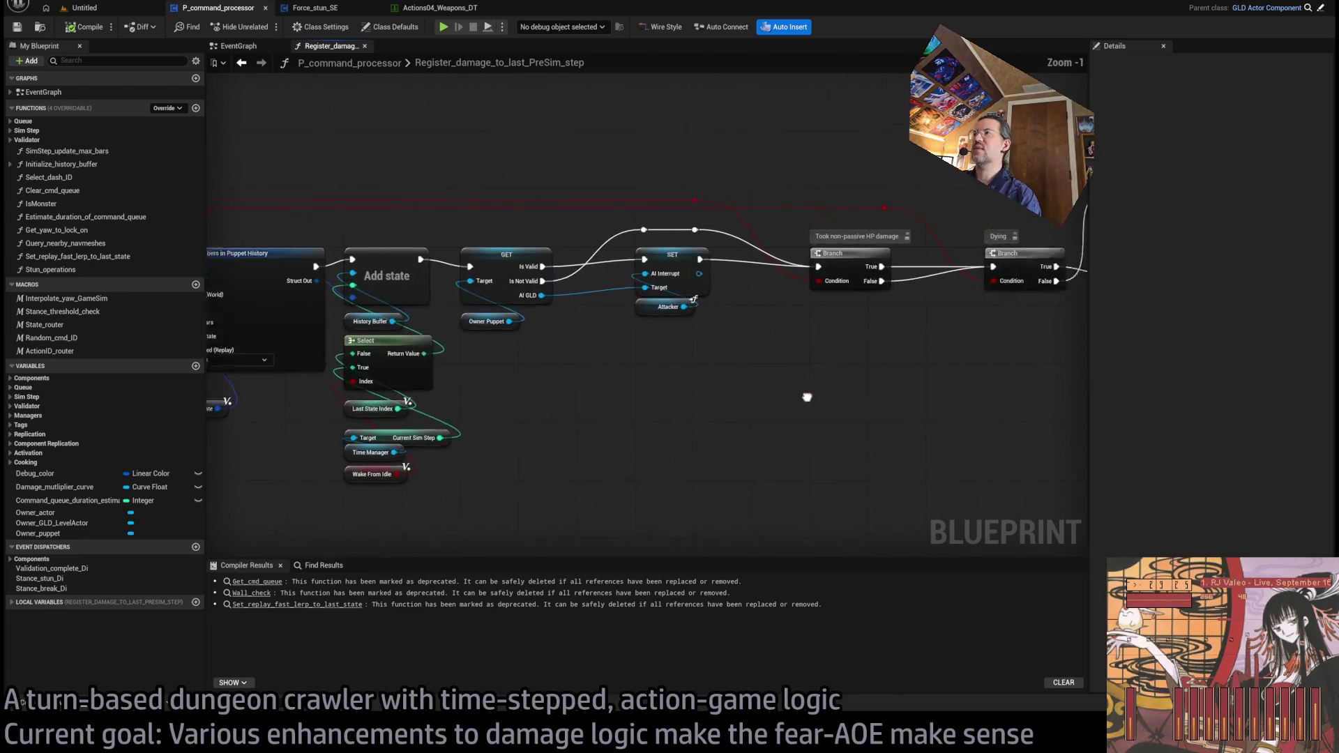
pyautogui.moveTo(807, 391)
pyautogui.mouseDown()
pyautogui.moveTo(681, 410)
pyautogui.moveTo(419, 405)
pyautogui.moveTo(984, 380)
pyautogui.mouseUp()
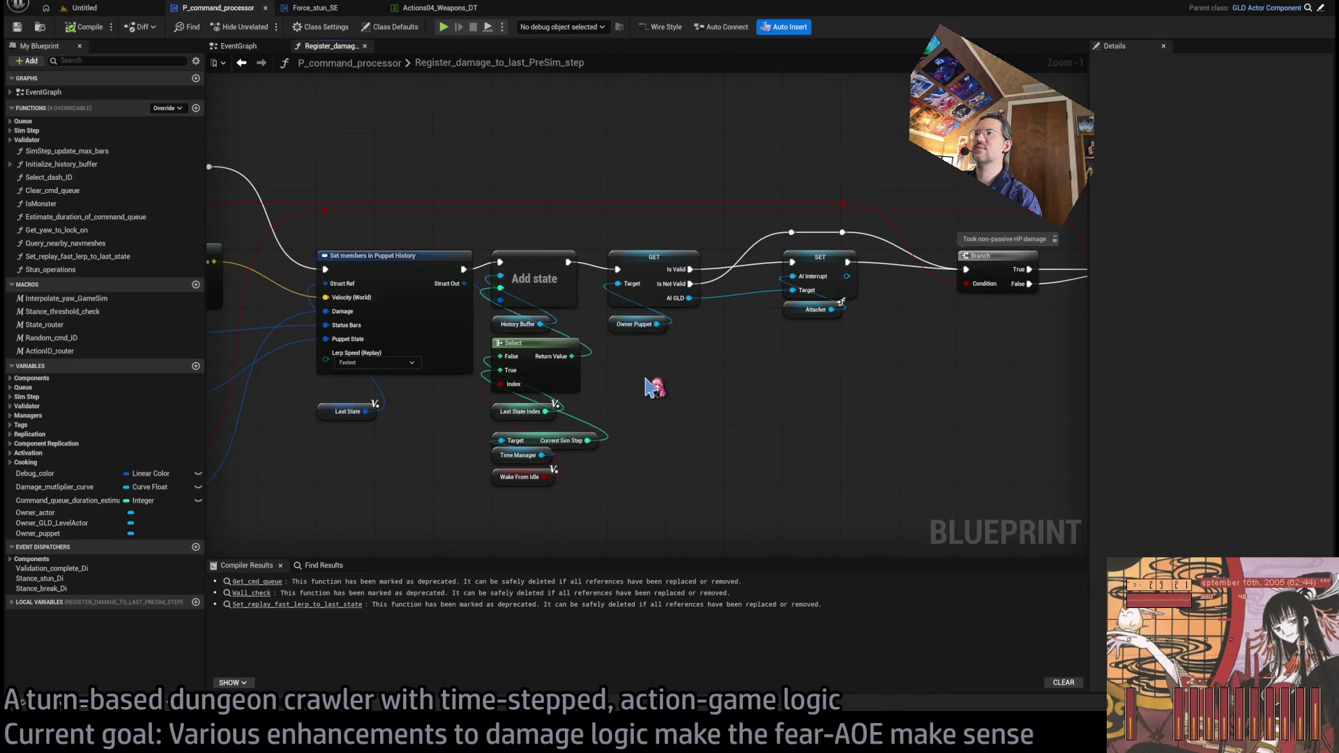
pyautogui.moveTo(654, 388); pyautogui.dragTo(1017, 391)
pyautogui.moveTo(777, 359); pyautogui.dragTo(1074, 382)
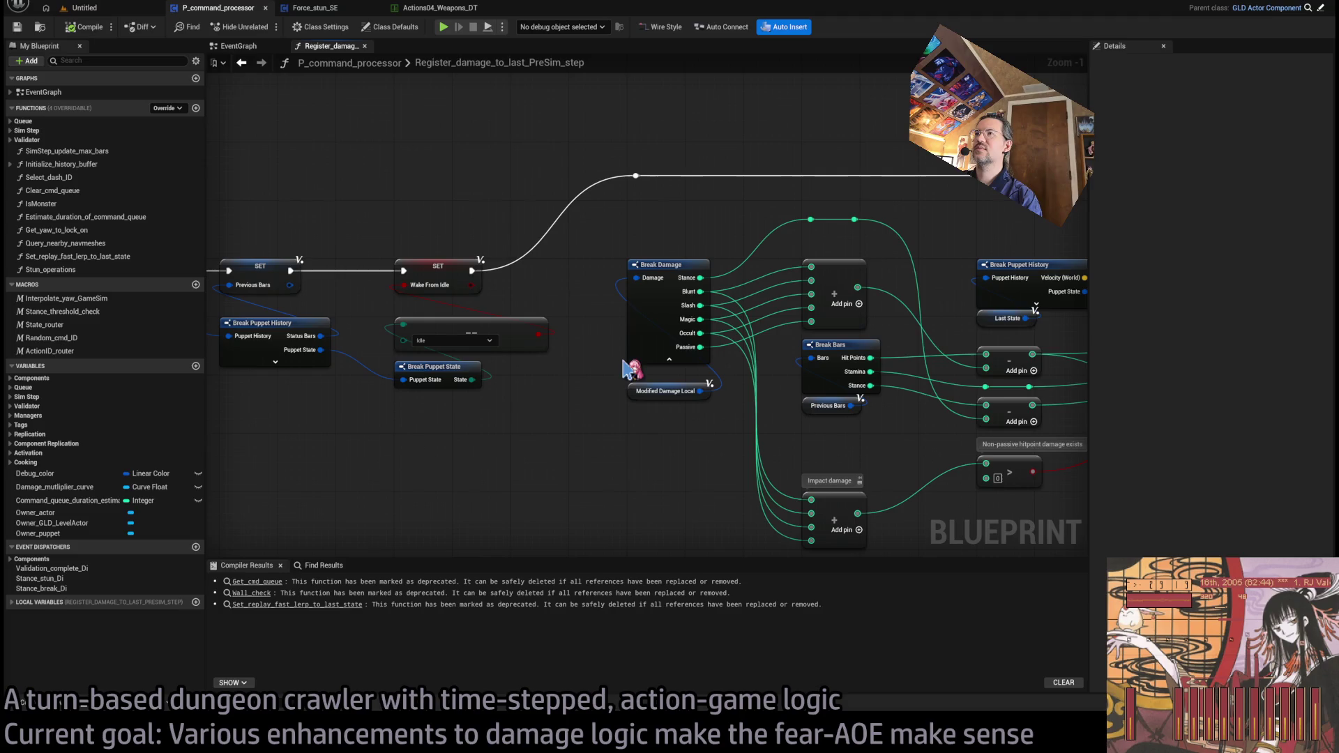
pyautogui.moveTo(598, 412)
pyautogui.mouseDown()
pyautogui.moveTo(528, 363)
pyautogui.moveTo(1090, 380)
pyautogui.mouseUp()
pyautogui.moveTo(809, 395); pyautogui.dragTo(1031, 381)
pyautogui.moveTo(759, 356)
pyautogui.mouseDown()
pyautogui.moveTo(1032, 357)
pyautogui.moveTo(650, 356)
pyautogui.moveTo(1042, 382)
pyautogui.mouseUp()
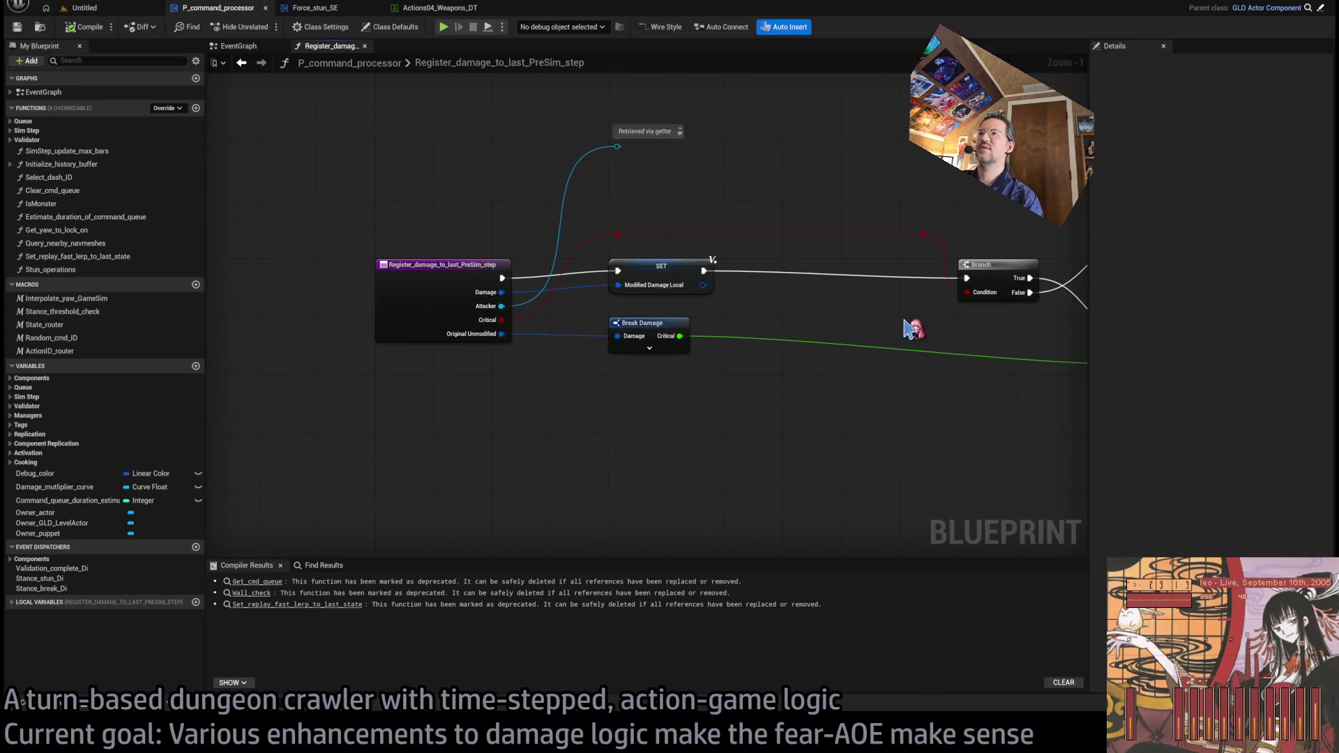
pyautogui.moveTo(962, 338)
pyautogui.mouseDown()
pyautogui.moveTo(517, 305)
pyautogui.moveTo(408, 54)
pyautogui.mouseUp()
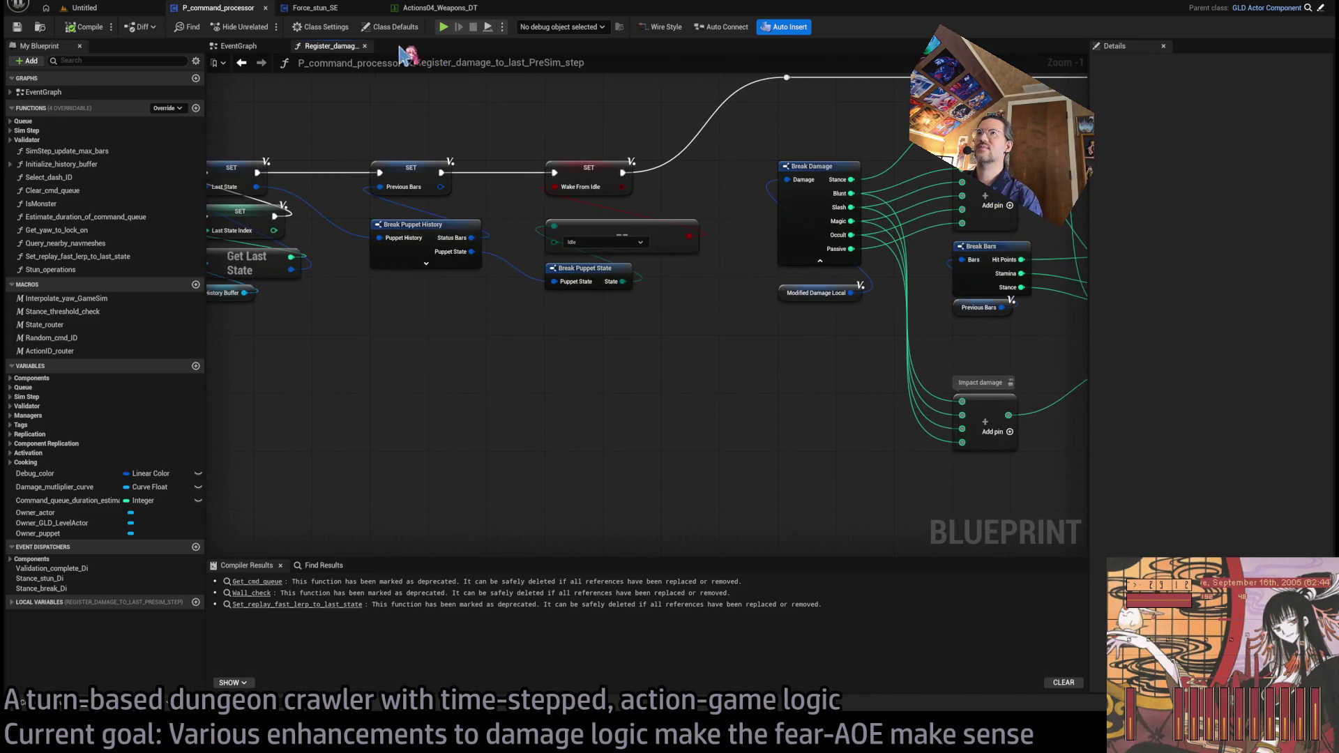
pyautogui.middleClick(345, 49)
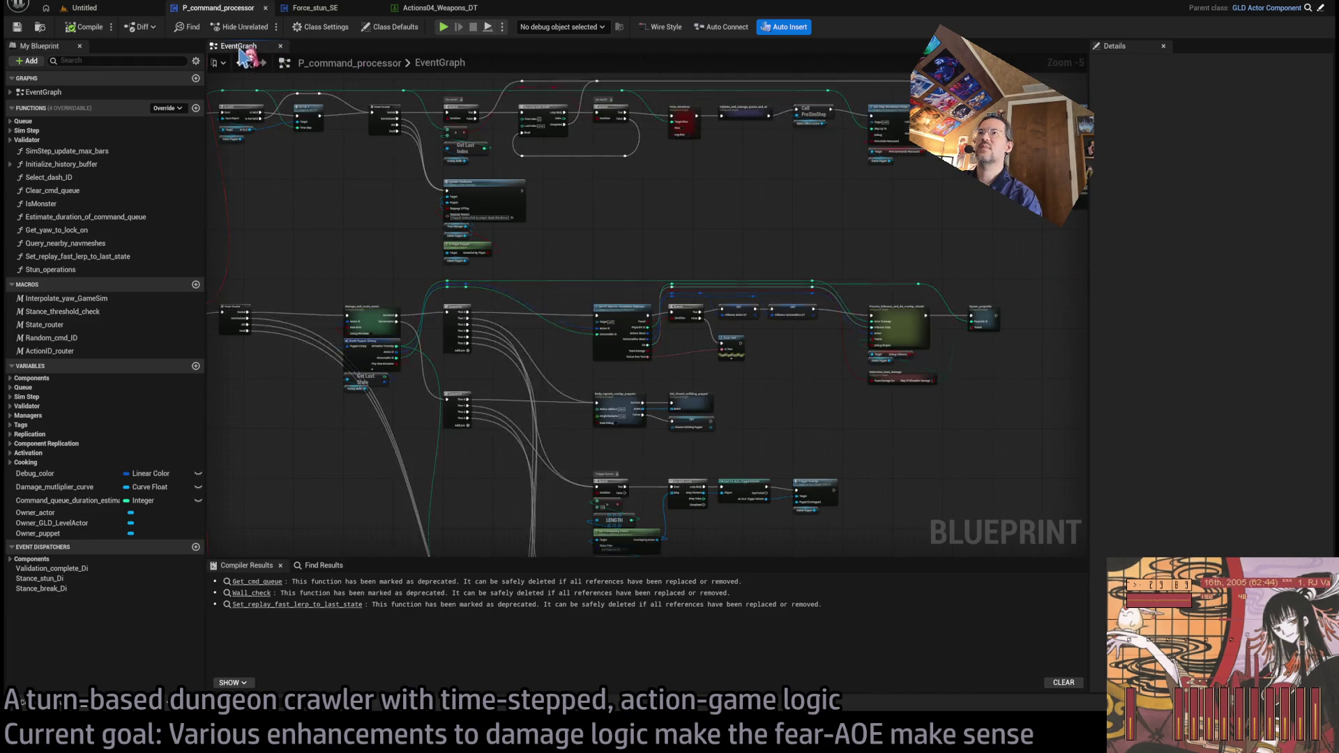
# Step: Open Process_hitboxes_and_do_overlap_checks, then Hitbox_substepper, centering the Take Damage node
pyautogui.doubleClick(732, 285)
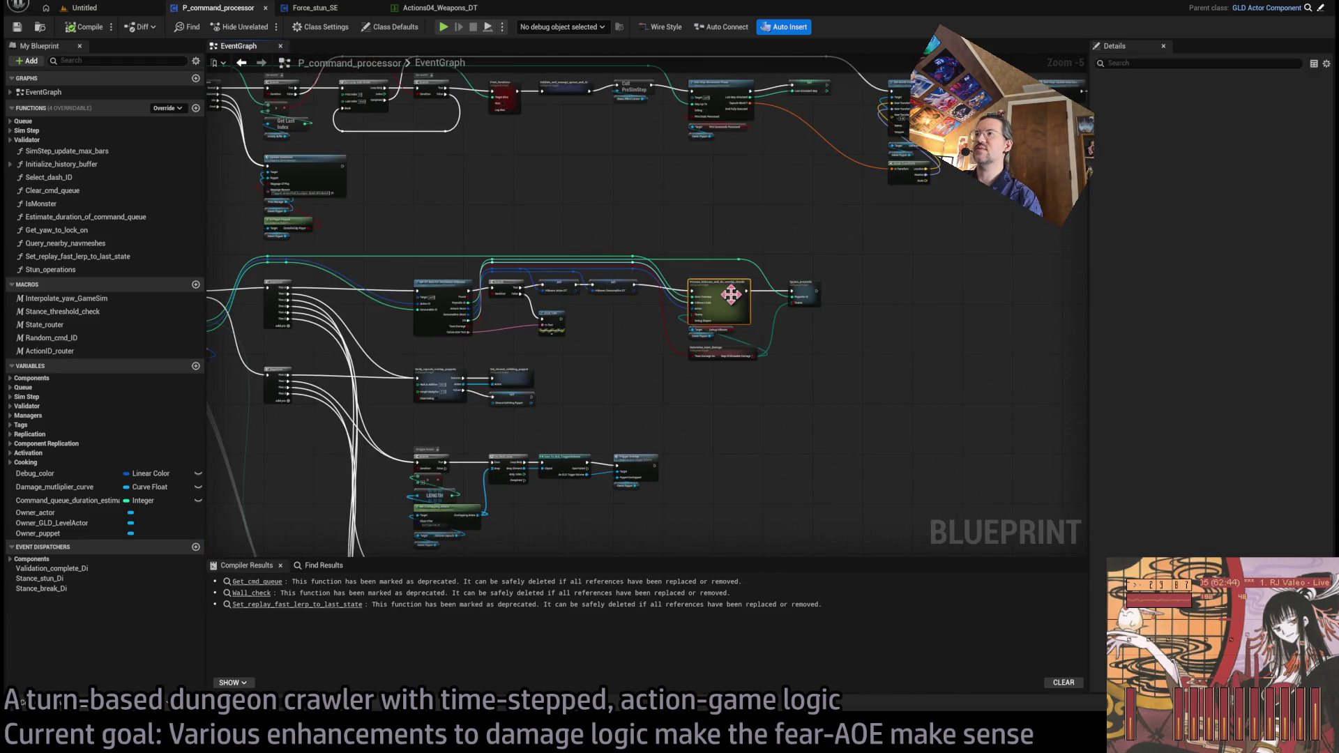
pyautogui.doubleClick(767, 258)
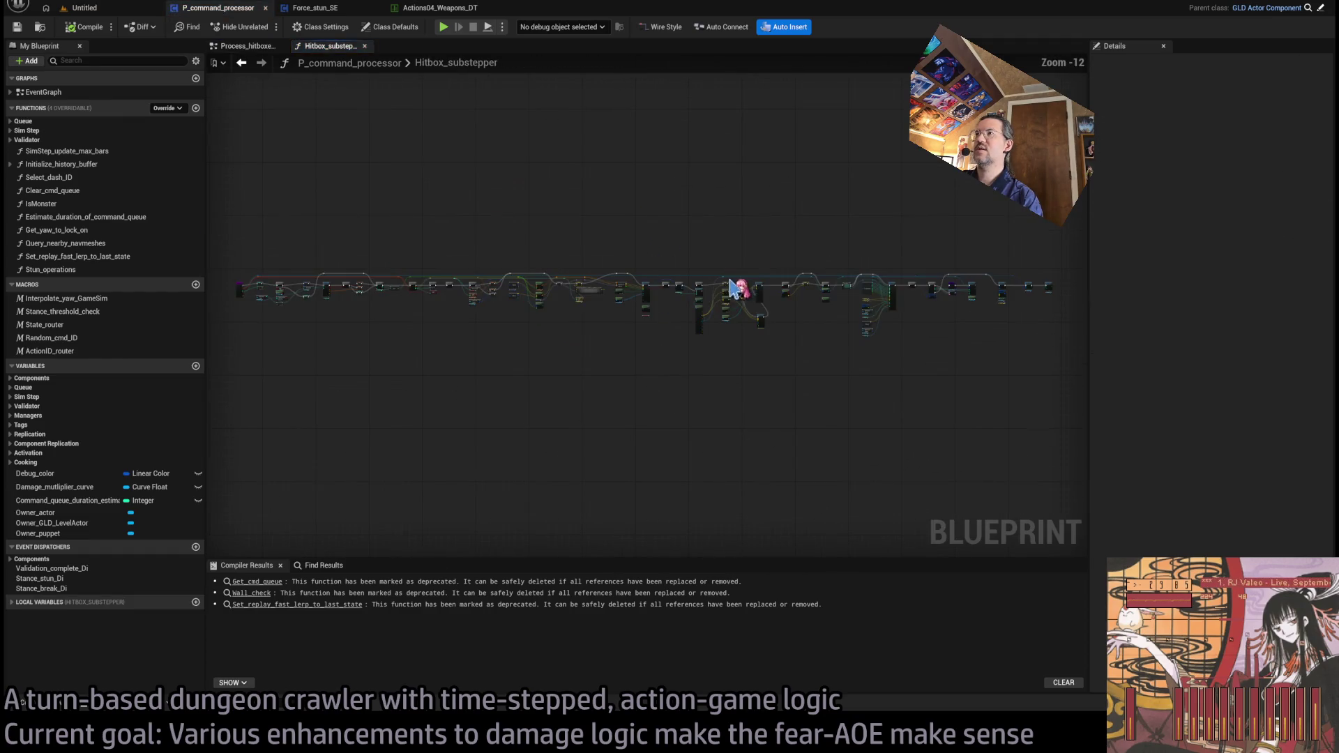
pyautogui.scroll(5, 870, 284)
pyautogui.moveTo(708, 333)
pyautogui.mouseDown()
pyautogui.moveTo(598, 340)
pyautogui.moveTo(528, 305)
pyautogui.mouseUp()
pyautogui.moveTo(660, 145); pyautogui.dragTo(639, 472)
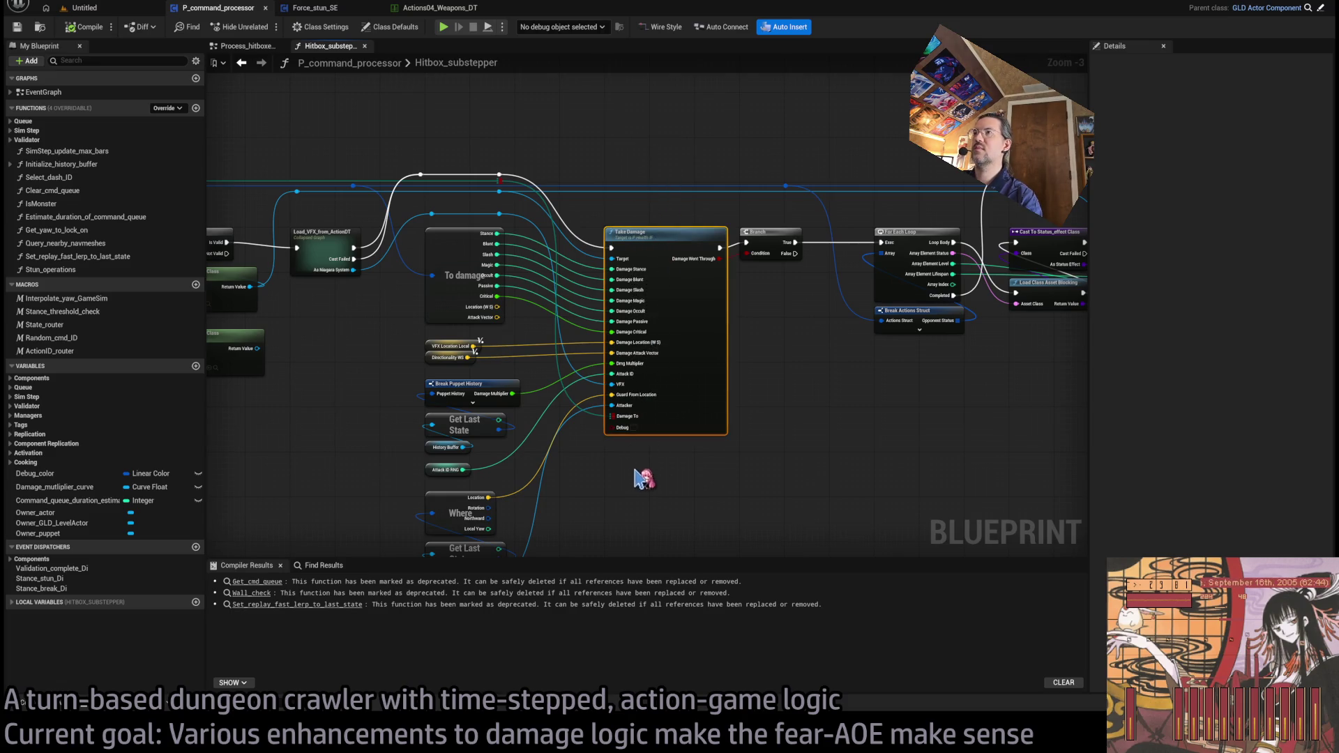
# Step: Pan to the For Each Loop section feeding Add Status Effect
pyautogui.moveTo(758, 350); pyautogui.dragTo(632, 366)
pyautogui.moveTo(722, 218); pyautogui.dragTo(590, 203)
pyautogui.moveTo(671, 161); pyautogui.dragTo(523, 208)
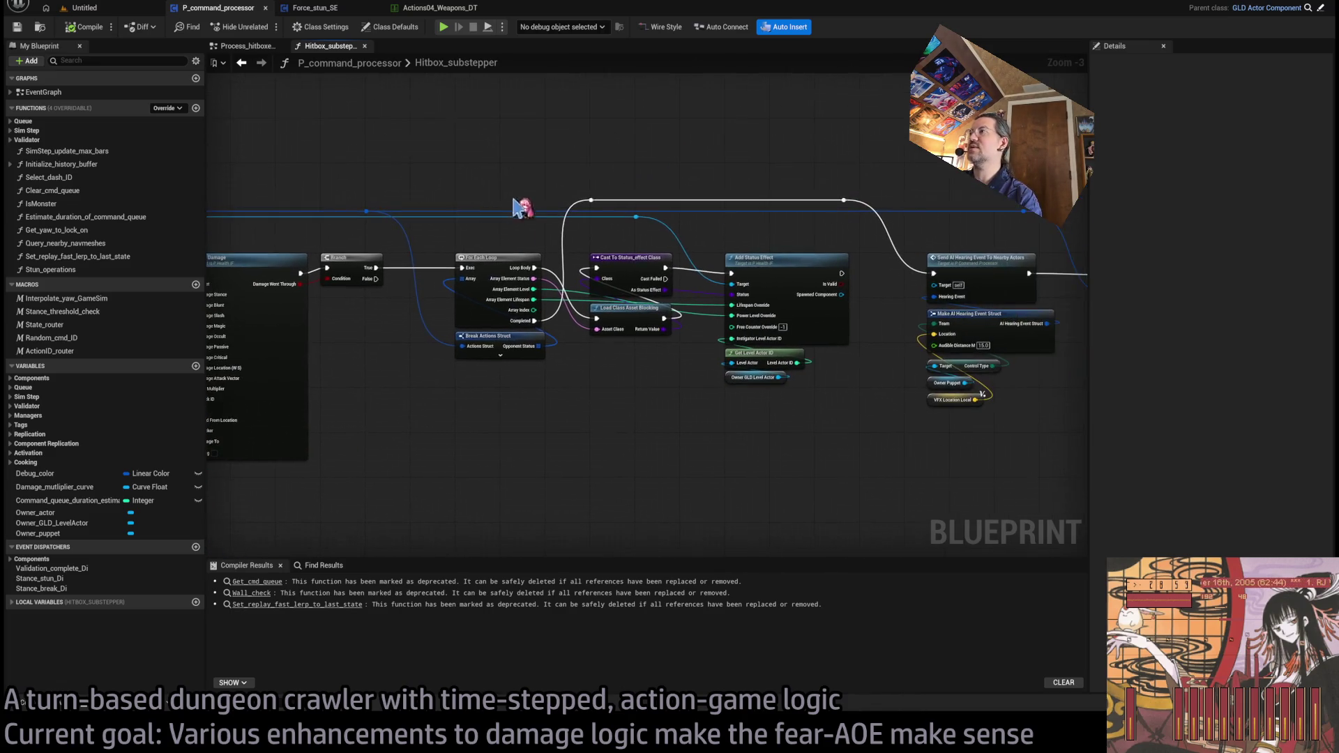
pyautogui.scroll(3, 492, 312)
pyautogui.moveTo(479, 163); pyautogui.dragTo(492, 450)
pyautogui.click(546, 401)
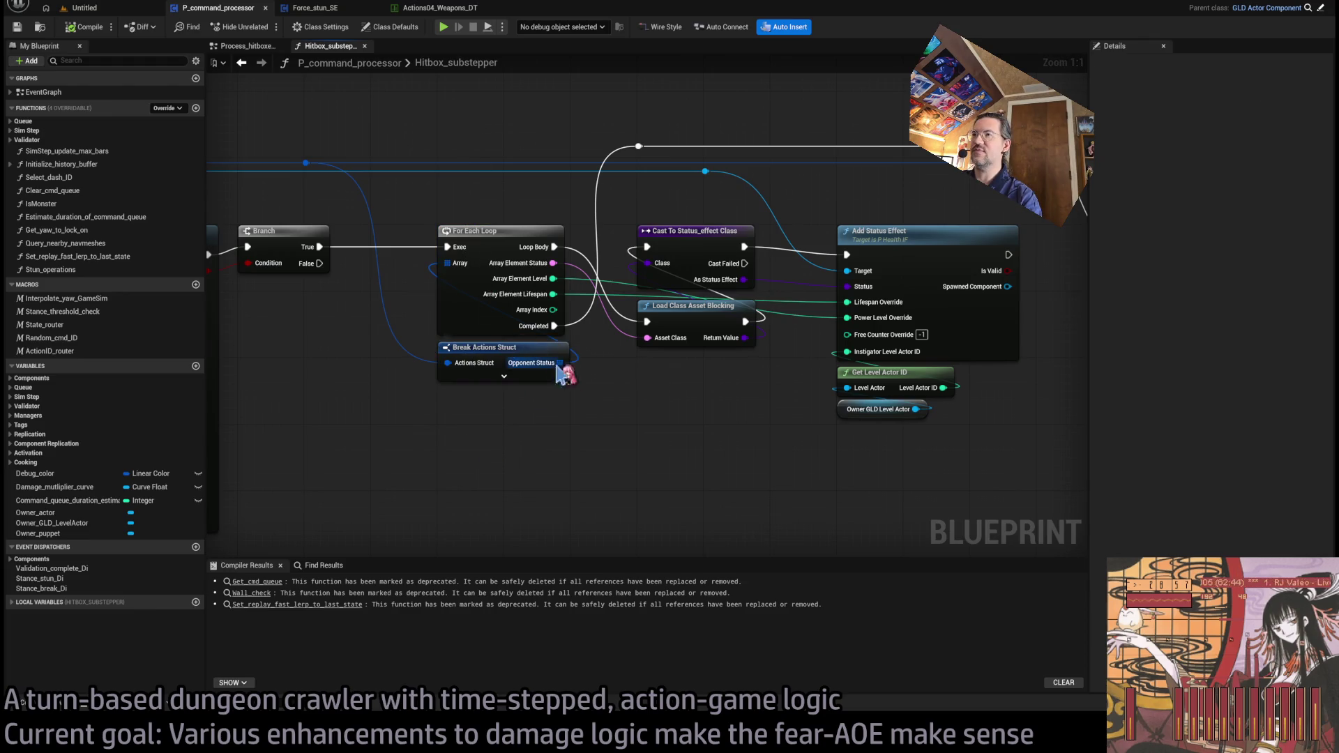
pyautogui.moveTo(660, 379); pyautogui.dragTo(563, 392)
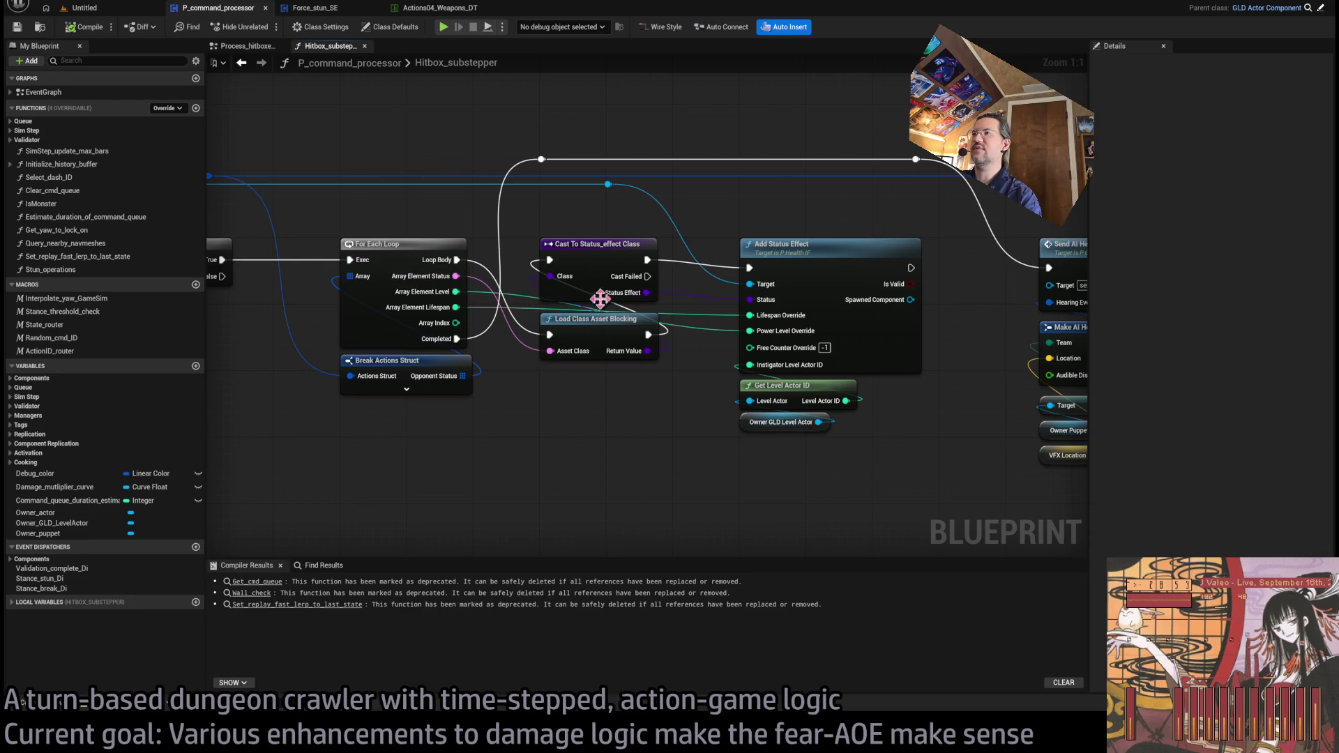
pyautogui.moveTo(642, 399); pyautogui.dragTo(575, 409)
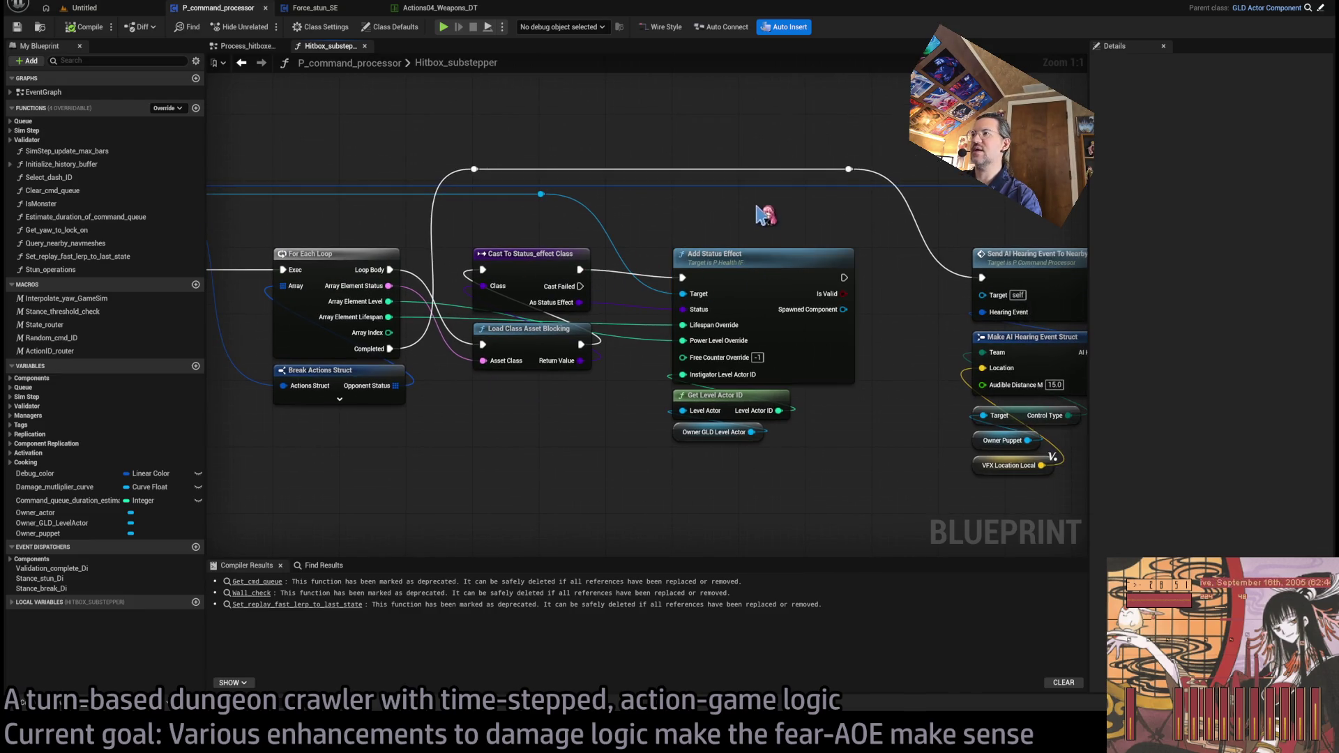
# Step: Select the Add Status Effect node and open its Add_status_effect function
pyautogui.click(819, 371)
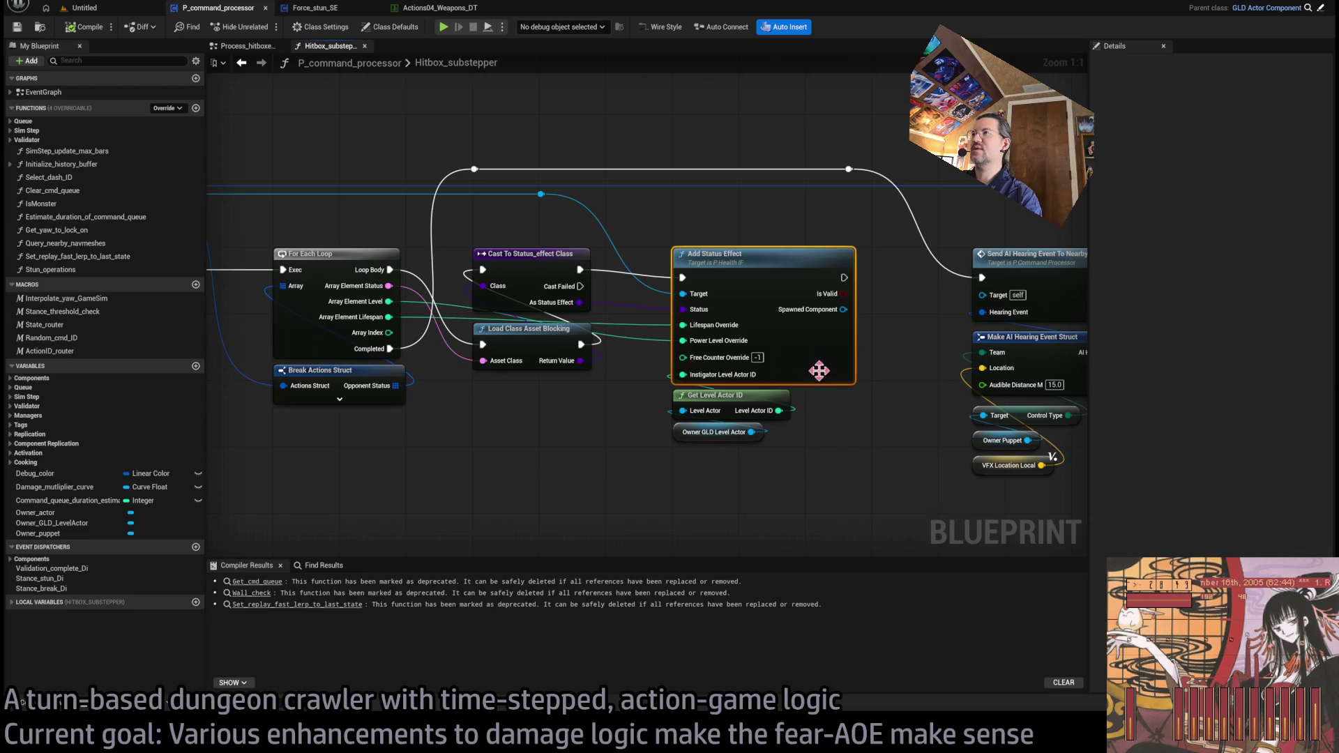
pyautogui.click(849, 420)
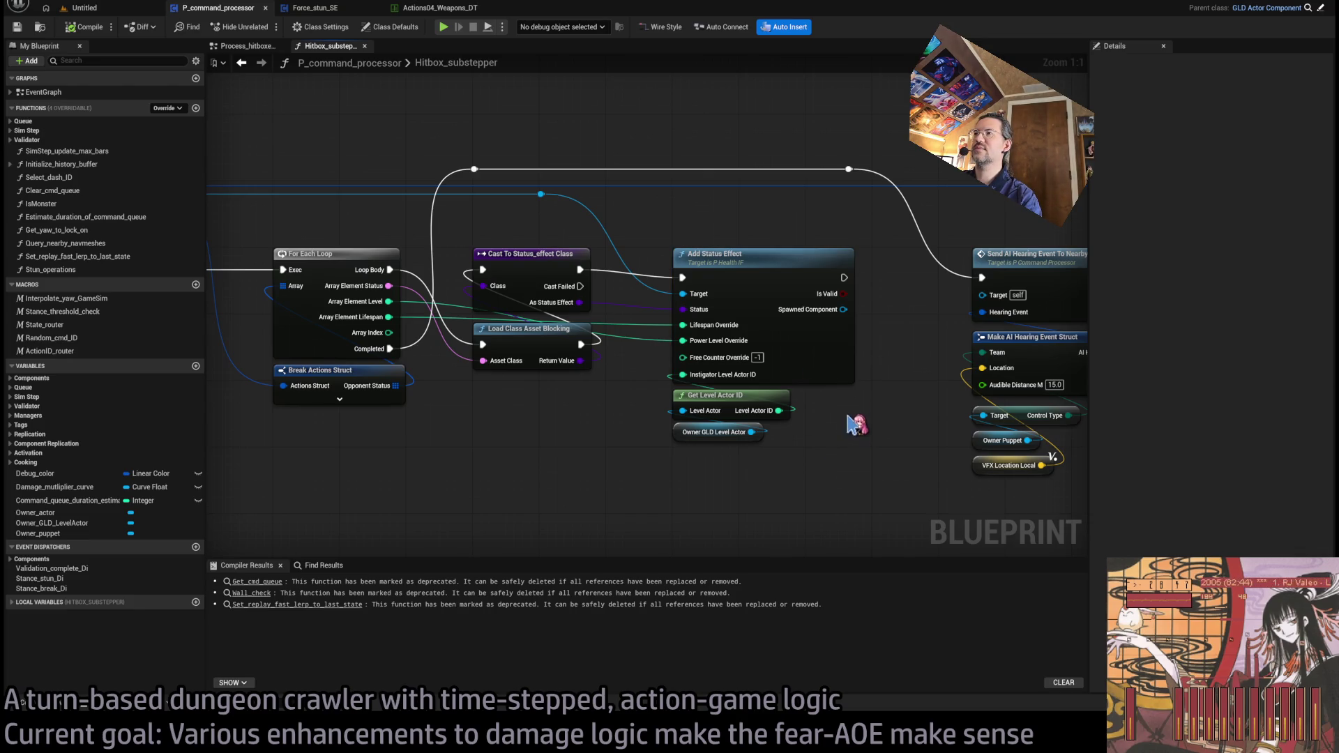
pyautogui.click(845, 364)
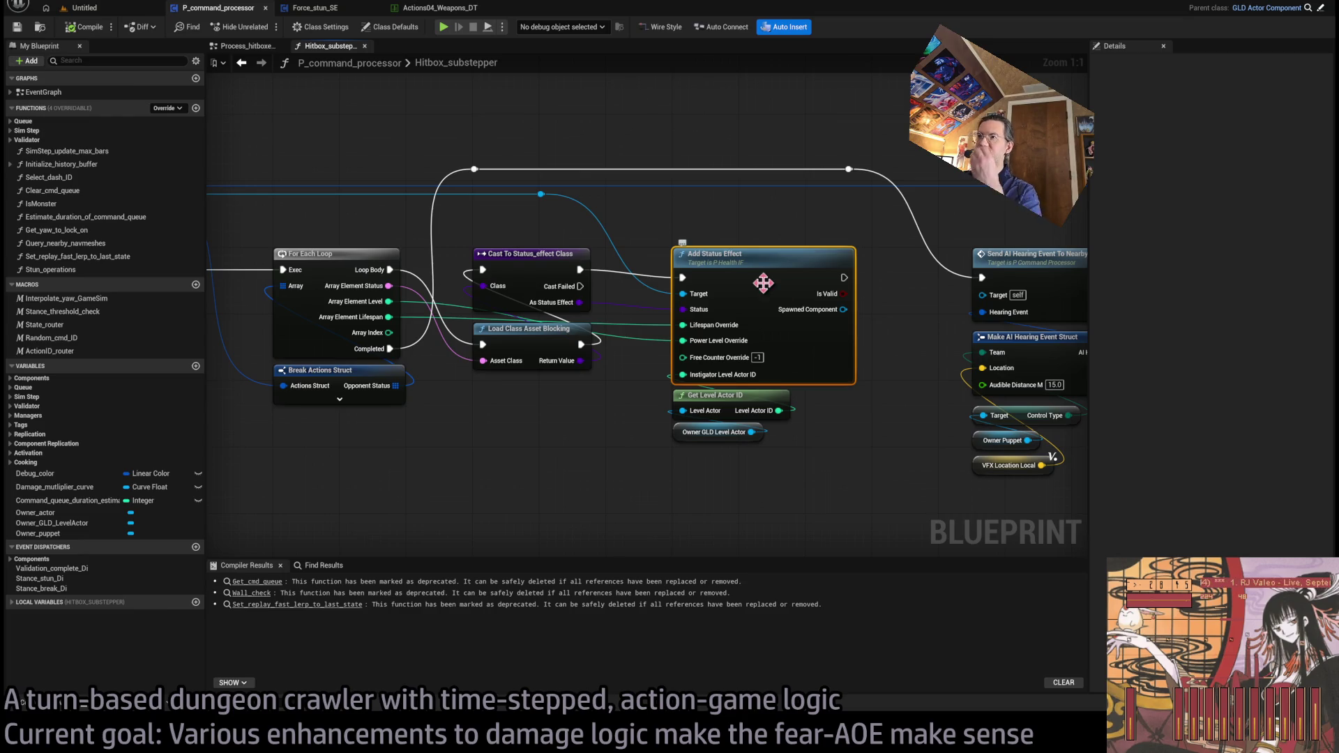
pyautogui.doubleClick(764, 282)
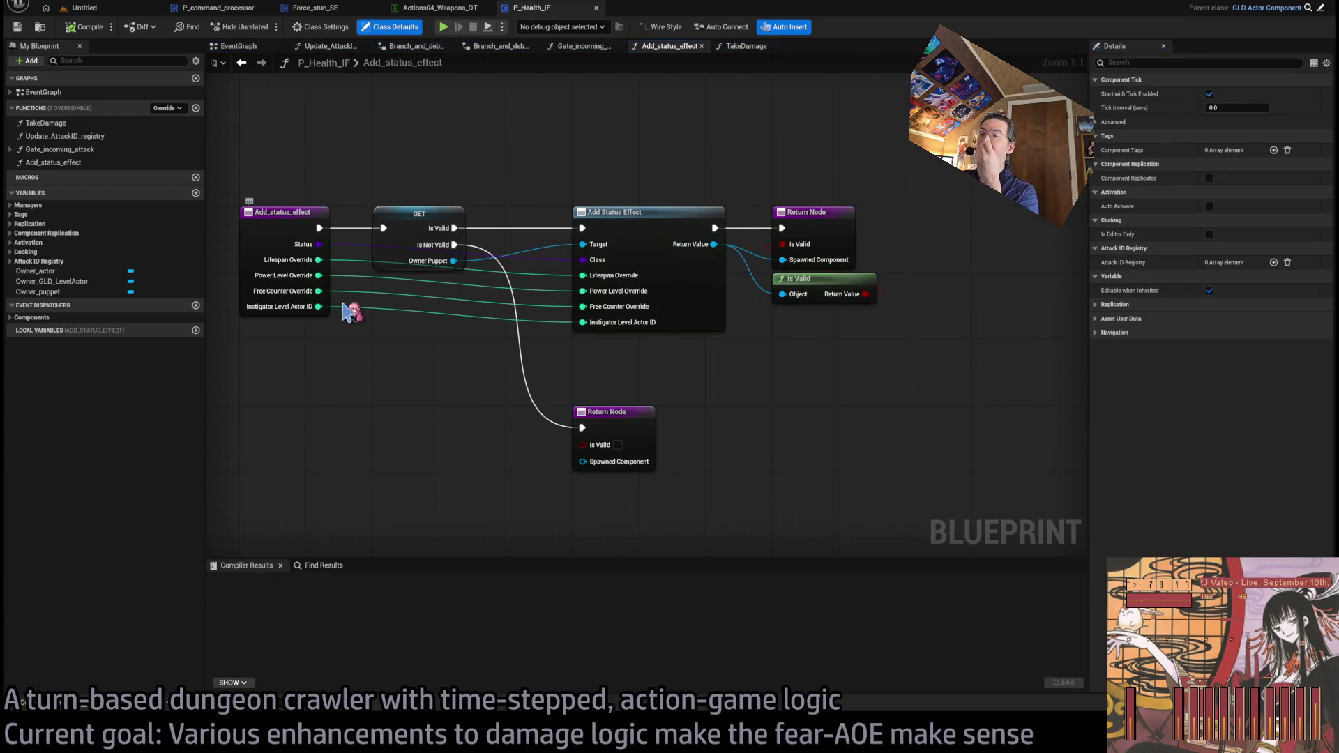
# Step: Give Add_status_effect a new Damage input and compile P_Health_IF
pyautogui.click(282, 212)
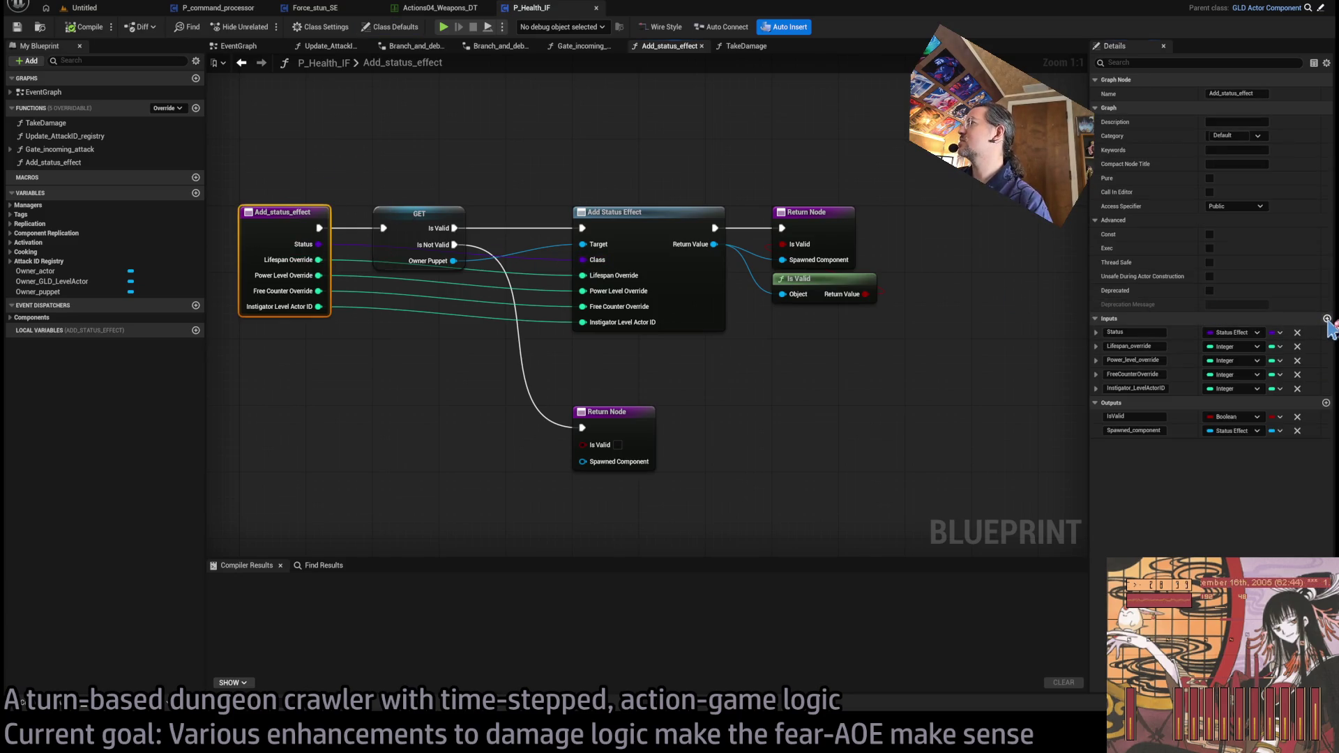
pyautogui.click(1327, 319)
pyautogui.write('Damage')
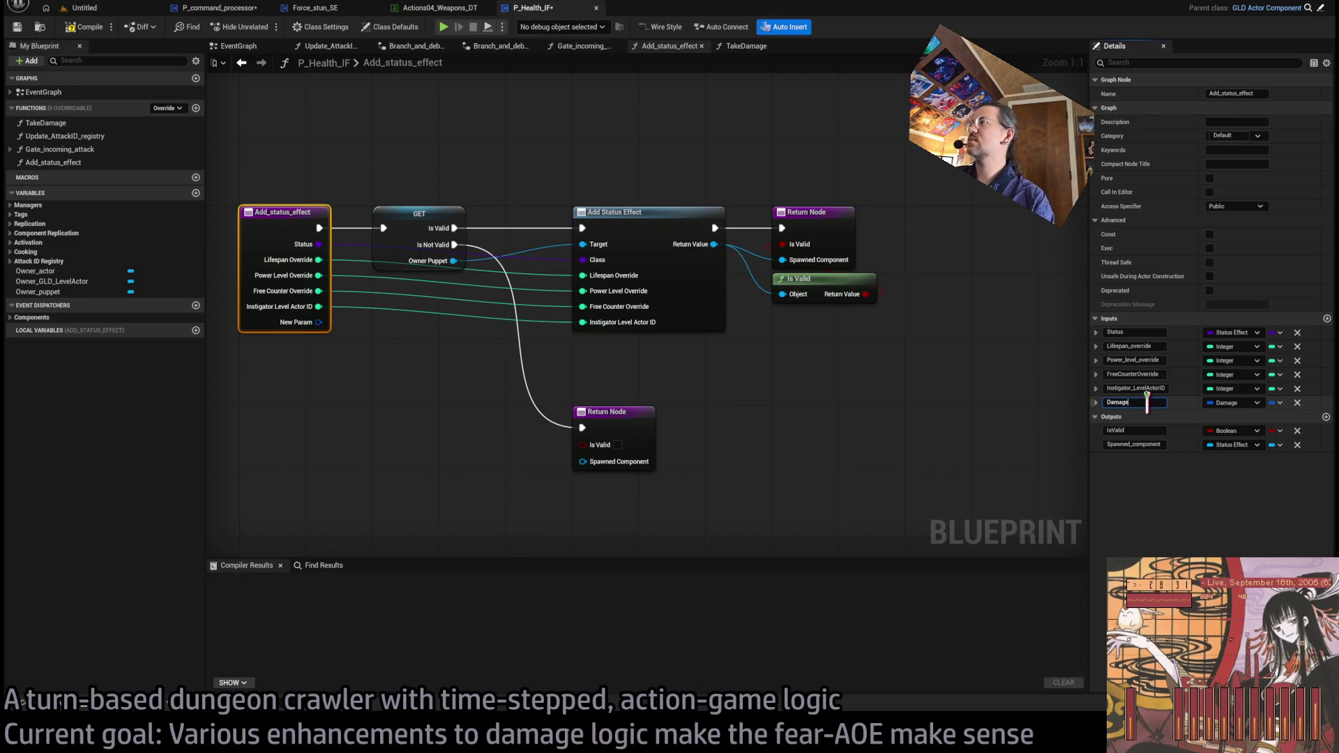
pyautogui.click(745, 376)
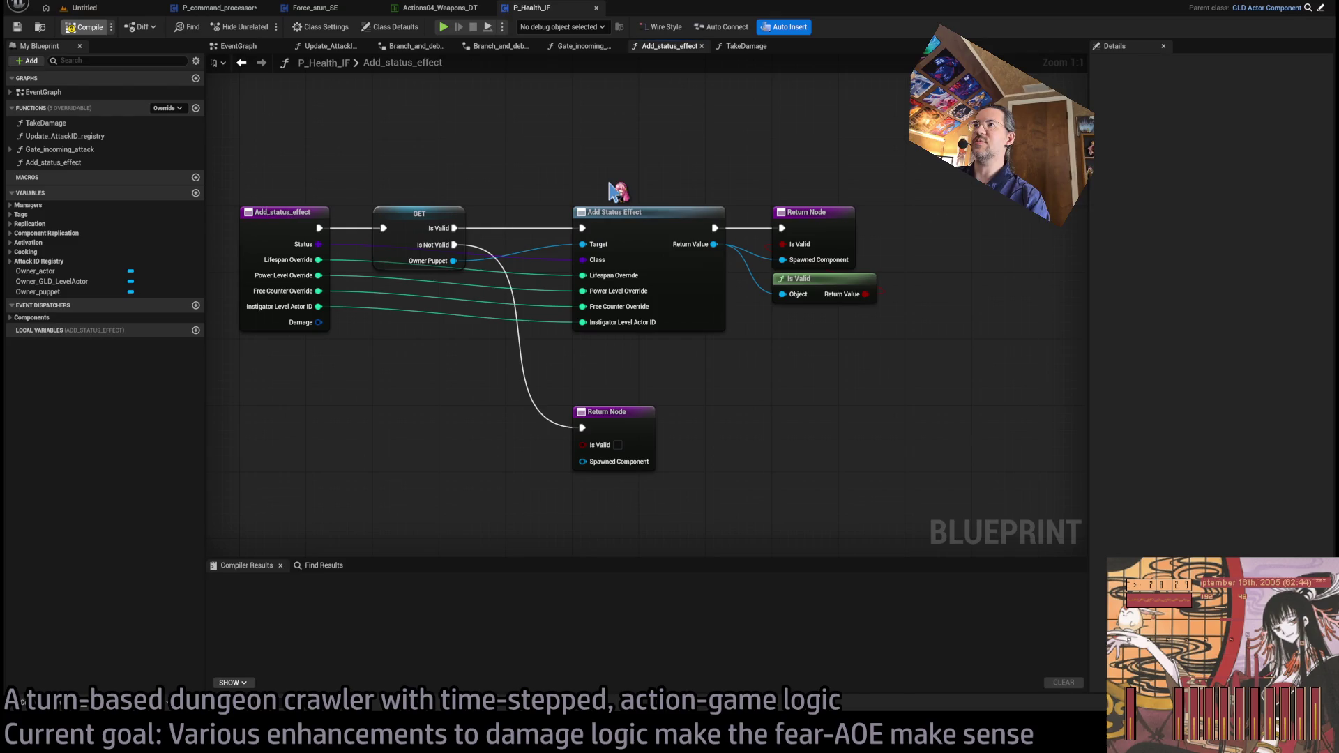
pyautogui.click(647, 246)
pyautogui.click(675, 371)
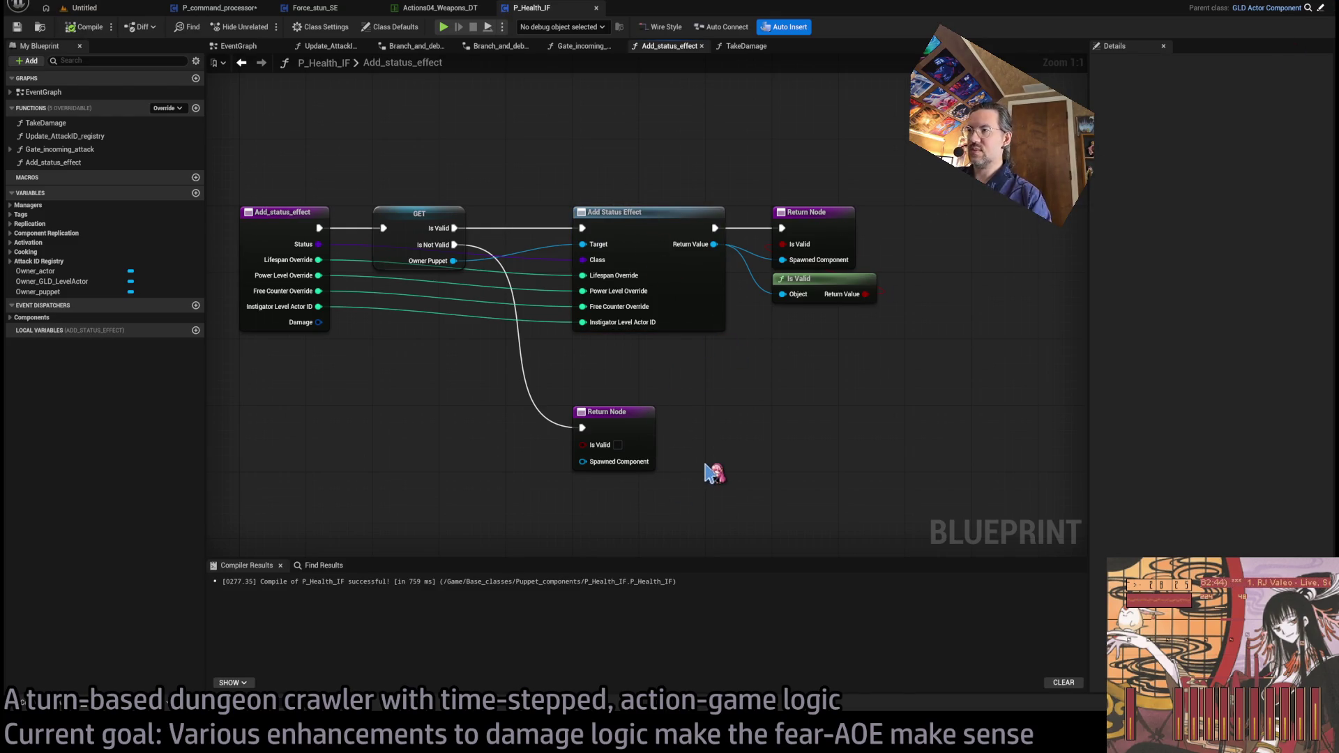
pyautogui.press('super+Tab')
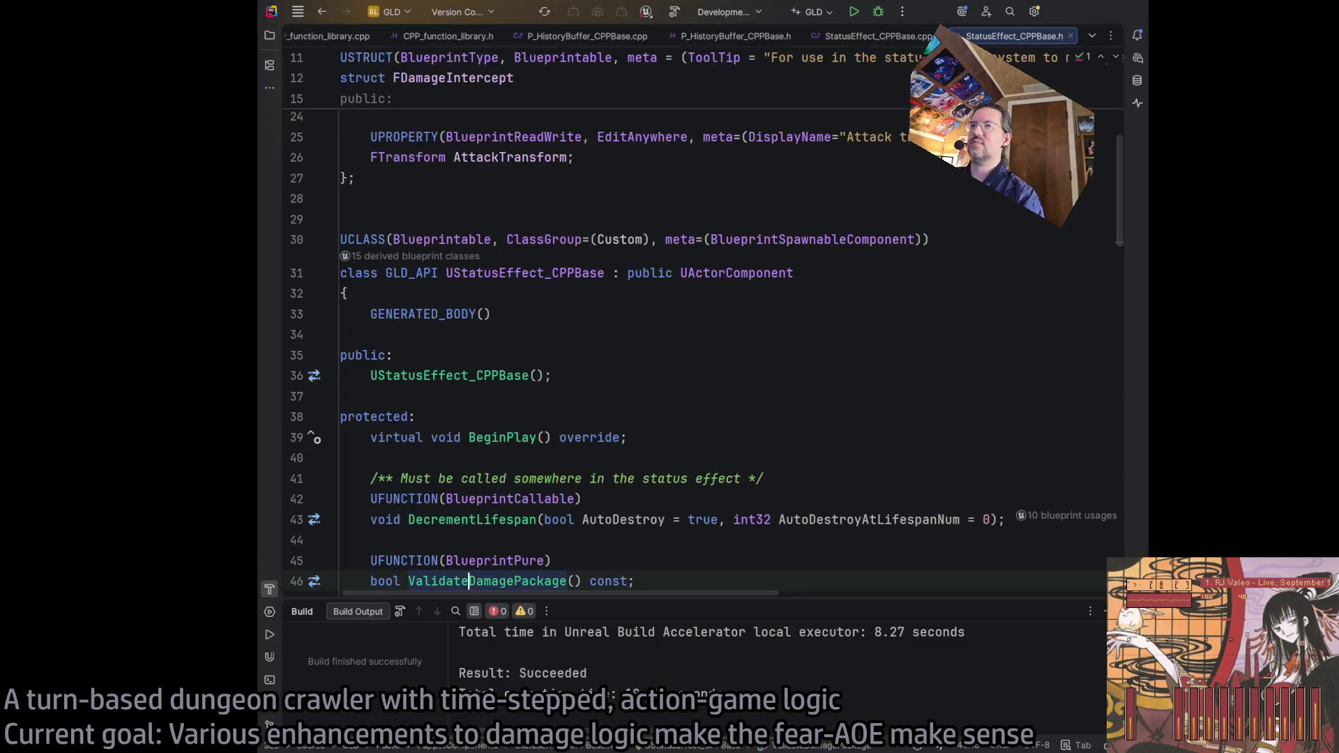
# Step: Select line 55's UPROPERTY macro with its ExposeOnSpawn meta specifier as a reference
pyautogui.scroll(-15, 551, 321)
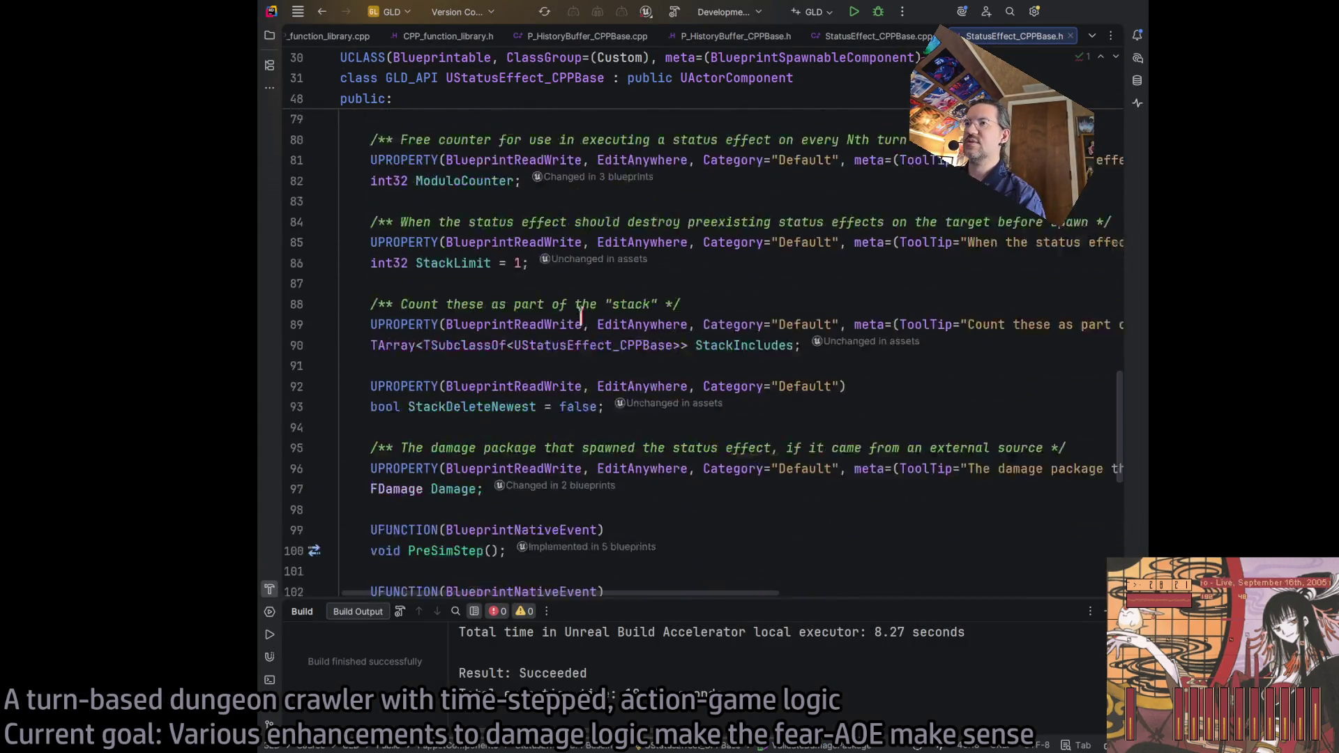
pyautogui.scroll(5, 562, 312)
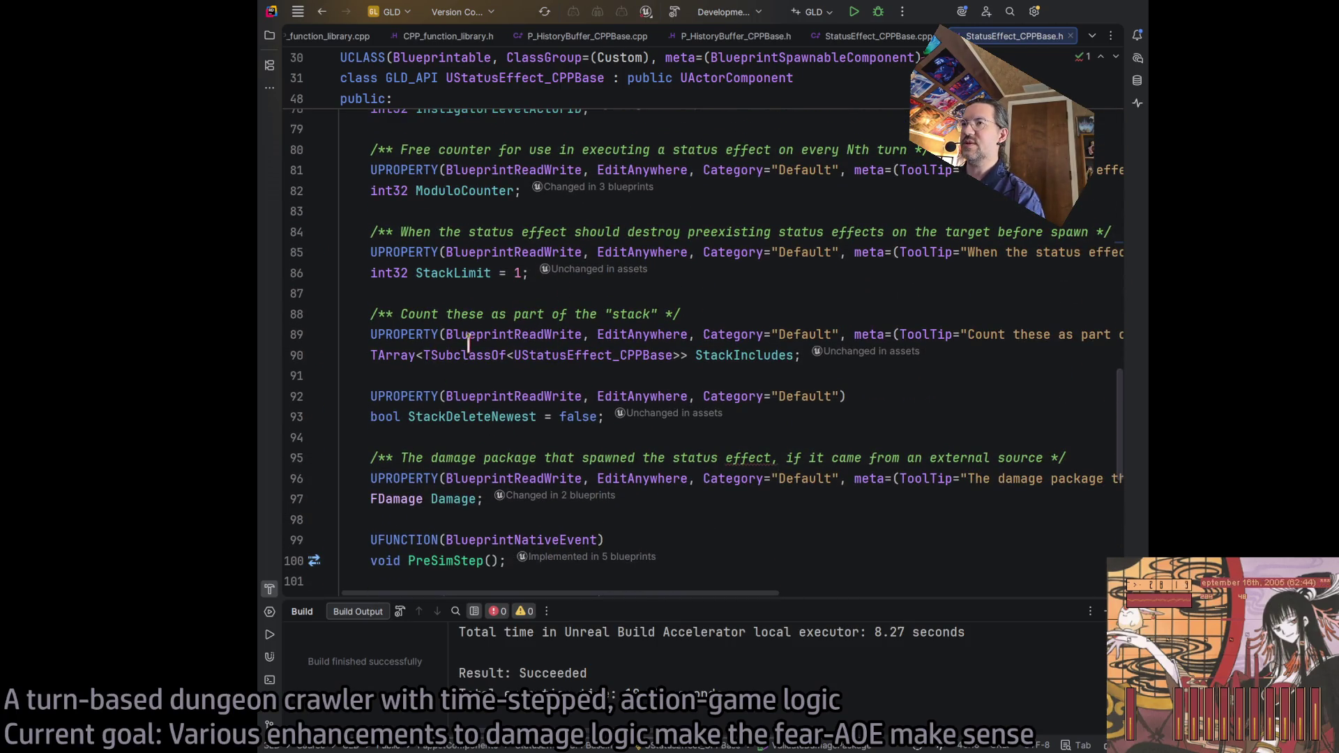
pyautogui.scroll(15, 483, 345)
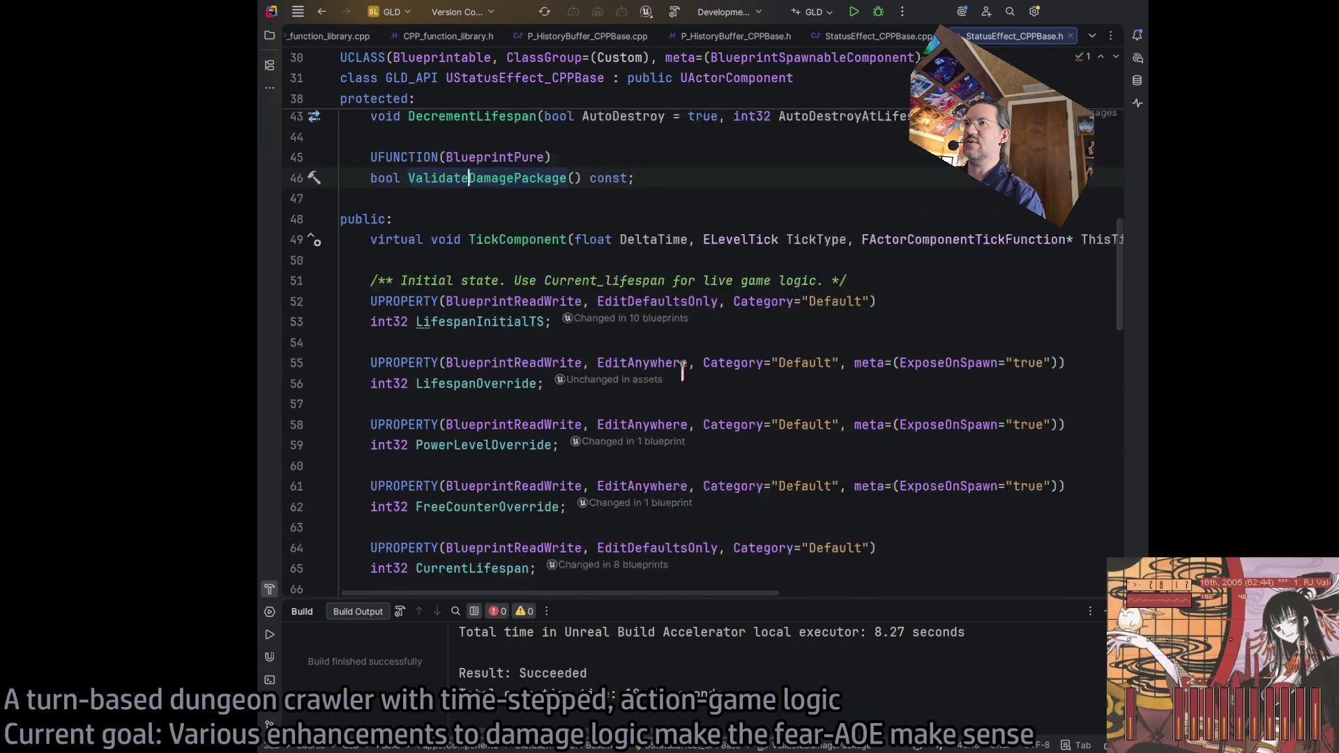
pyautogui.scroll(-3, 682, 372)
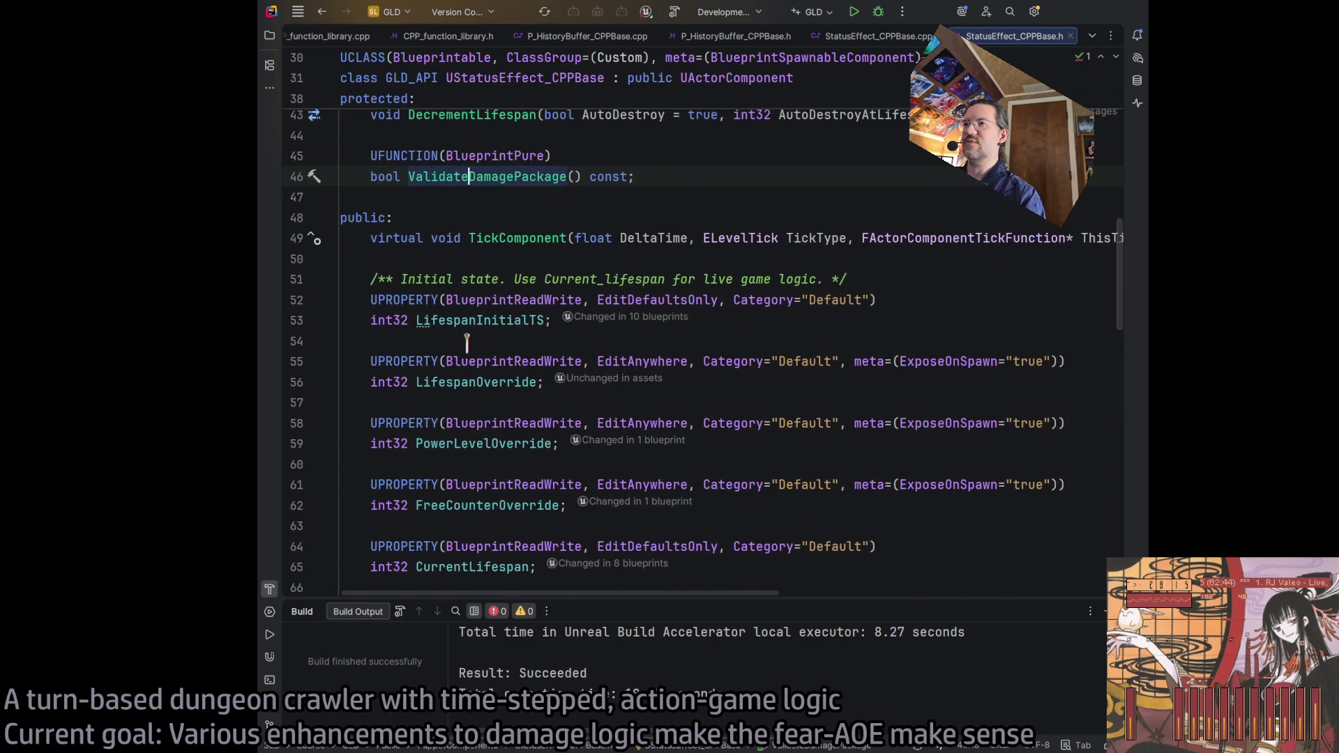
pyautogui.scroll(-2, 427, 318)
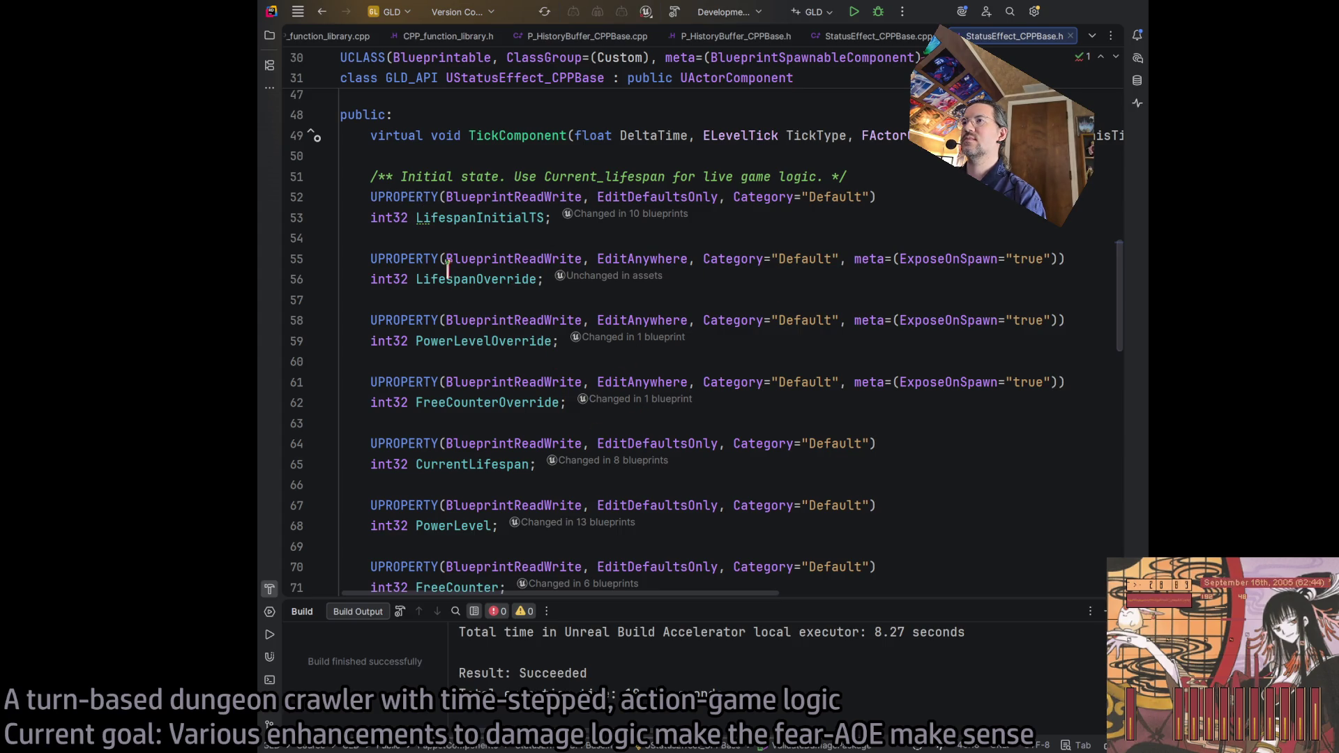
pyautogui.doubleClick(865, 258)
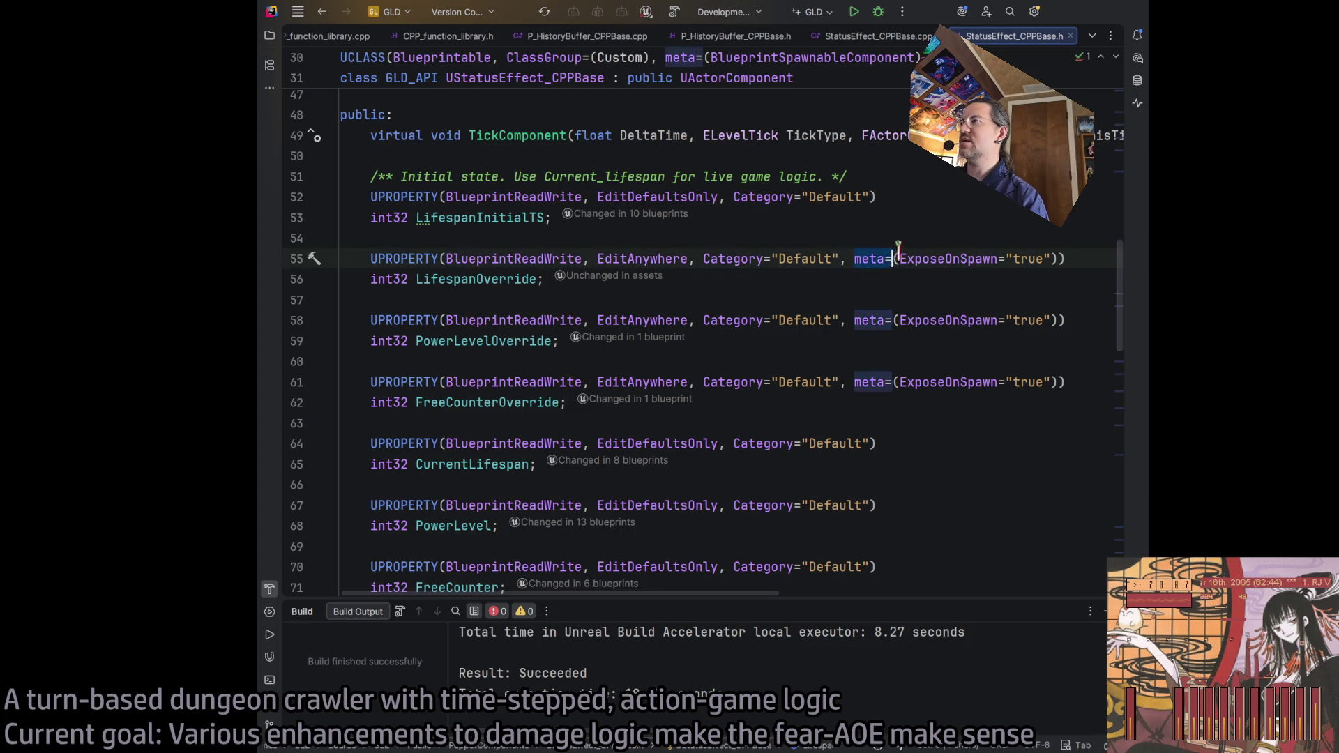
pyautogui.keyDown('shift'); pyautogui.click(1056, 259); pyautogui.keyUp('shift')
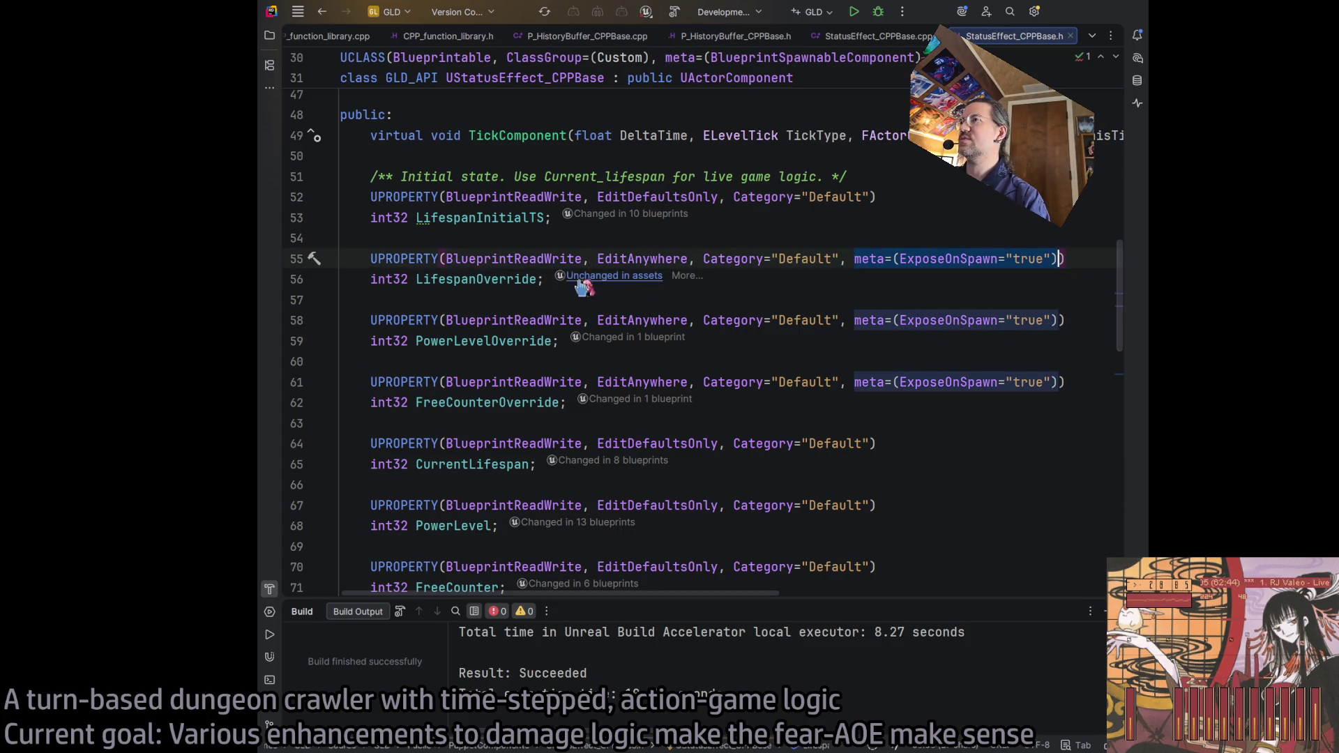
pyautogui.moveTo(582, 259); pyautogui.dragTo(950, 239)
pyautogui.click(1082, 257)
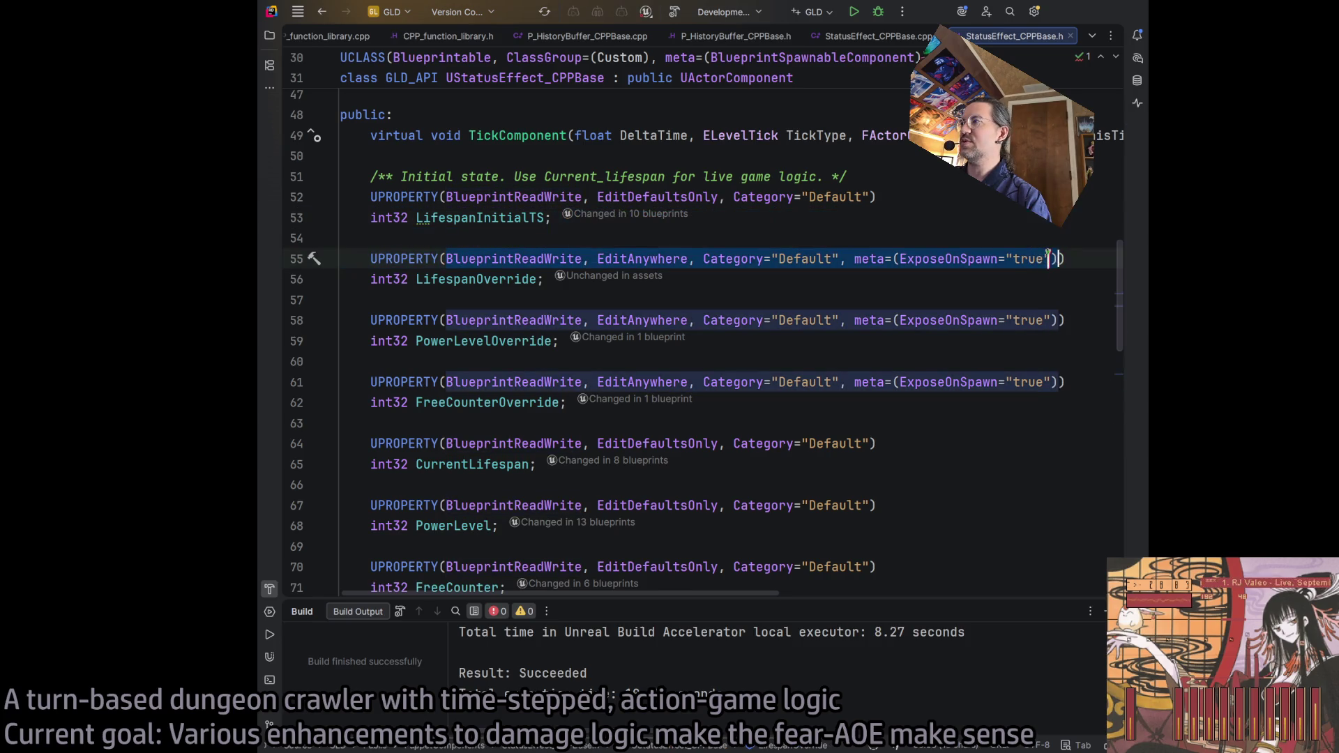
pyautogui.moveTo(1082, 257); pyautogui.dragTo(370, 261)
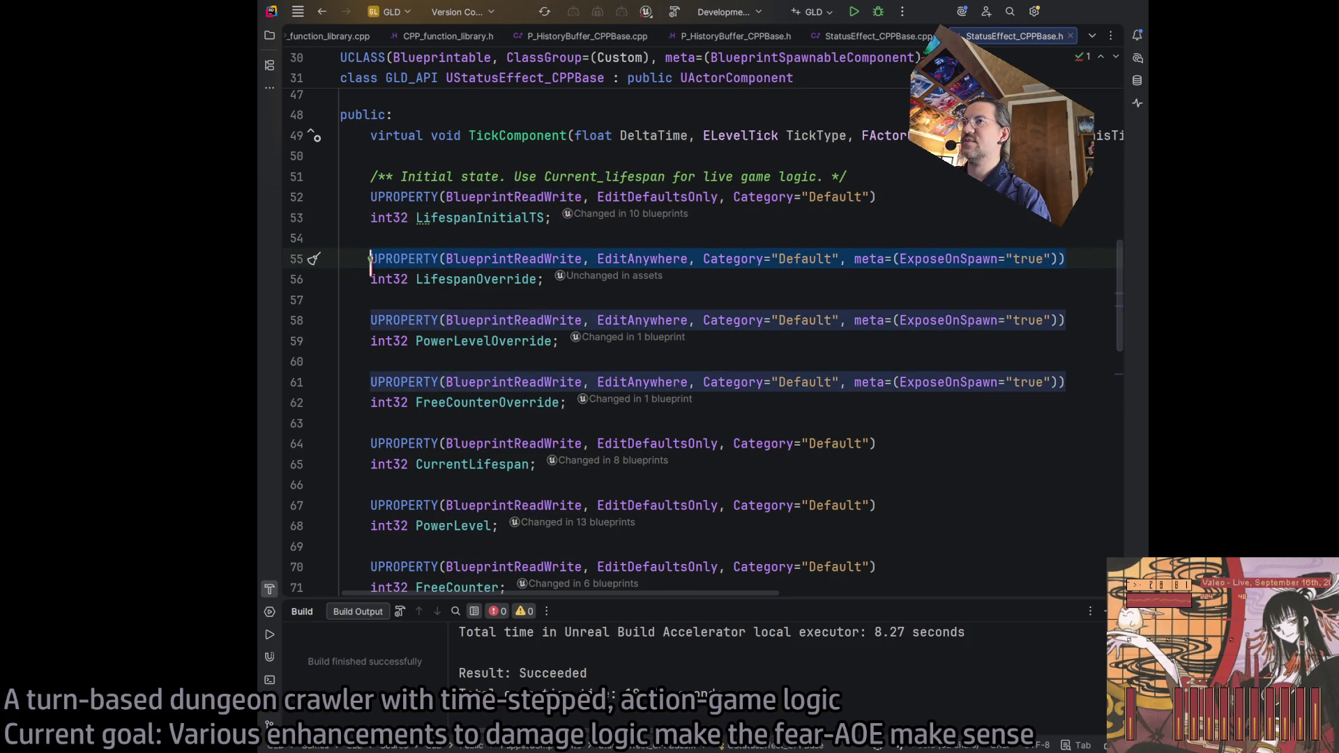
# Step: Inspect the ExposeOnSpawn usage on line 55 of StatusEffect_CPPBase.h
pyautogui.scroll(-10, 557, 314)
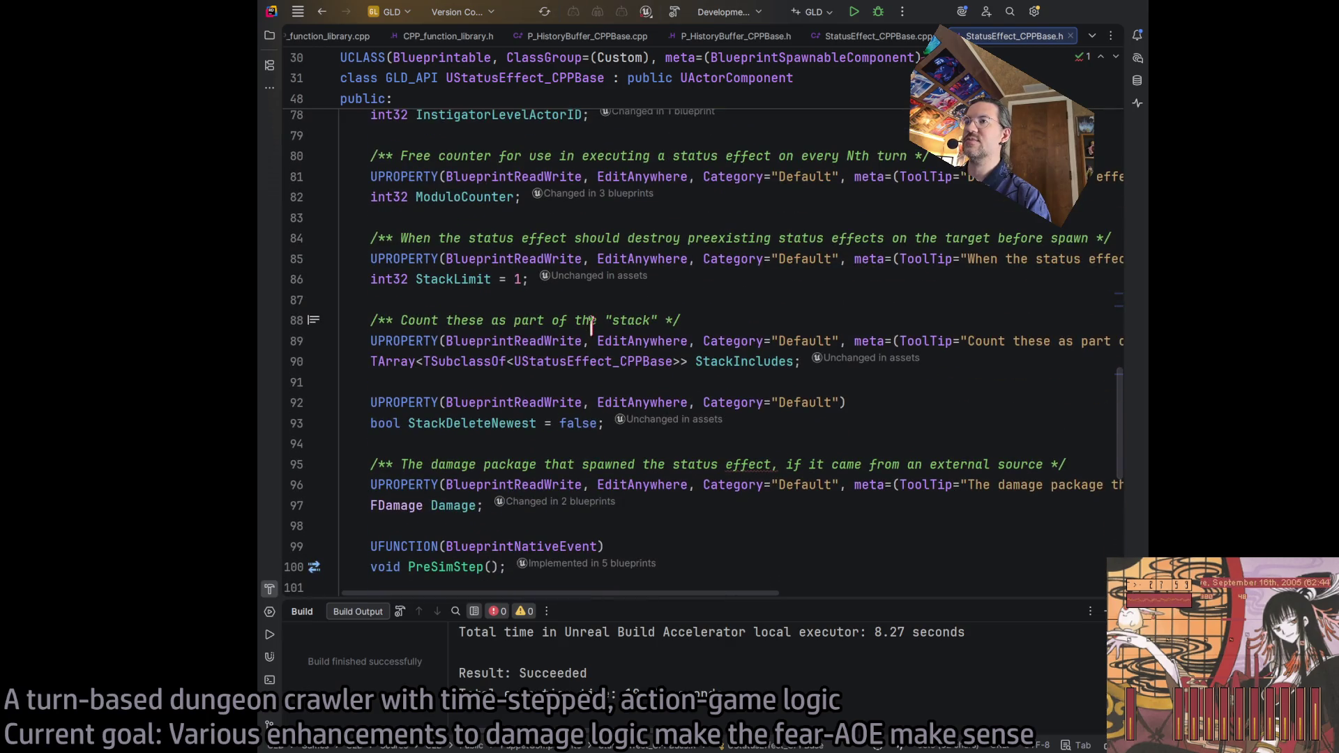
pyautogui.scroll(-2, 591, 323)
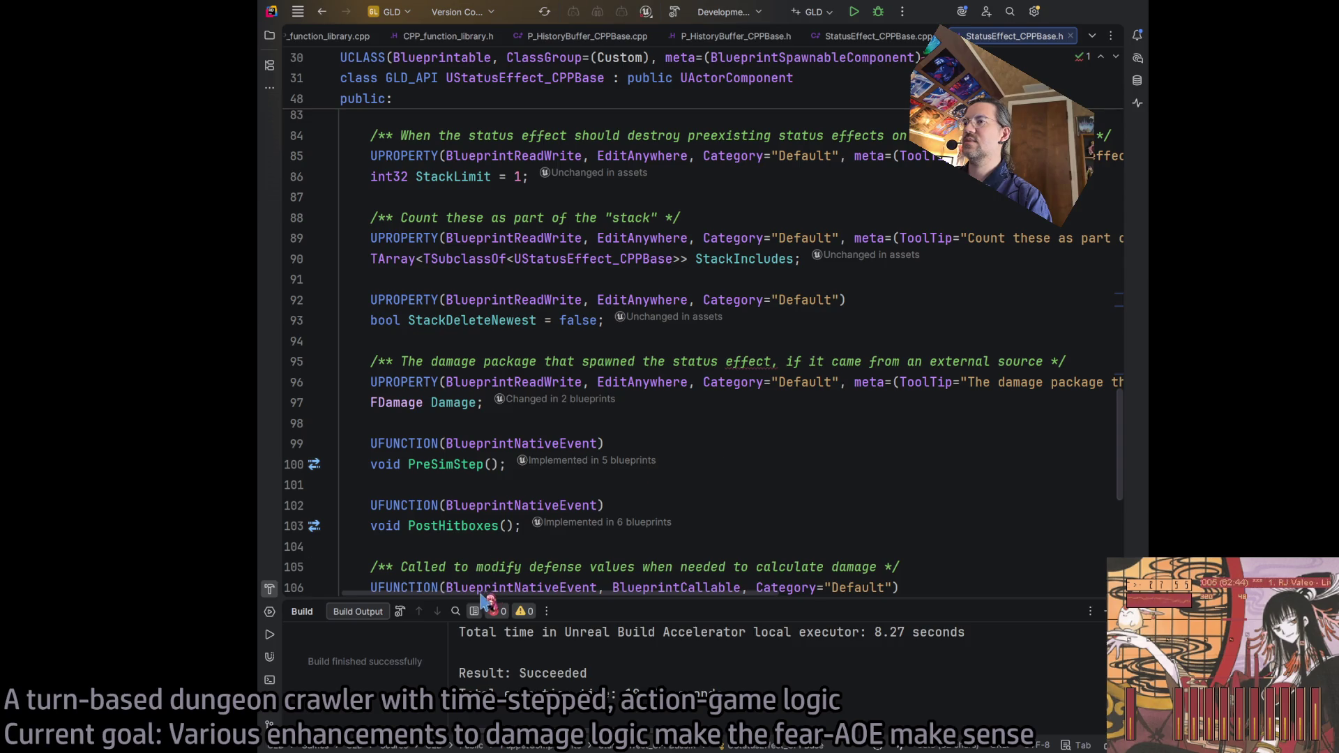
pyautogui.hscroll(5, 486, 488)
pyautogui.hscroll(-5, 627, 384)
pyautogui.scroll(10, 831, 343)
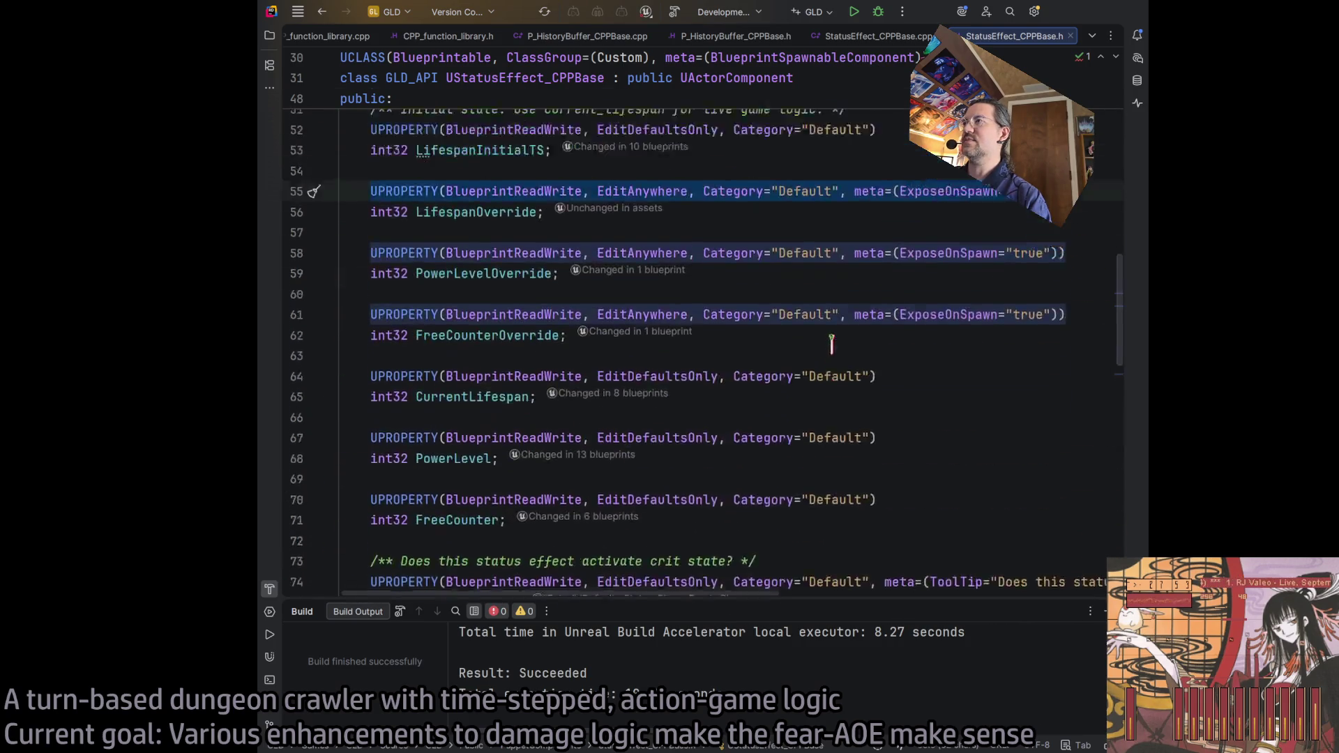
pyautogui.scroll(1, 832, 343)
pyautogui.click(934, 242)
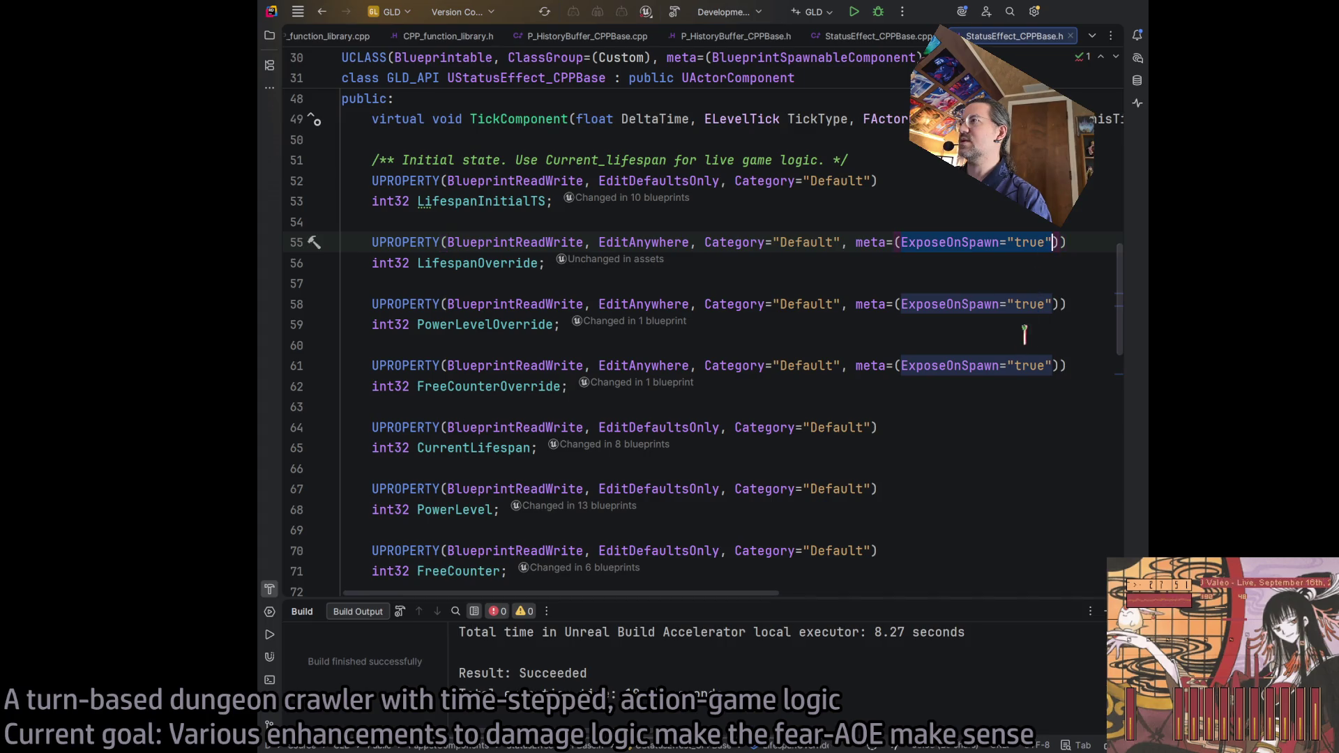
pyautogui.scroll(-15, 740, 501)
pyautogui.scroll(5, 741, 501)
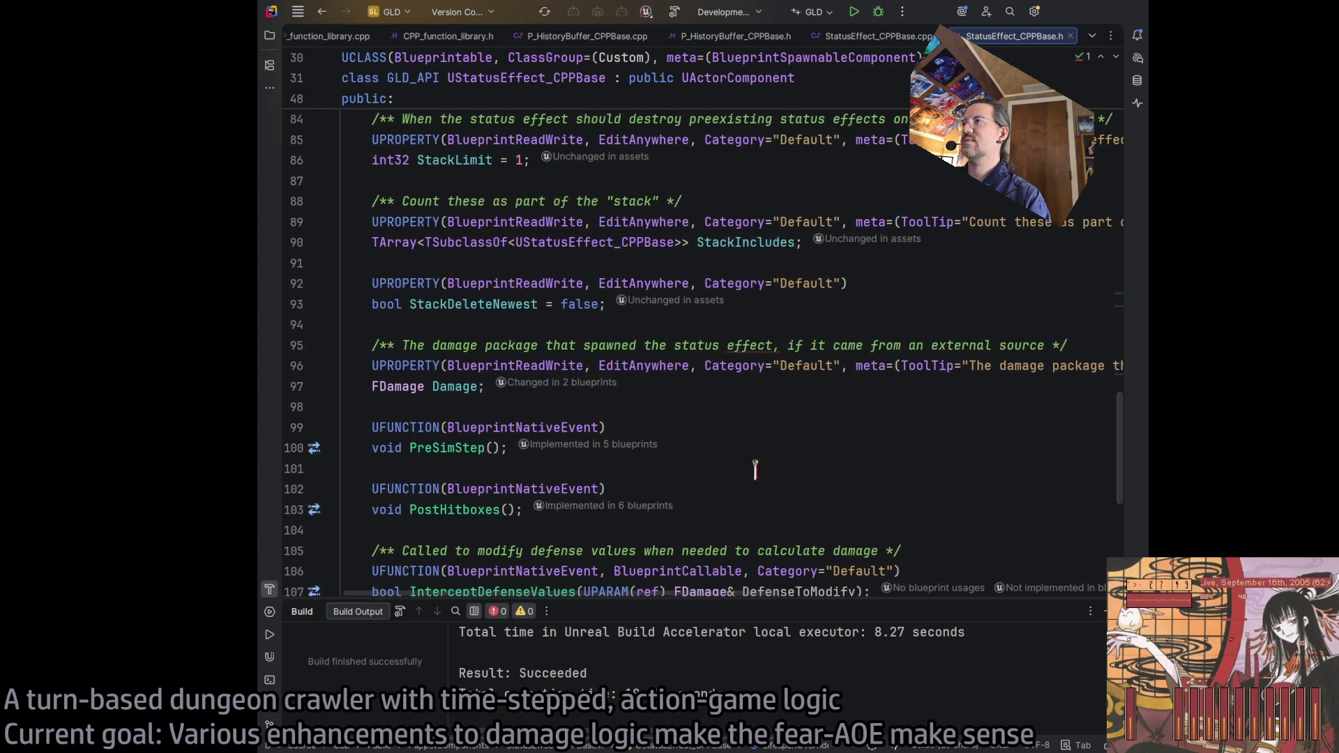
pyautogui.hscroll(10, 830, 570)
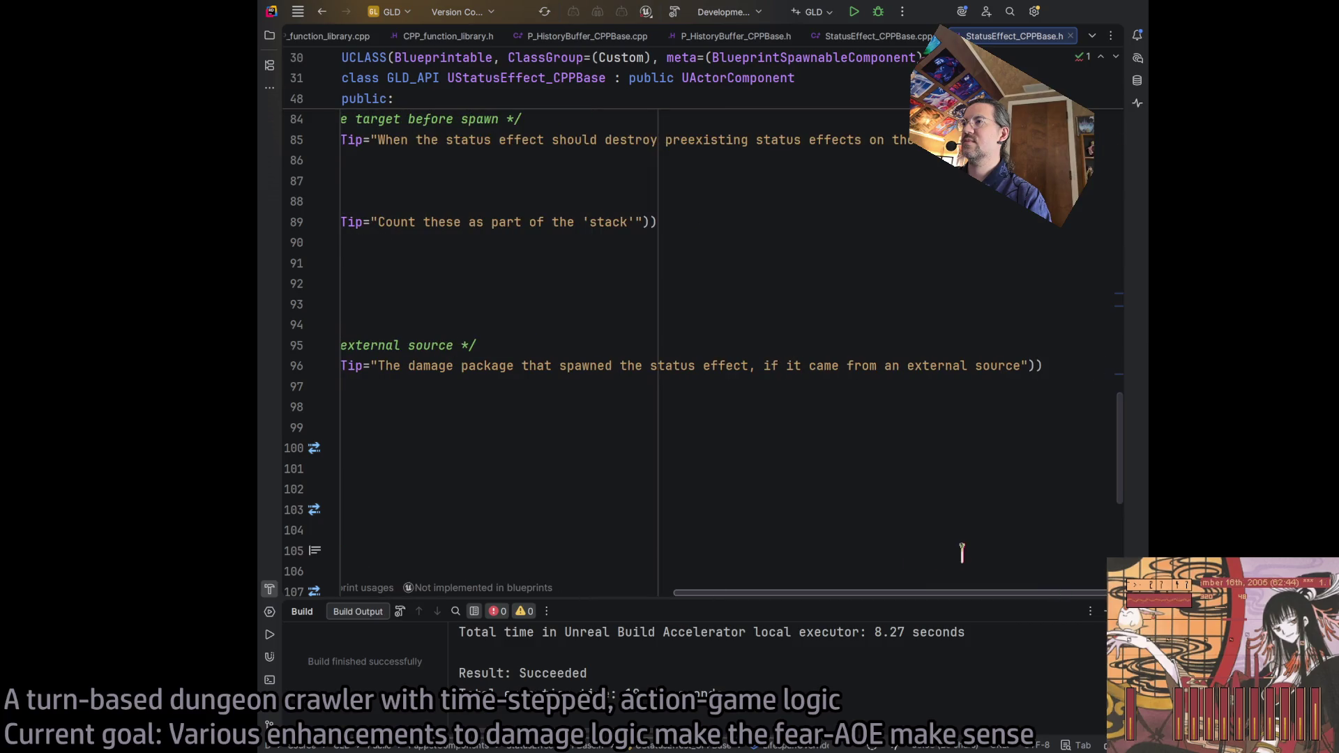
pyautogui.hscroll(-7, 706, 388)
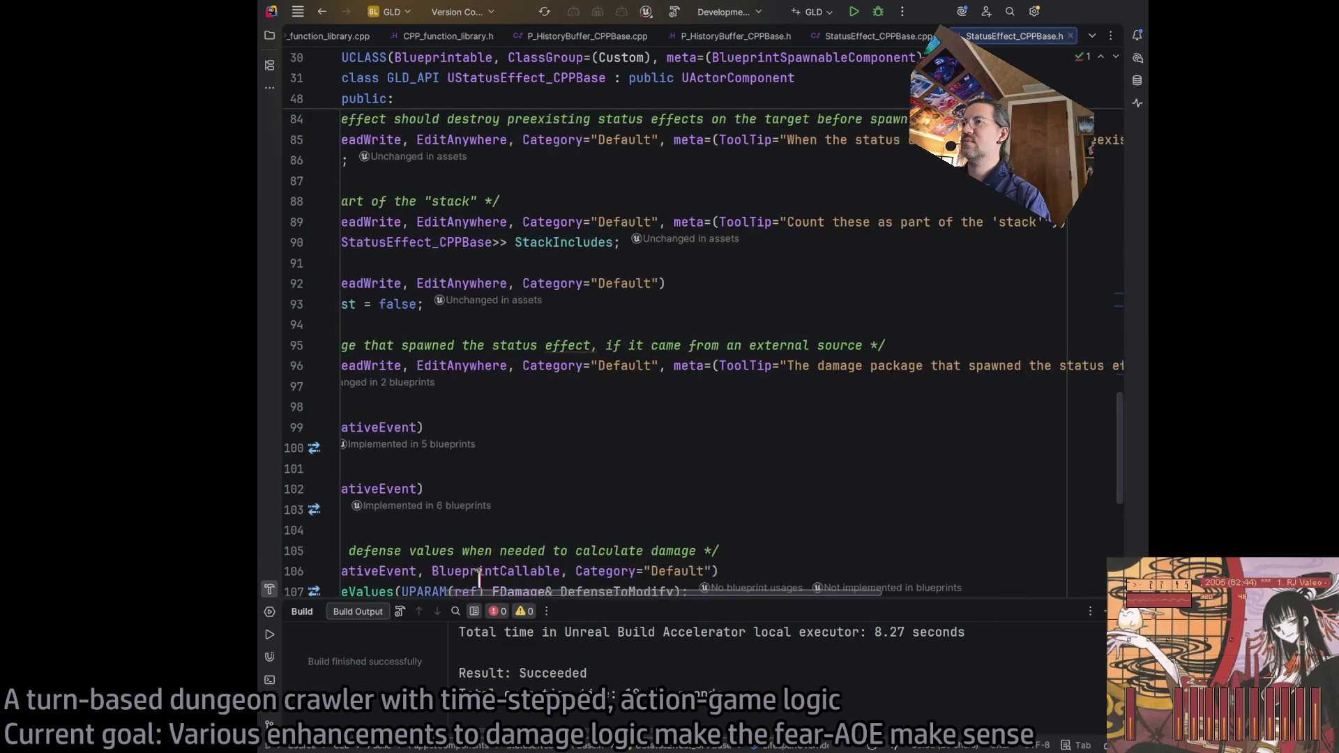
# Step: Add ExposeOnSpawn="true" to the Damage property's meta on line 96 and rebuild
pyautogui.click(703, 364)
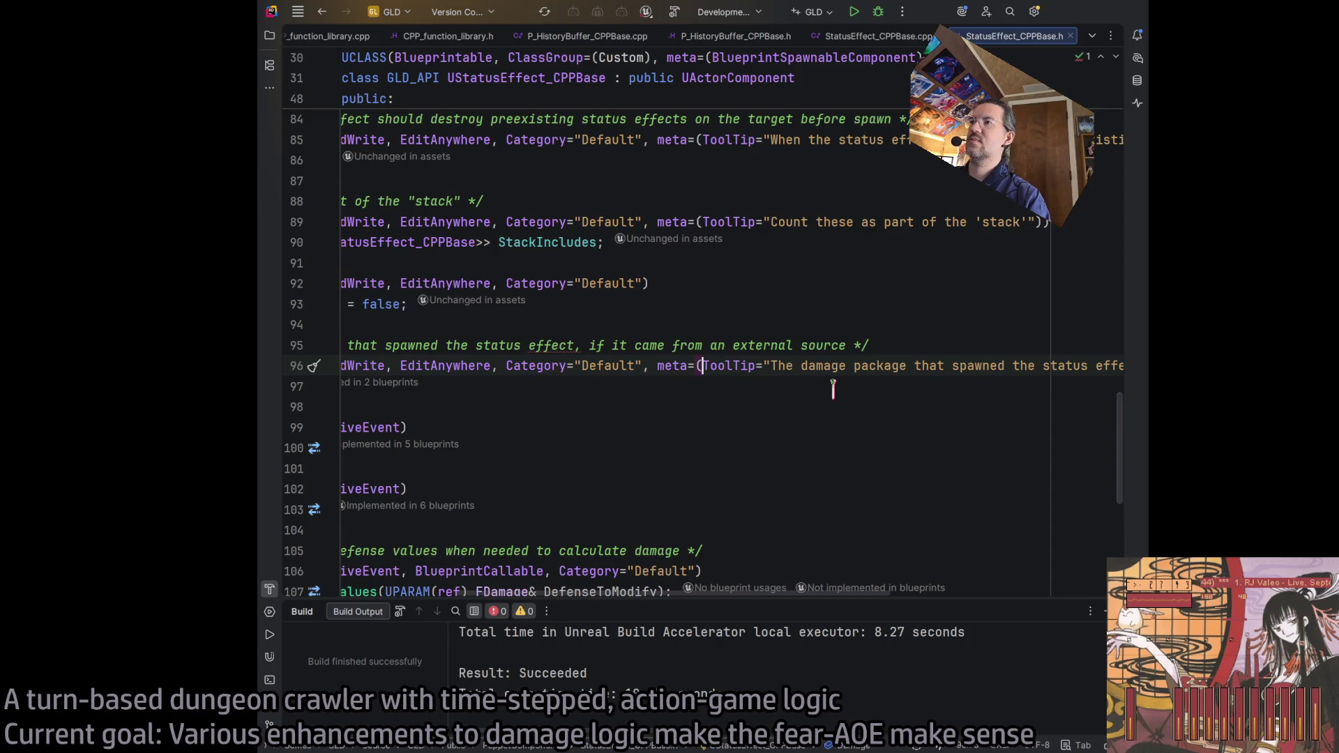
pyautogui.write('ExposeOnSpawn="true",')
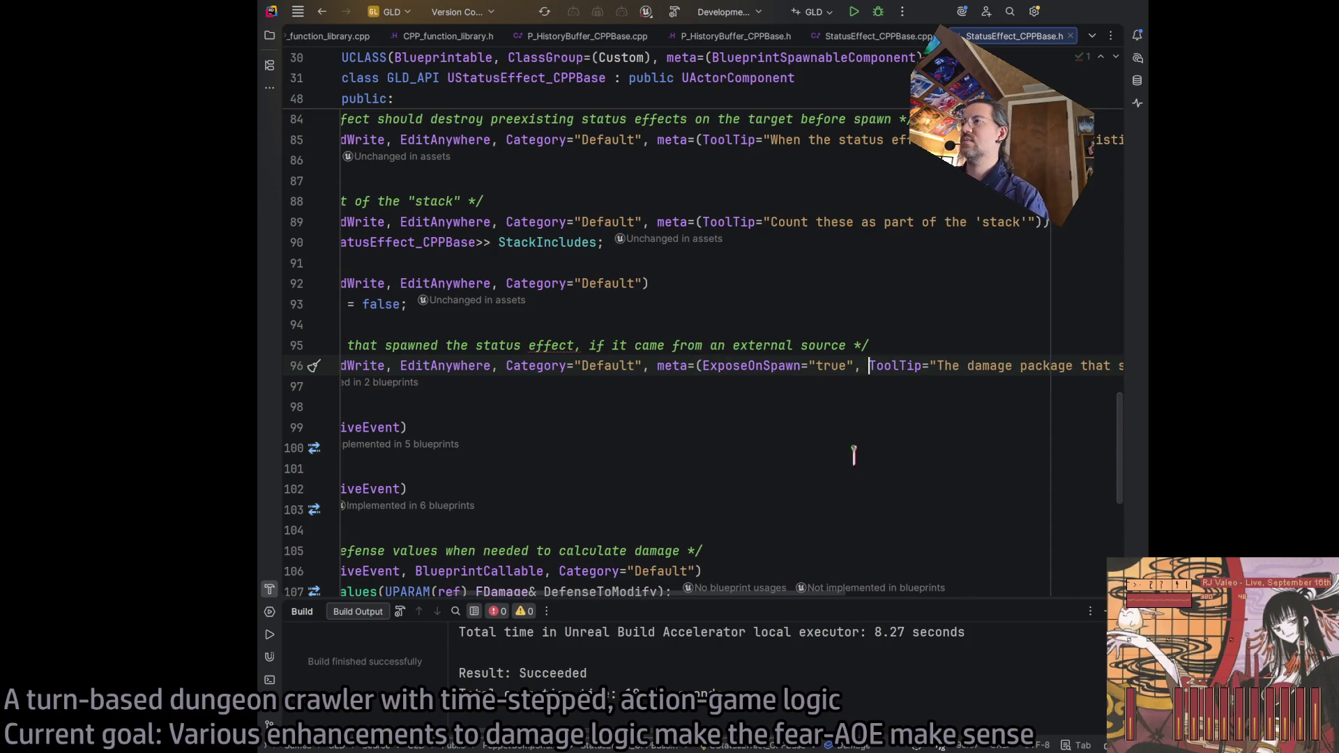
pyautogui.moveTo(809, 593)
pyautogui.mouseDown()
pyautogui.moveTo(1027, 590)
pyautogui.moveTo(696, 591)
pyautogui.mouseUp()
pyautogui.hotkey('ctrl', 'shift', 'b')
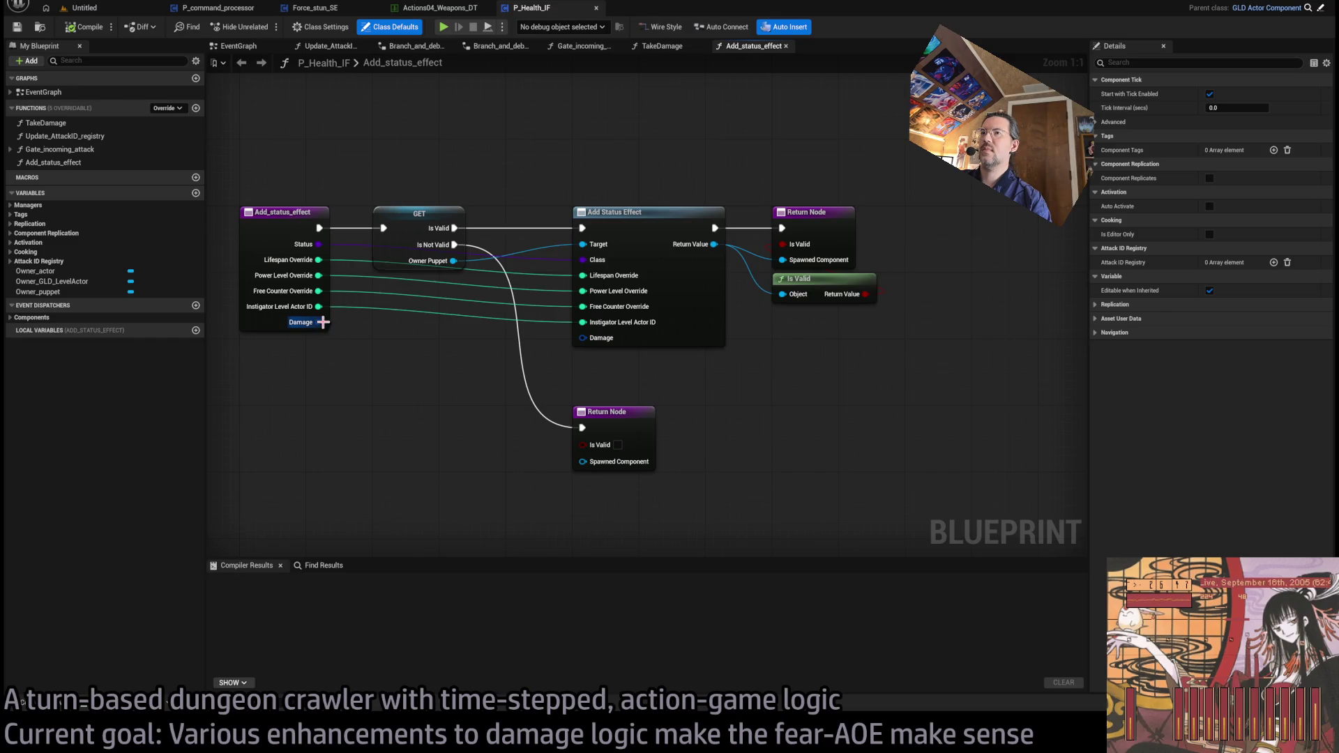
# Step: Connect the entry node's Damage pin to Add Status Effect's Damage input
pyautogui.moveTo(318, 322)
pyautogui.mouseDown()
pyautogui.moveTo(600, 363)
pyautogui.moveTo(582, 337)
pyautogui.mouseUp()
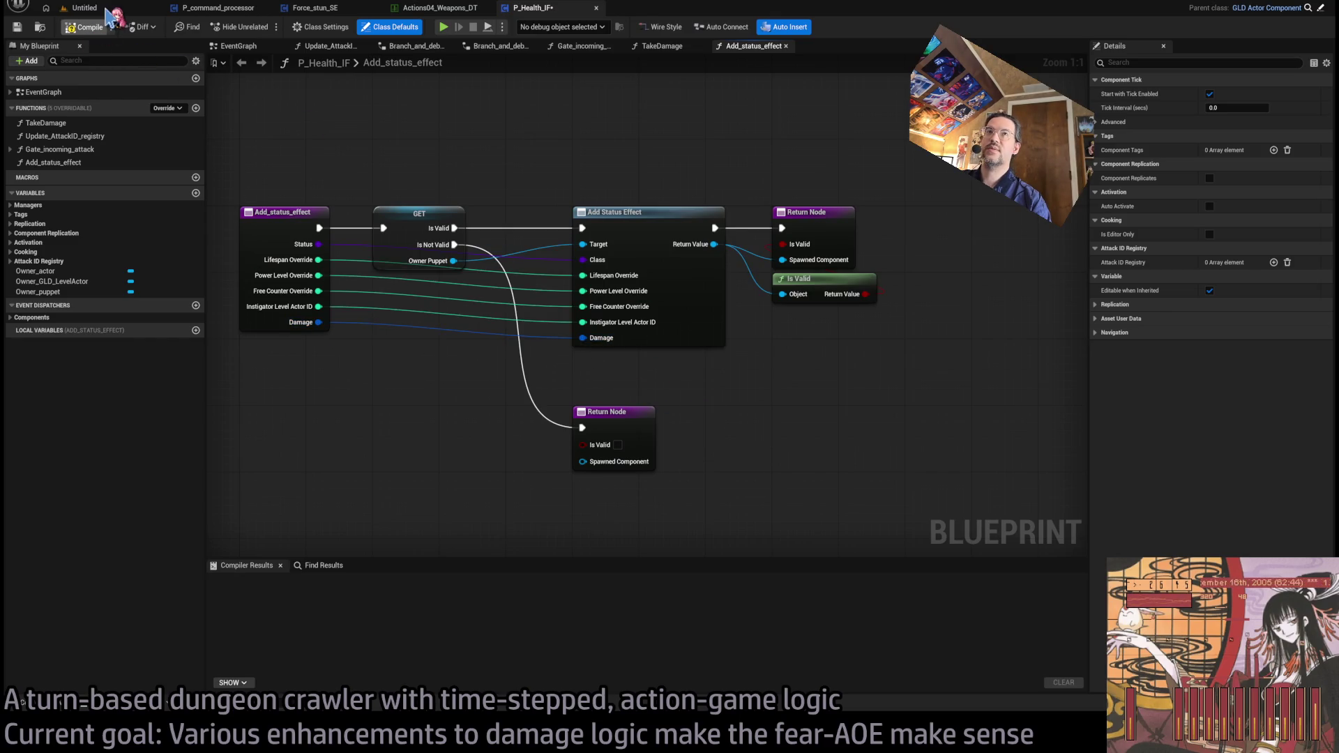
pyautogui.click(101, 9)
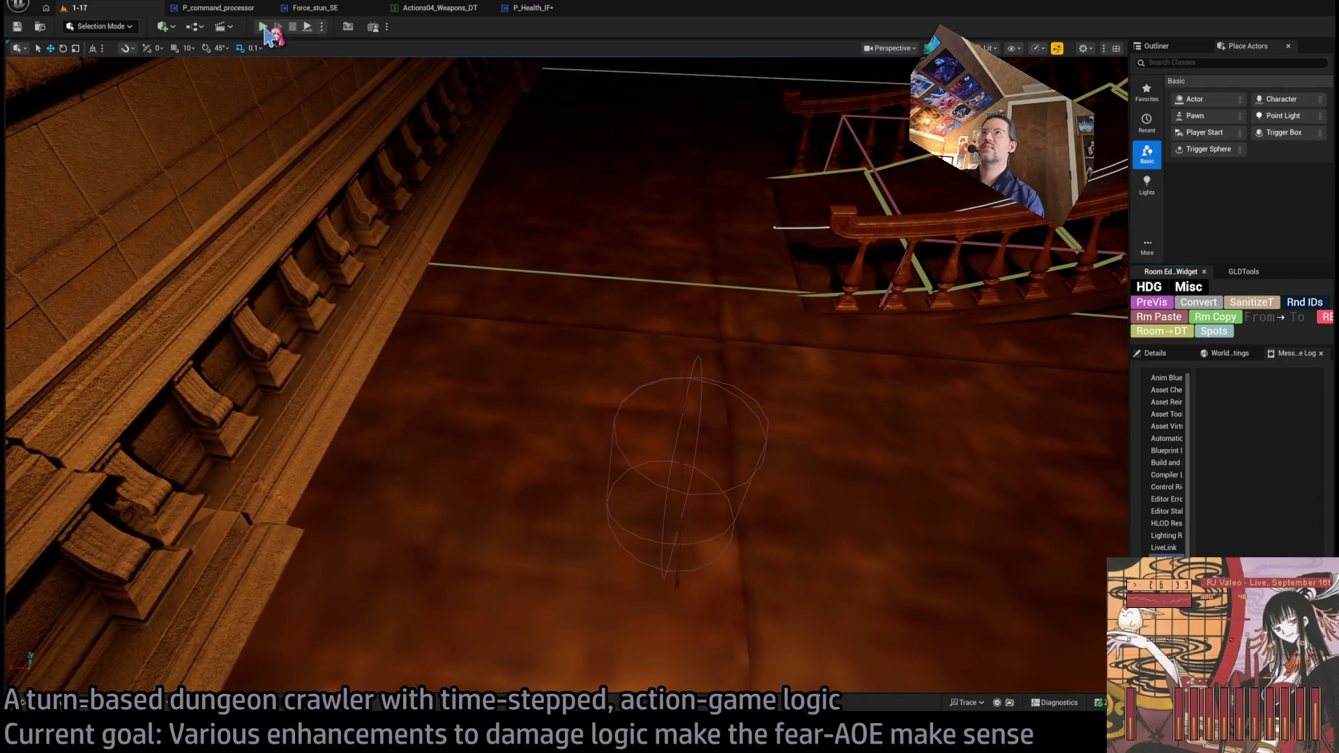
# Step: Start a dungeon play-test and select Force_stun_SE's Is Valid node while it runs
pyautogui.hotkey('alt', 'p')
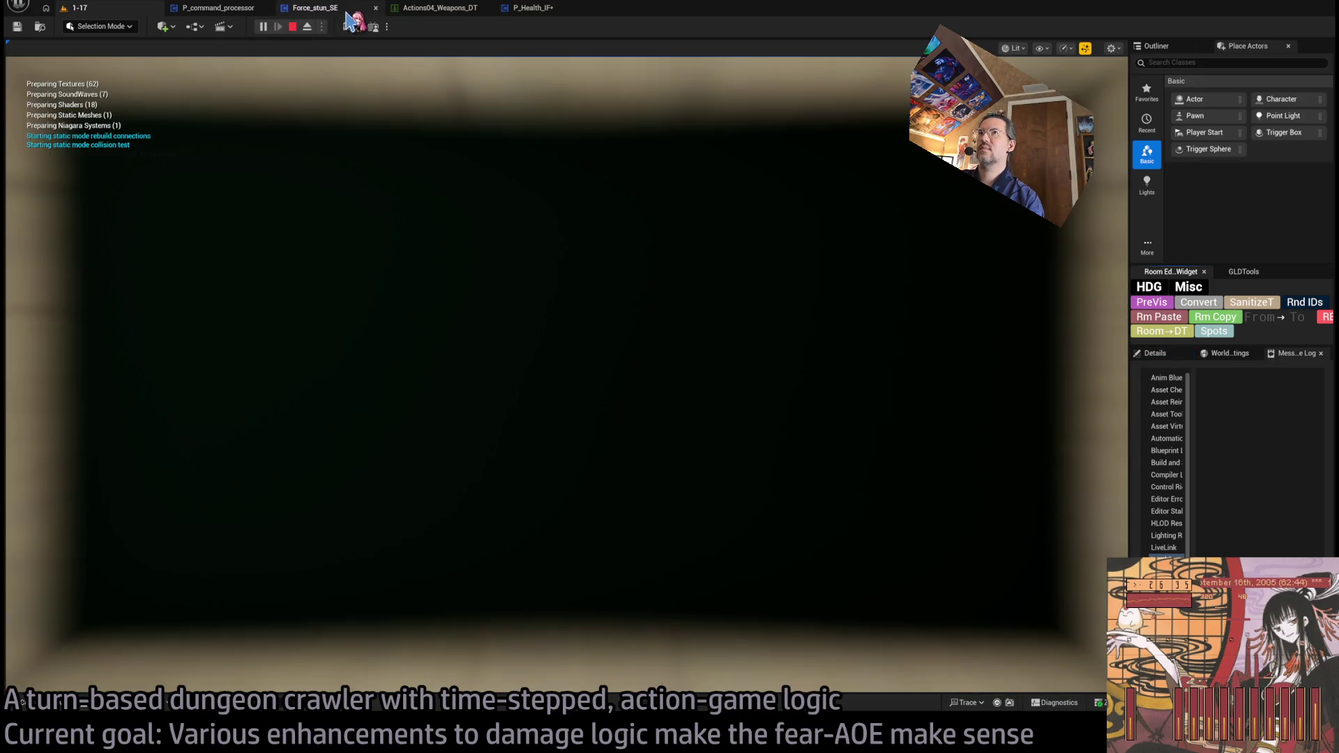
pyautogui.click(346, 10)
pyautogui.scroll(-1, 874, 346)
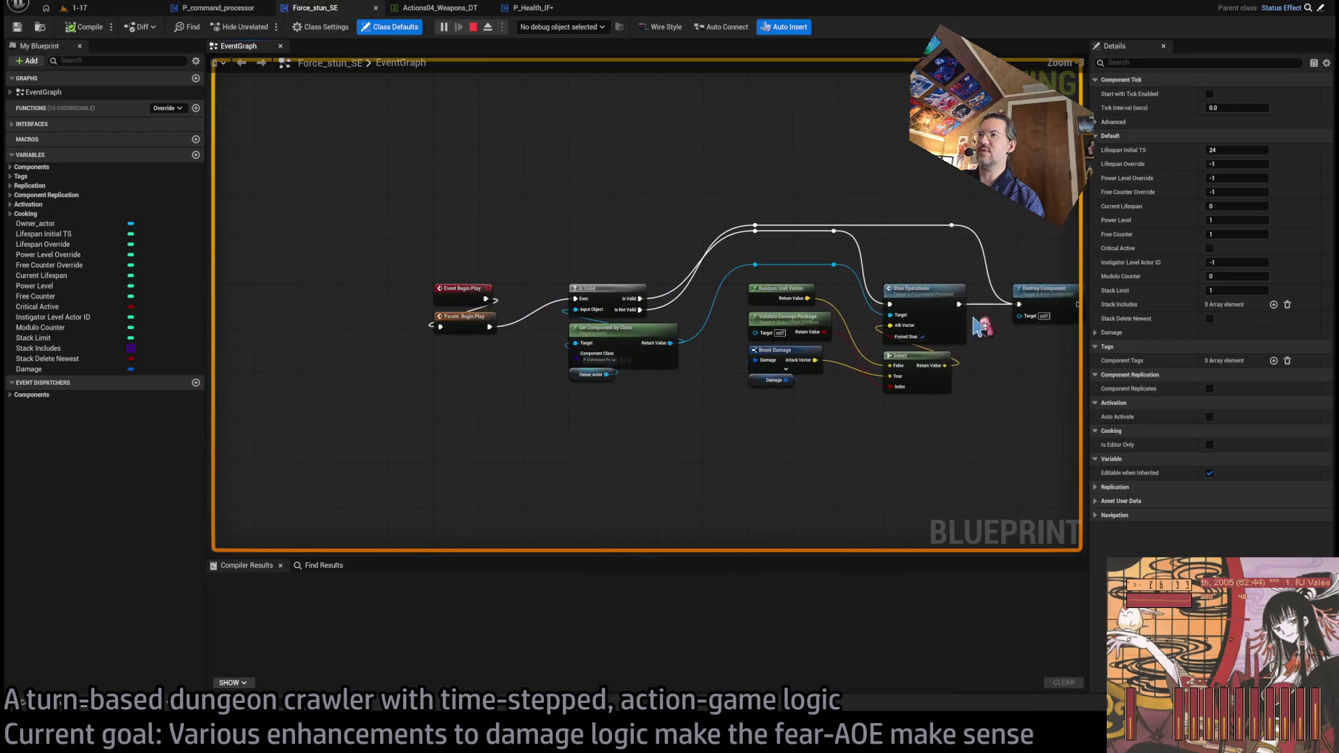
pyautogui.click(450, 274)
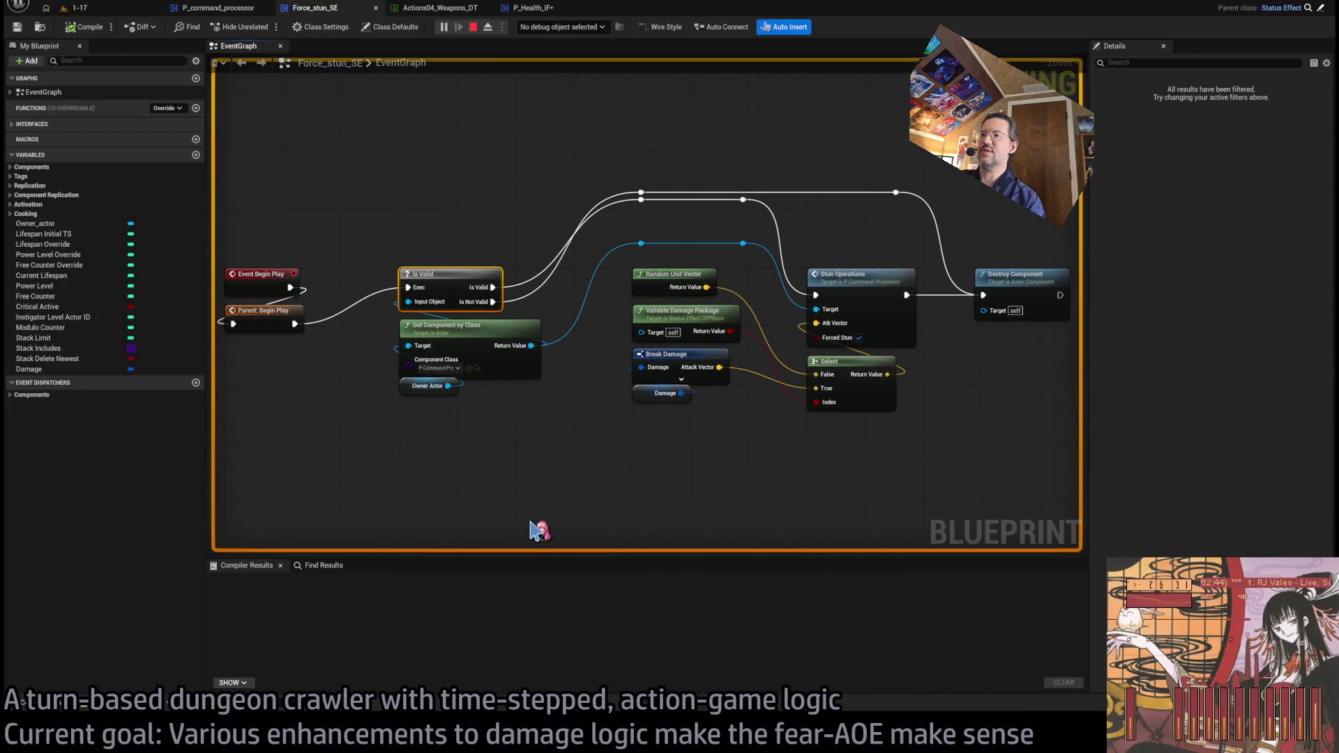
pyautogui.click(77, 7)
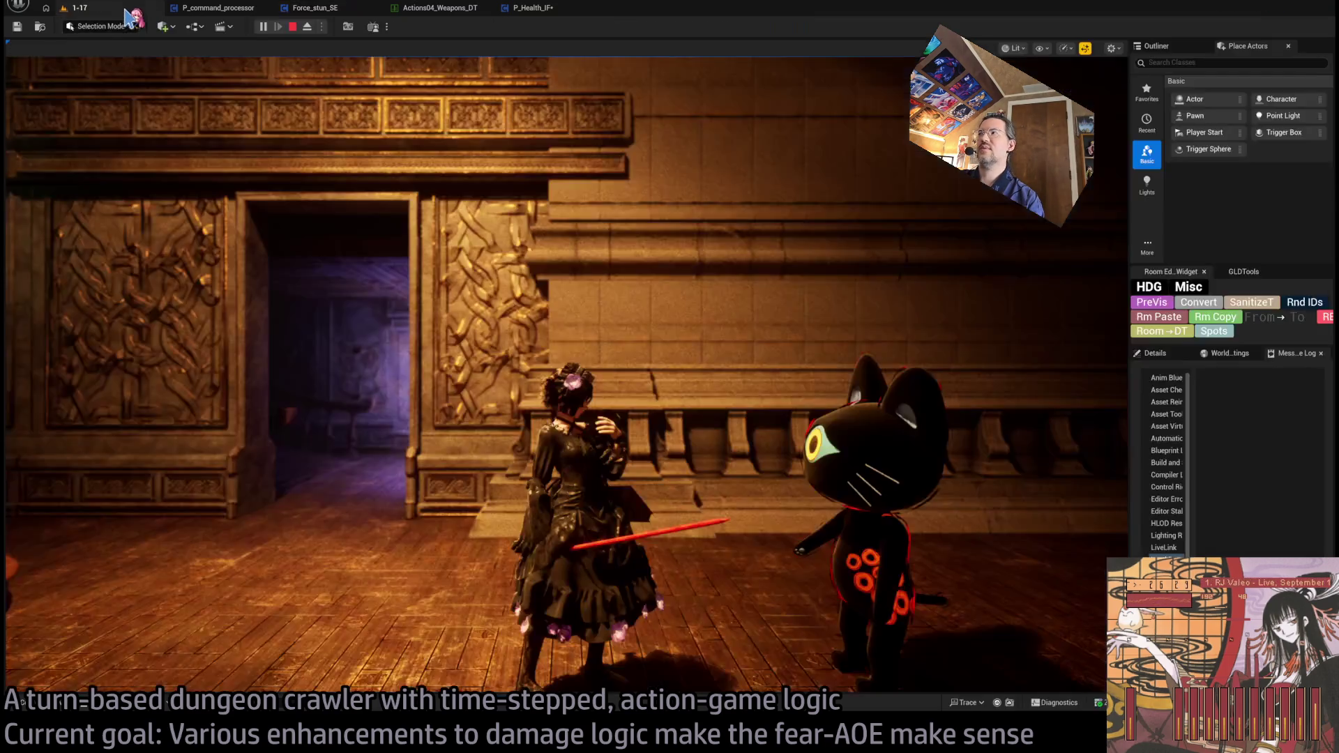
# Step: Target the cat enemy, advance a turn, step into Stun Operations, resume, then stop
pyautogui.click(1021, 418)
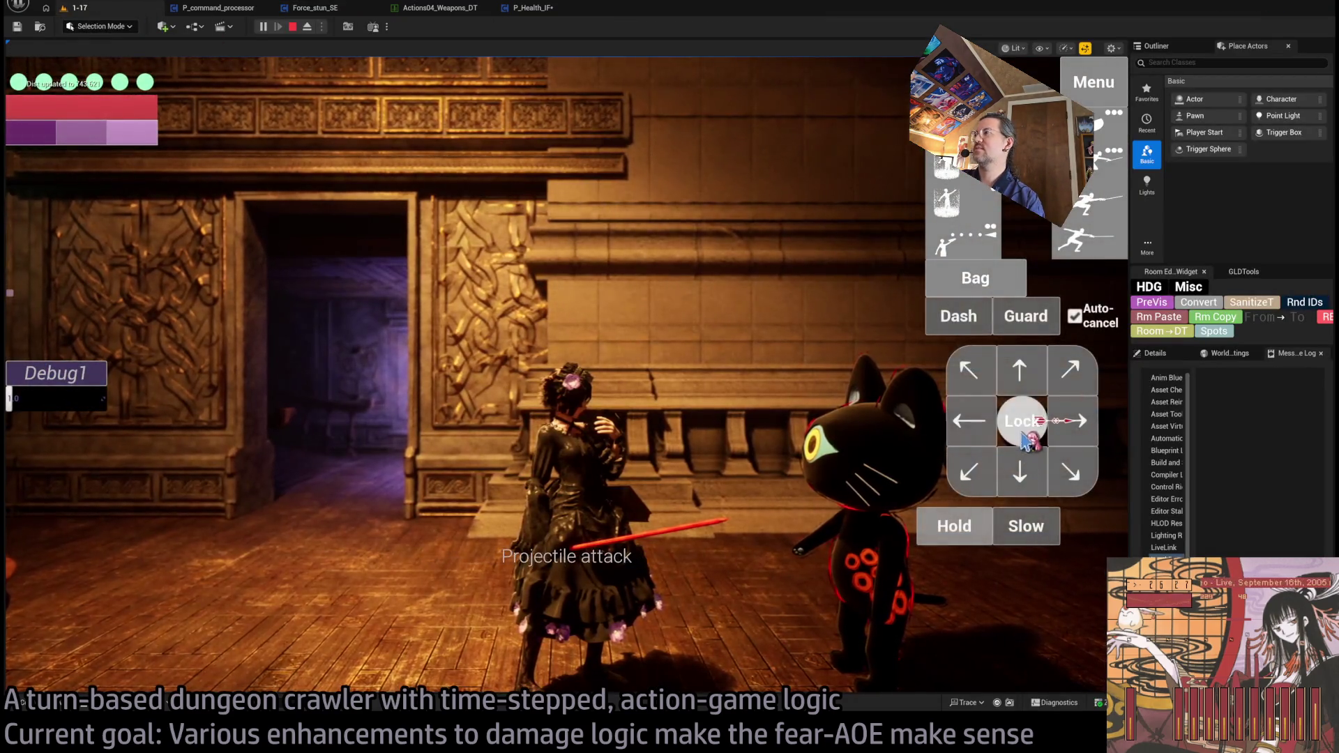
pyautogui.click(1011, 488)
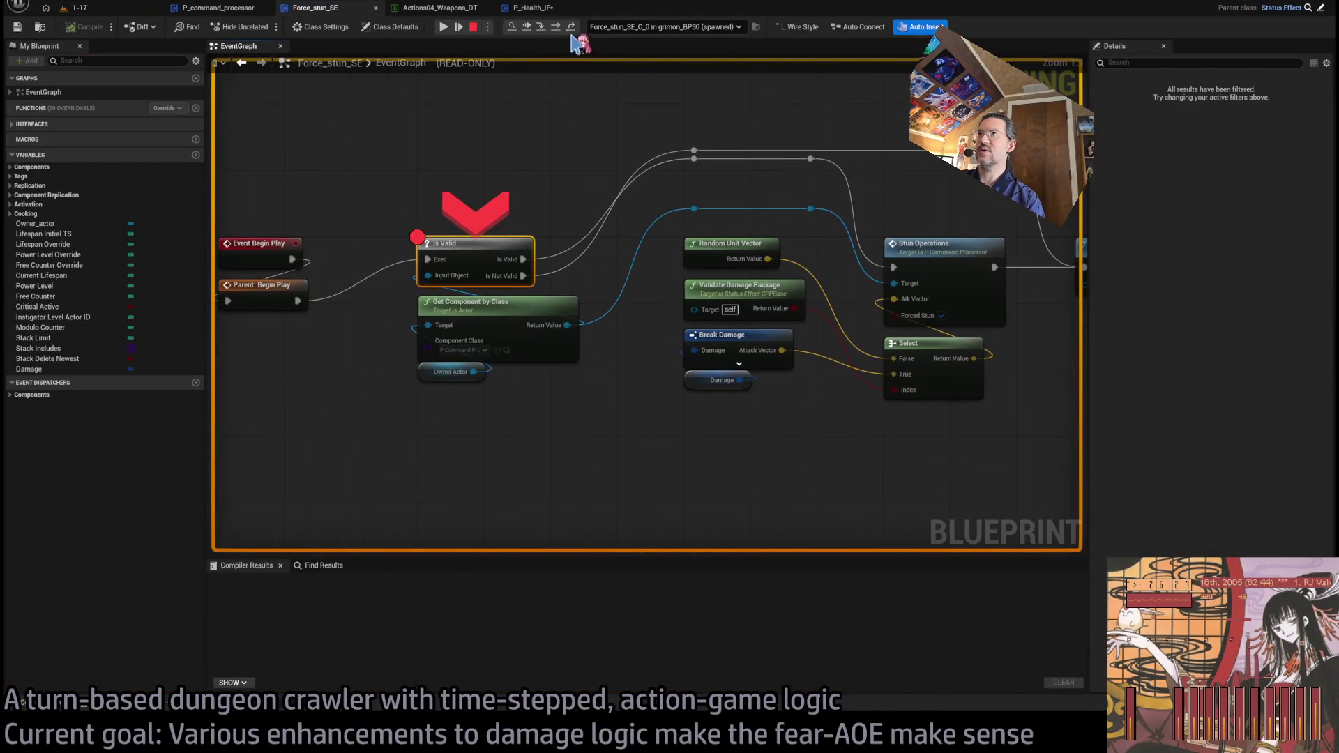
pyautogui.click(555, 29)
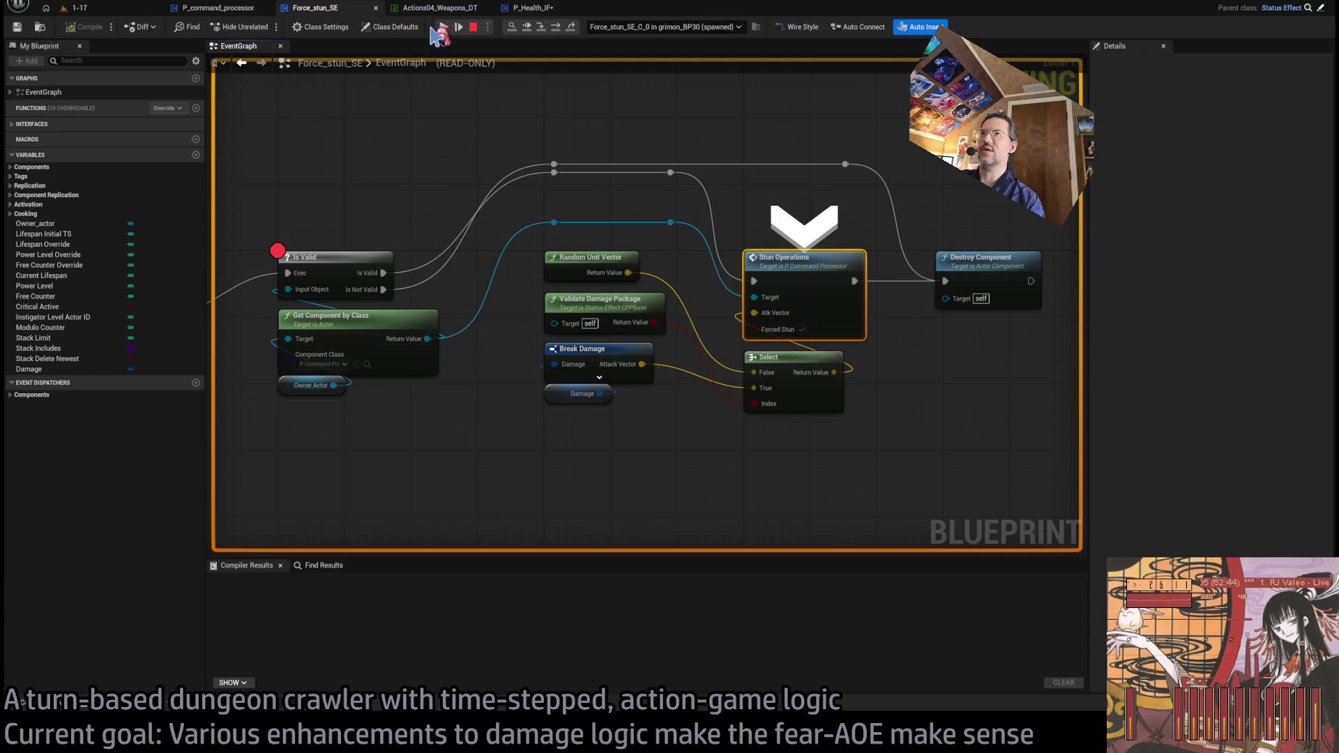
pyautogui.click(445, 27)
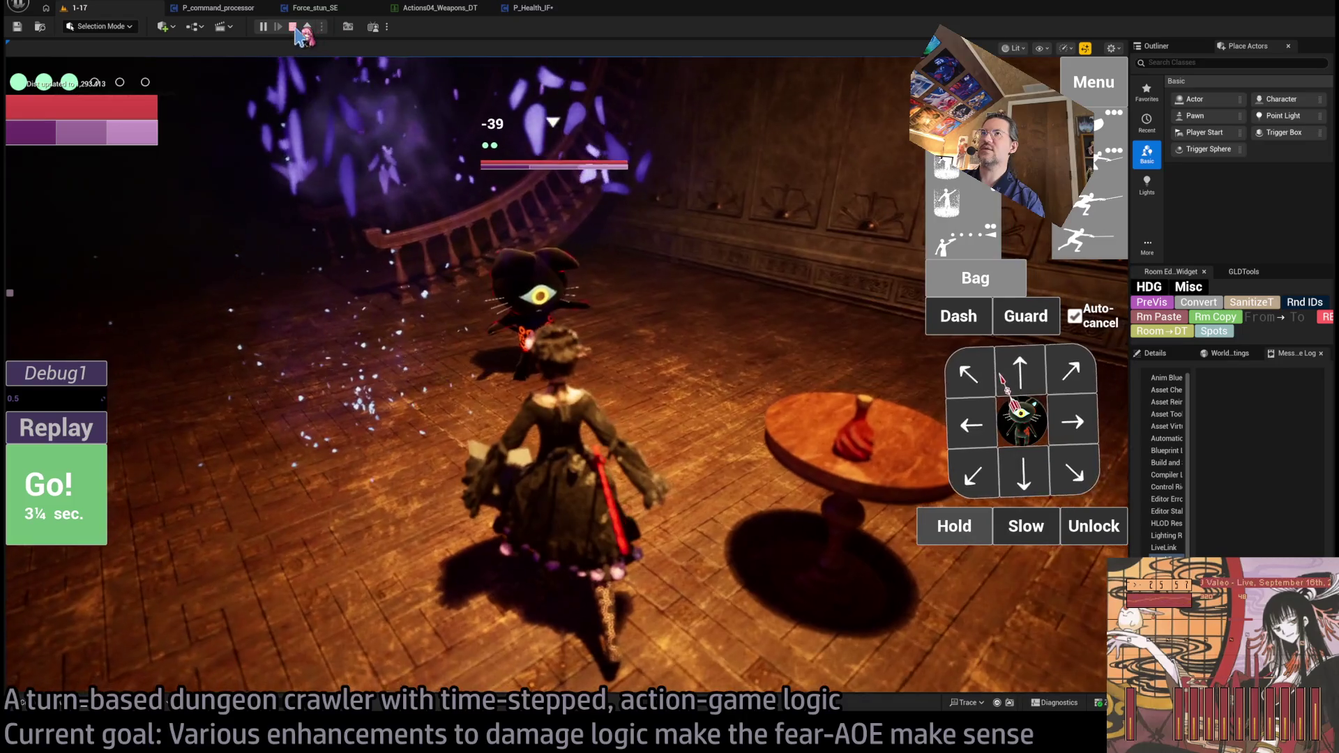
pyautogui.click(292, 26)
pyautogui.click(233, 9)
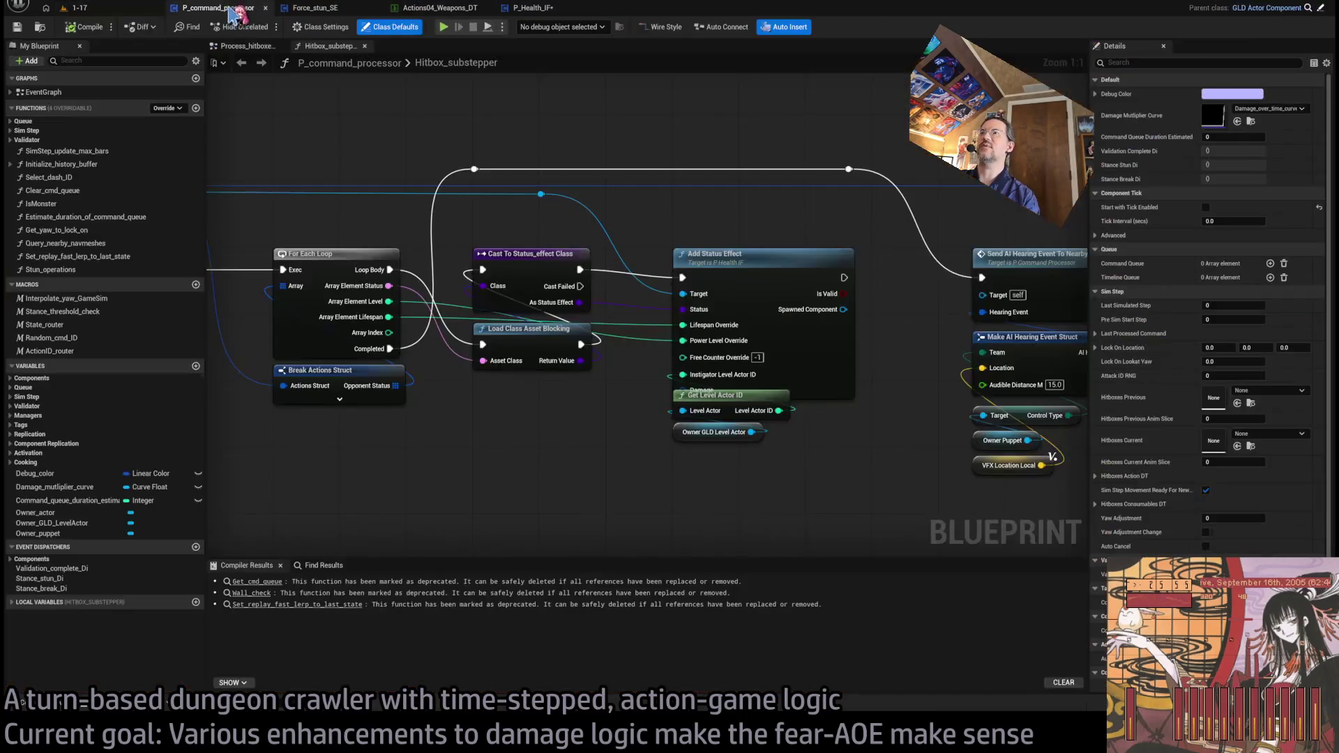
# Step: Open the Stun Operations function from Force_stun_SE to view its Stance Stun, Insert and Register SFX nodes
pyautogui.click(536, 10)
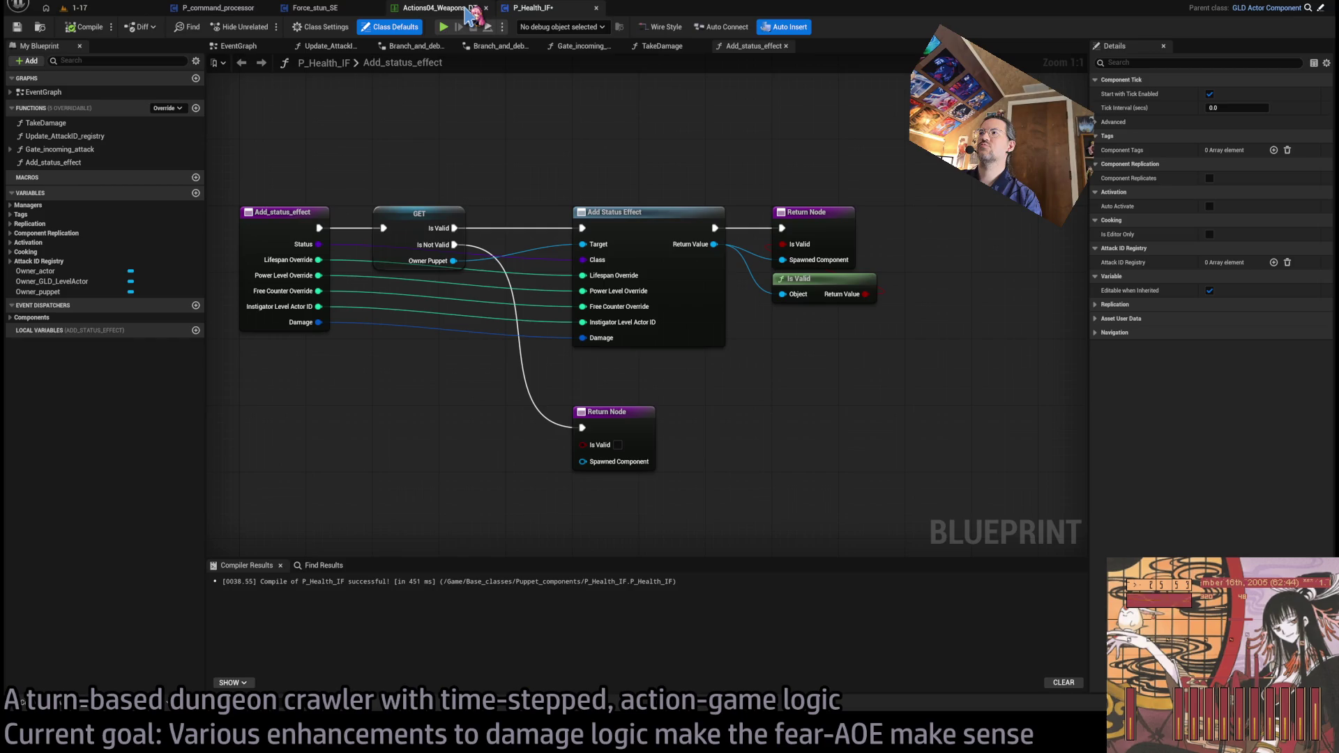
pyautogui.click(473, 10)
pyautogui.click(311, 10)
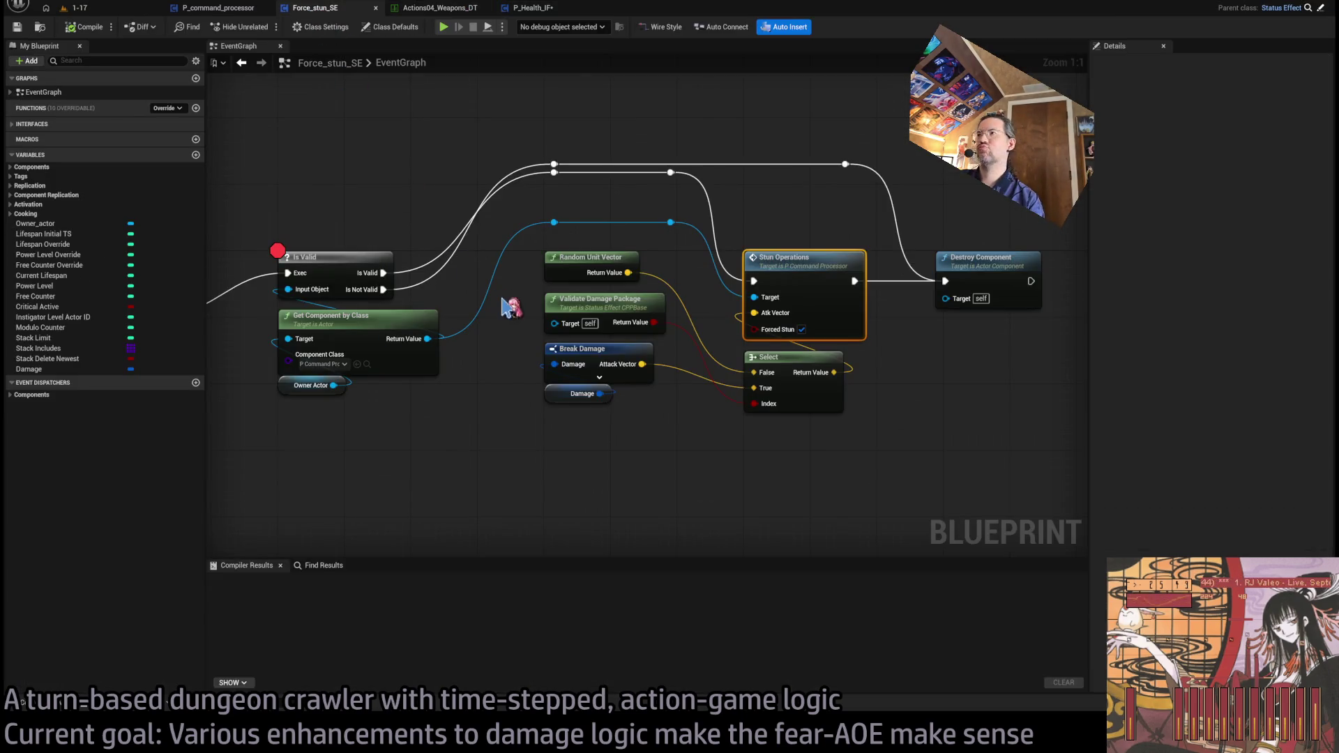
pyautogui.doubleClick(795, 256)
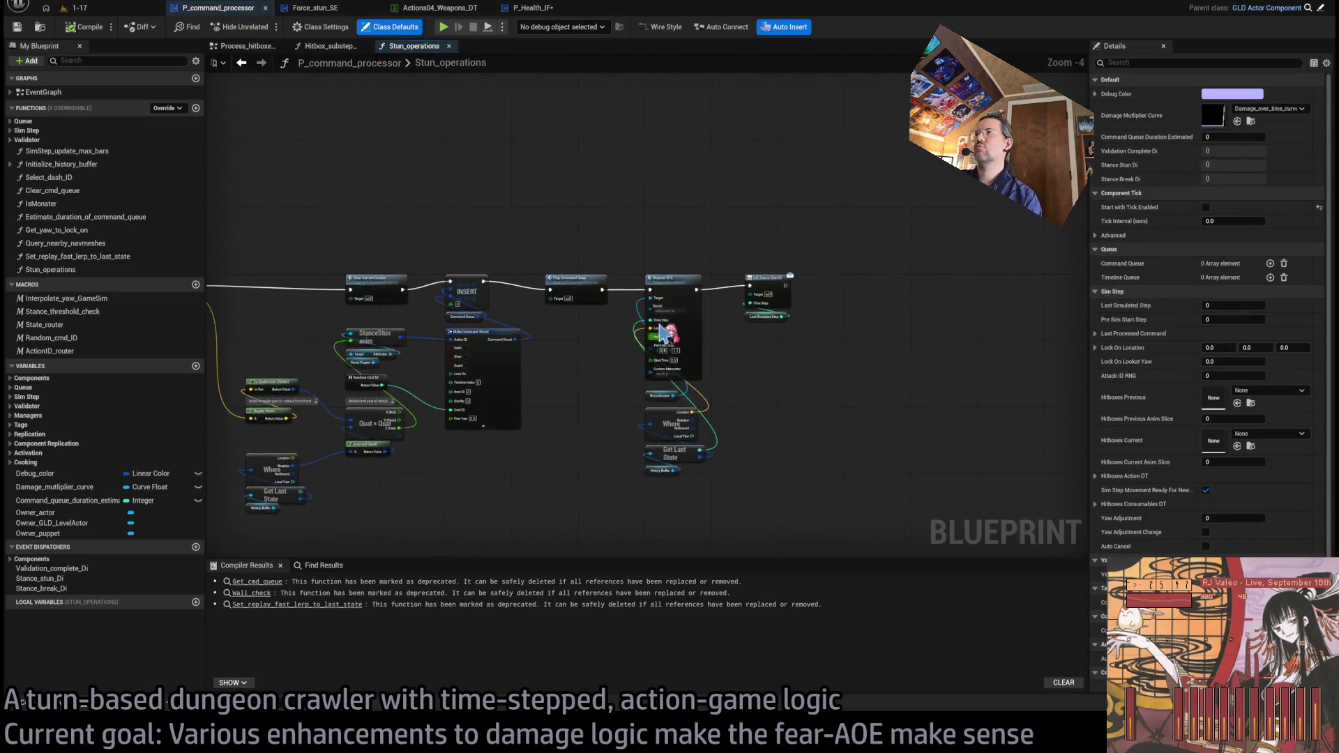
pyautogui.scroll(4, 652, 314)
pyautogui.scroll(-1, 655, 349)
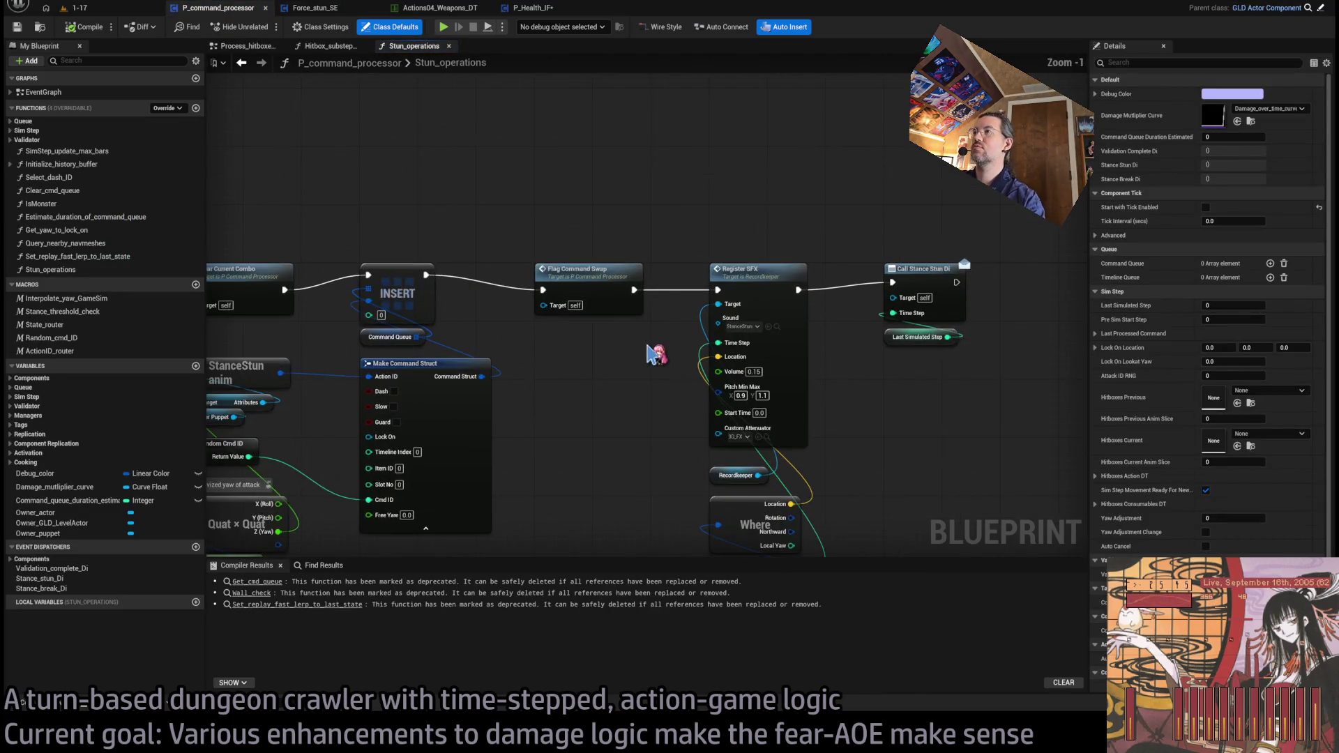
pyautogui.scroll(-1, 634, 289)
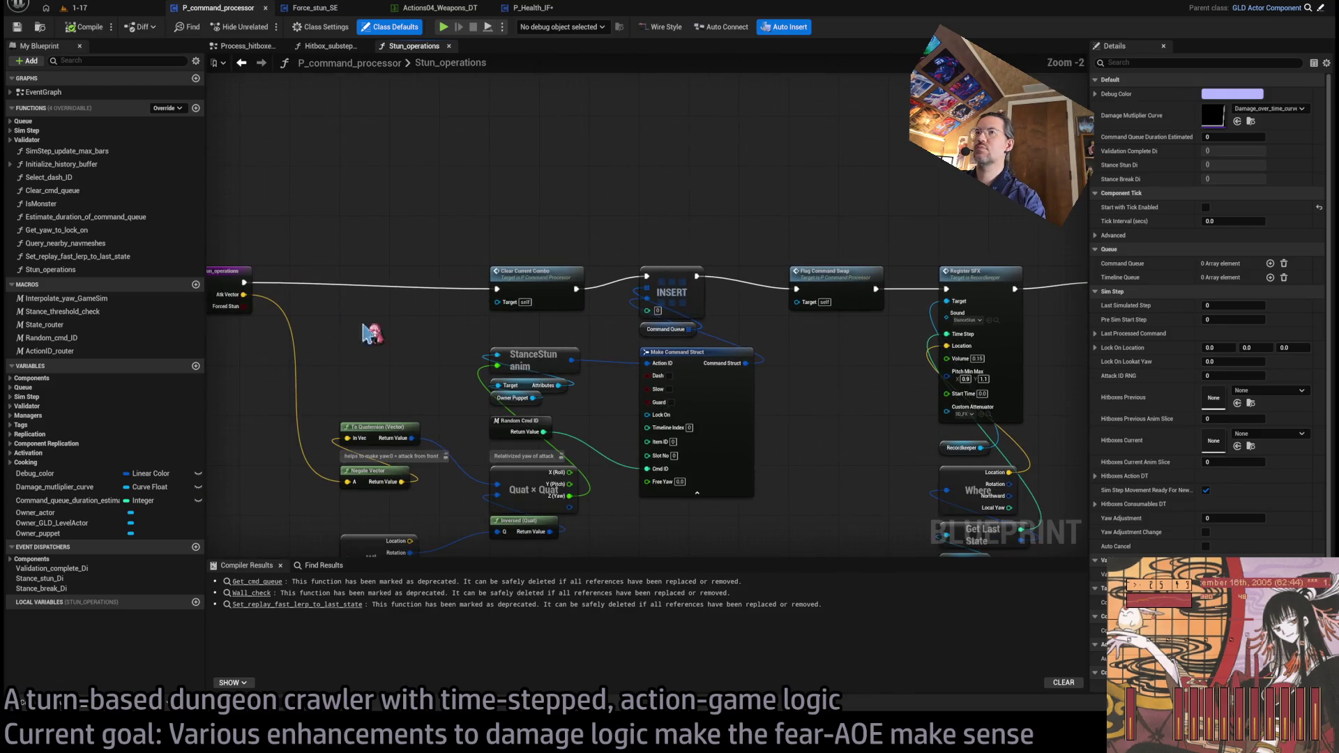
# Step: Insert a Branch after Flag Command Swap whose True path skips Register SFX to Call Stance Stun
pyautogui.moveTo(244, 307)
pyautogui.mouseDown()
pyautogui.moveTo(865, 265)
pyautogui.moveTo(814, 212)
pyautogui.moveTo(829, 290)
pyautogui.moveTo(625, 551)
pyautogui.mouseUp()
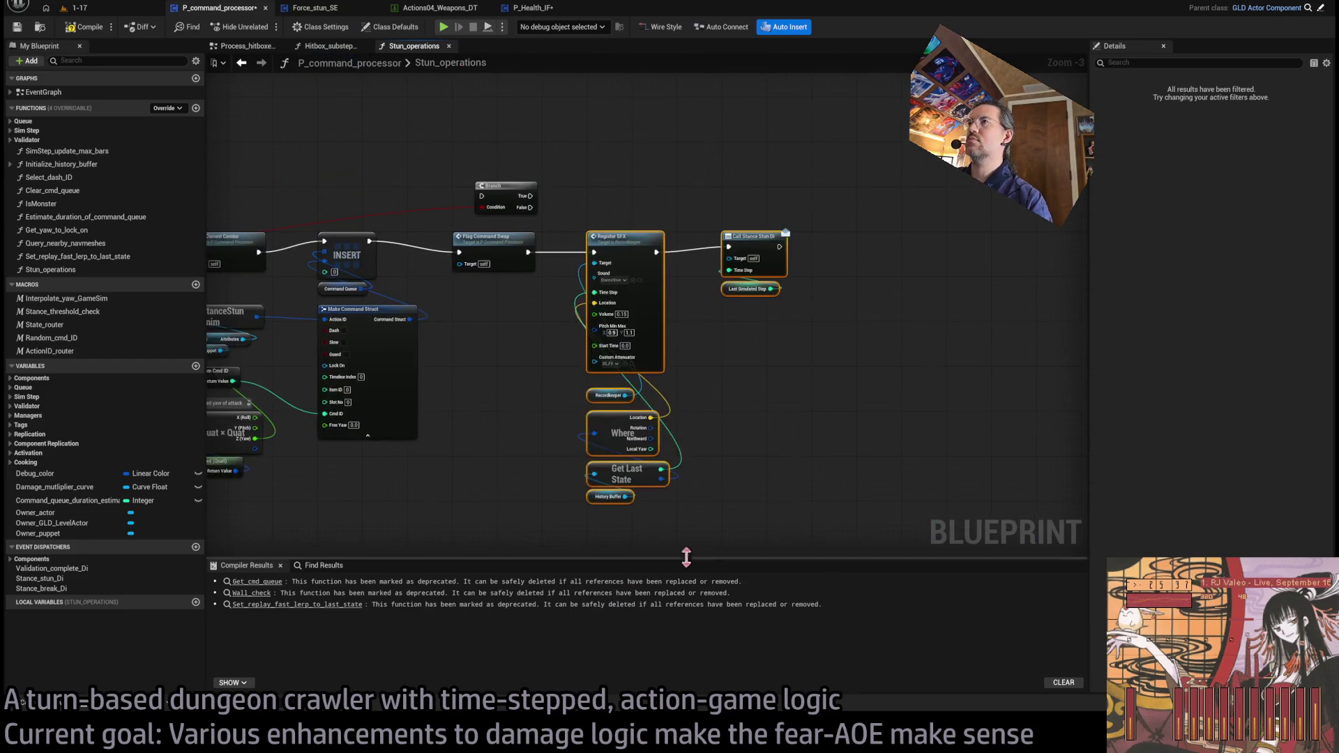
pyautogui.moveTo(601, 253)
pyautogui.mouseDown()
pyautogui.moveTo(781, 253)
pyautogui.moveTo(740, 248)
pyautogui.mouseUp()
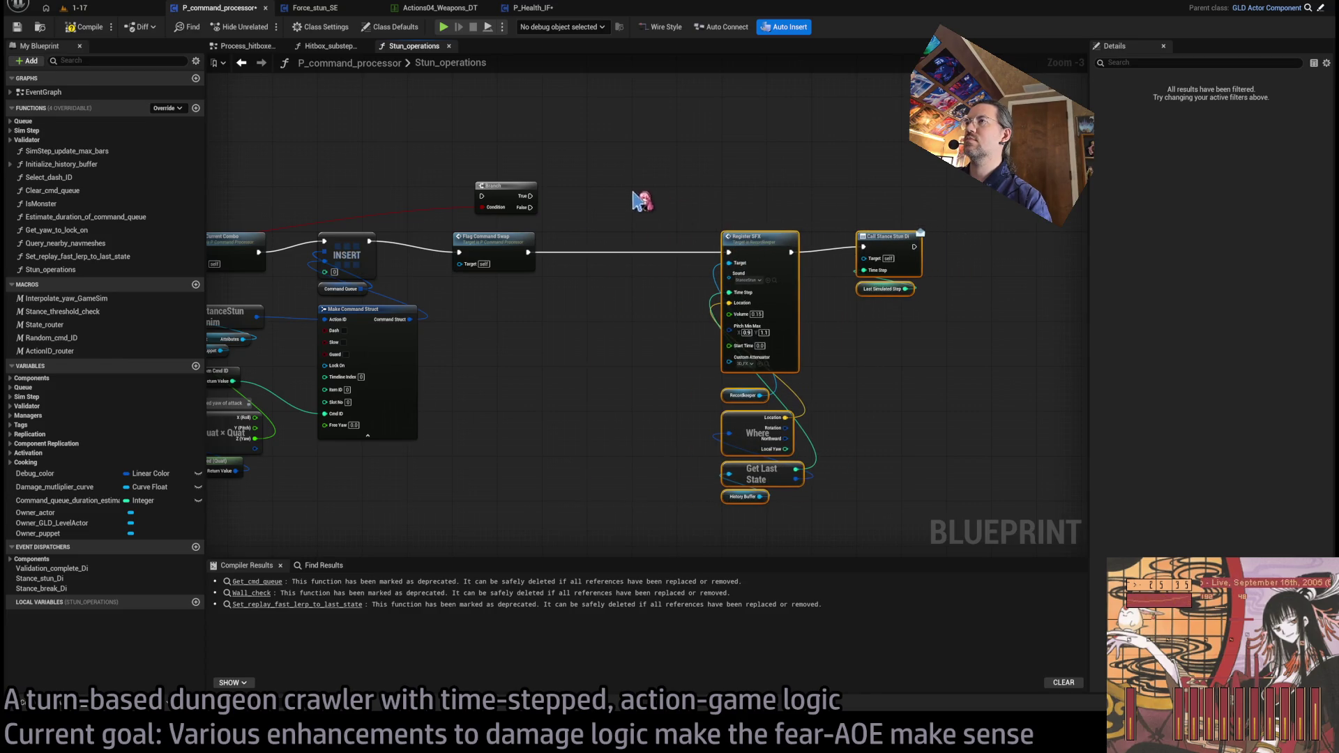
pyautogui.moveTo(519, 196); pyautogui.dragTo(631, 248)
pyautogui.moveTo(585, 321)
pyautogui.mouseDown()
pyautogui.moveTo(672, 379)
pyautogui.moveTo(847, 387)
pyautogui.mouseUp()
pyautogui.moveTo(394, 339)
pyautogui.mouseDown()
pyautogui.moveTo(459, 287)
pyautogui.moveTo(788, 287)
pyautogui.mouseUp()
pyautogui.scroll(2, 802, 310)
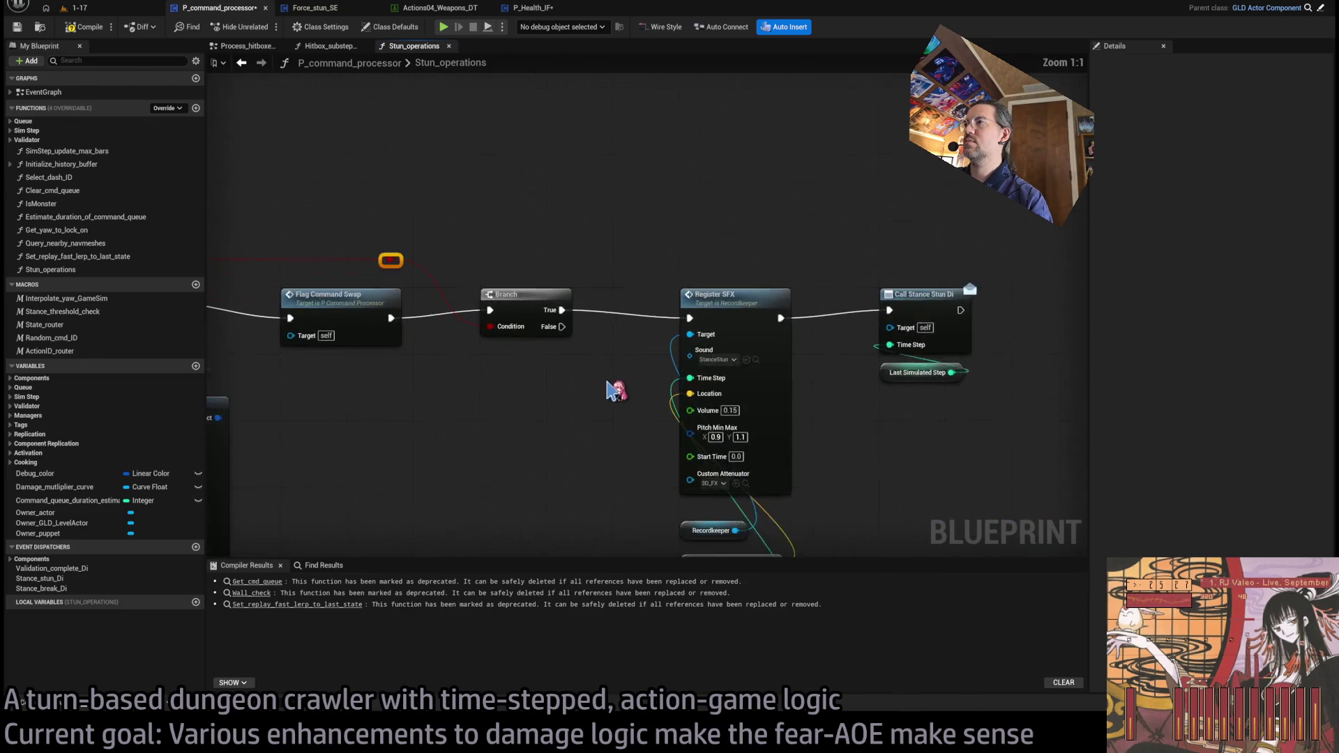
pyautogui.moveTo(569, 334)
pyautogui.mouseDown()
pyautogui.moveTo(630, 302)
pyautogui.moveTo(690, 241)
pyautogui.moveTo(681, 233)
pyautogui.moveTo(762, 233)
pyautogui.moveTo(856, 316)
pyautogui.mouseUp()
# Step: Label the Branch with a 'Forced?' comment and save P_command_processor
pyautogui.scroll(-1, 873, 473)
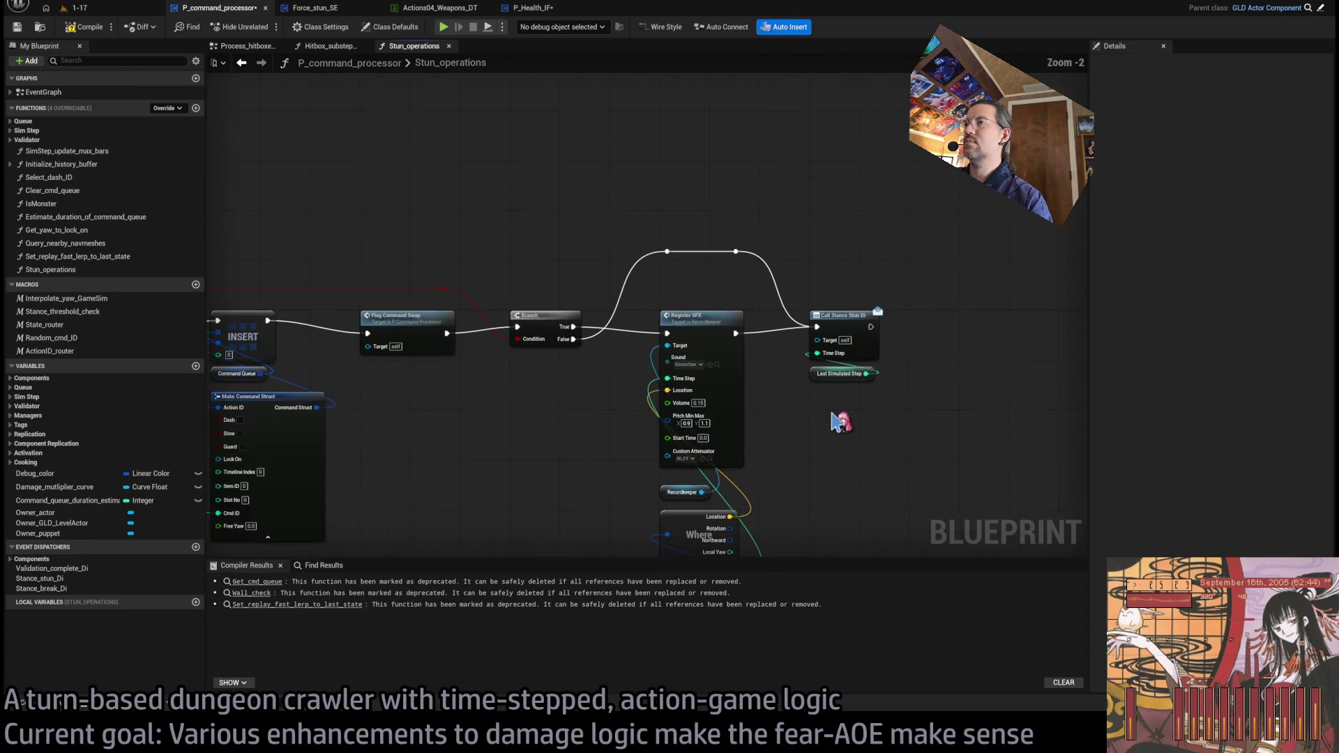
pyautogui.scroll(1, 597, 386)
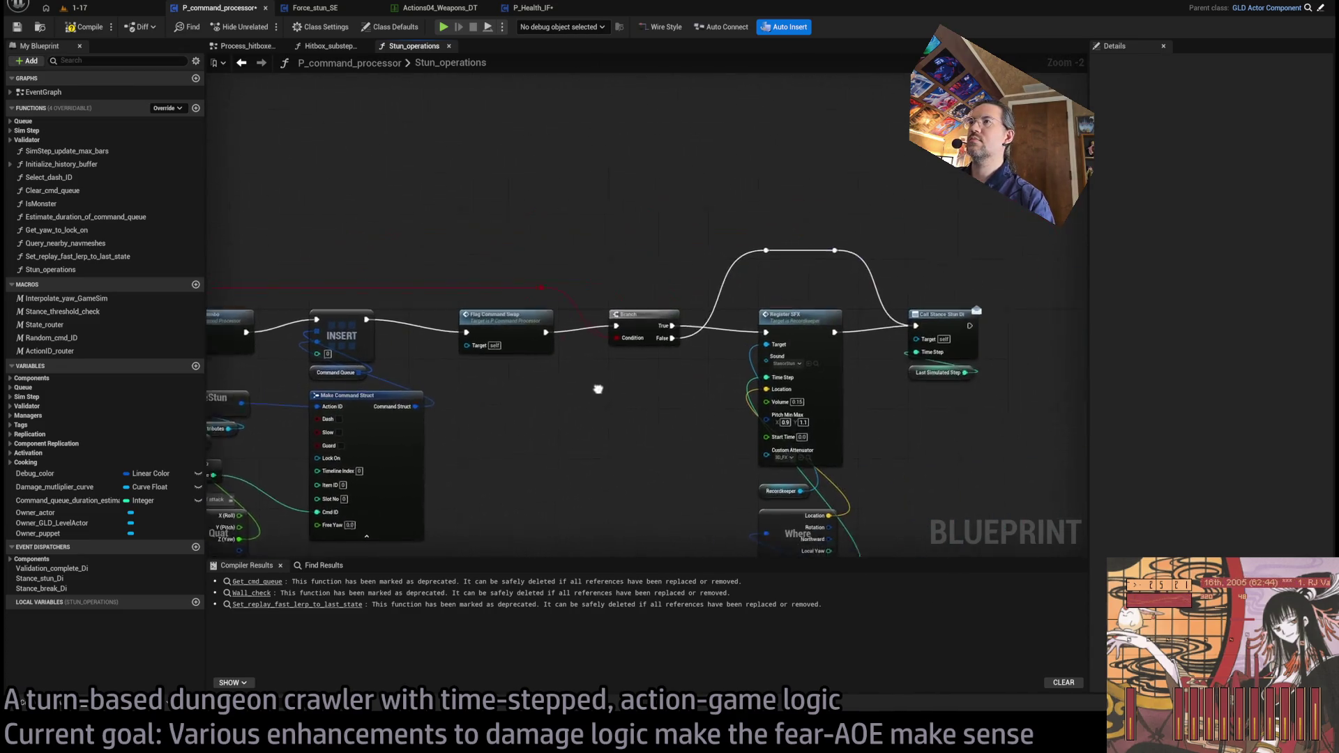
pyautogui.scroll(1, 607, 349)
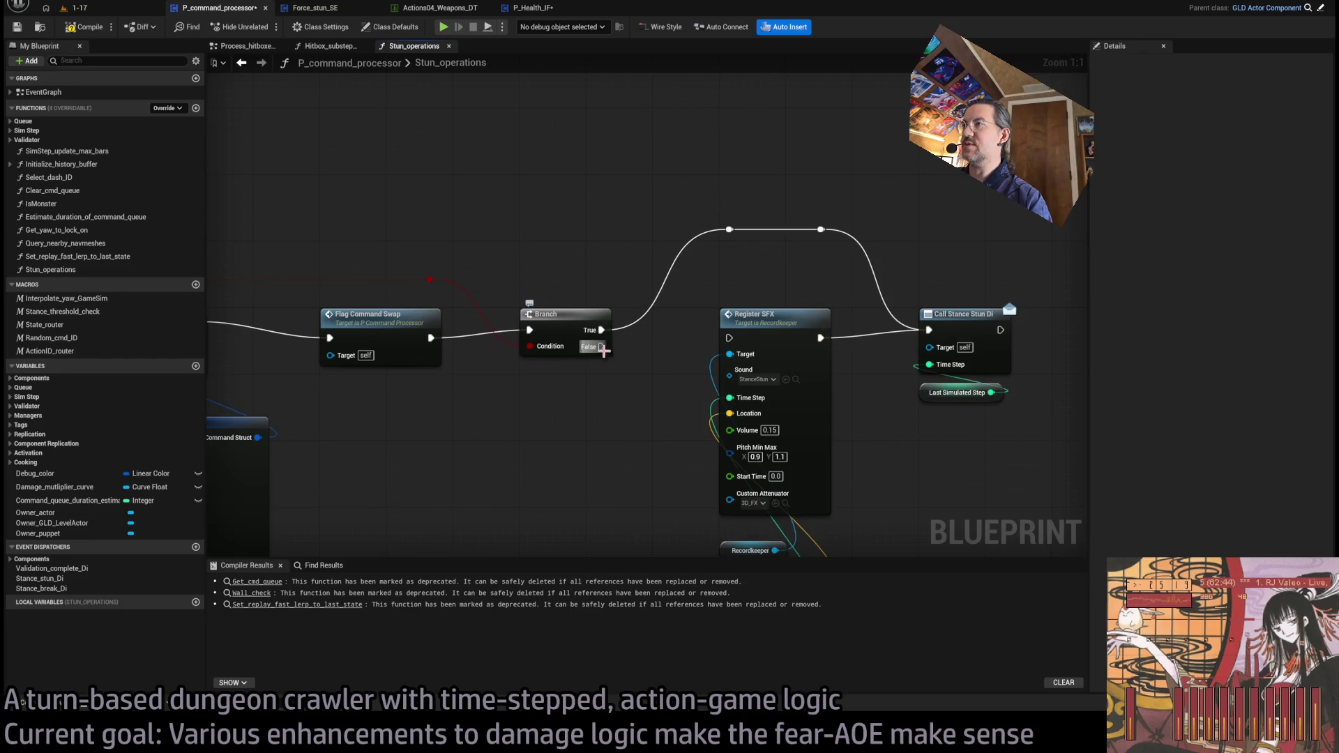
pyautogui.scroll(-2, 640, 427)
pyautogui.moveTo(636, 419); pyautogui.dragTo(589, 419)
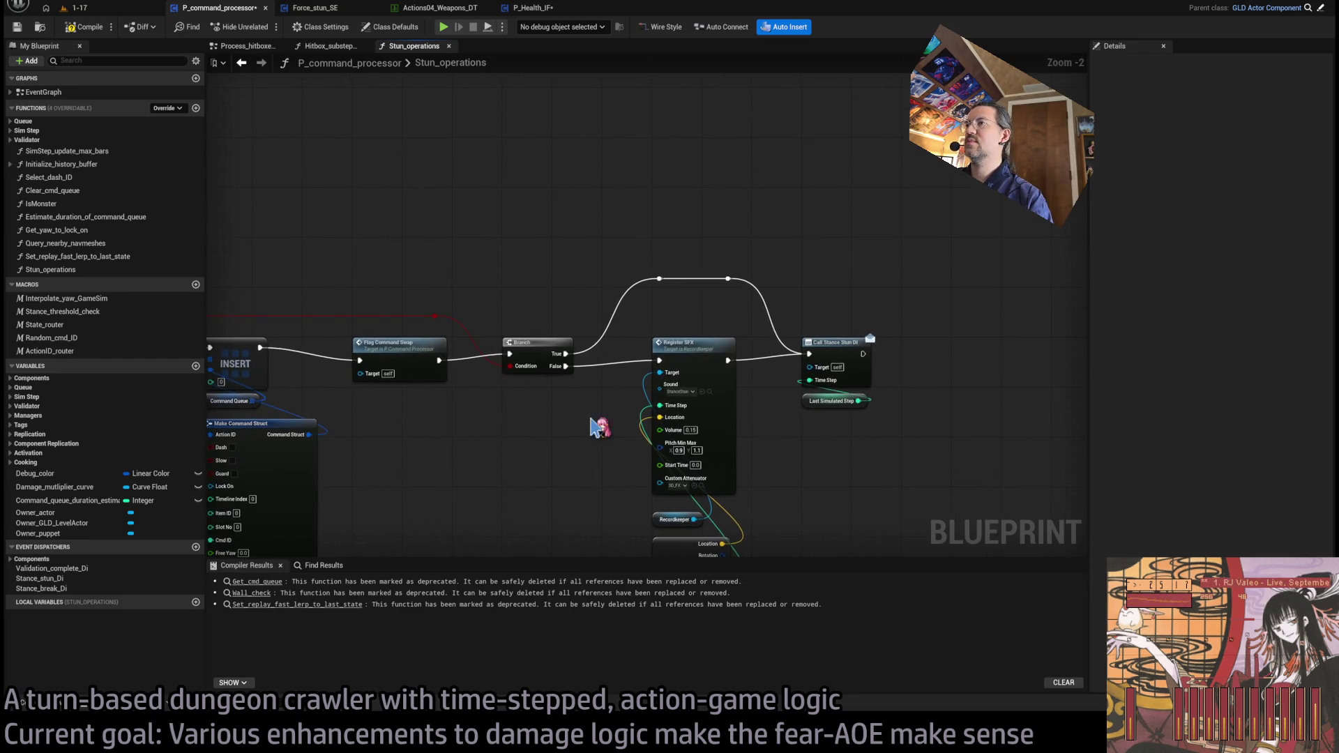
pyautogui.click(524, 345)
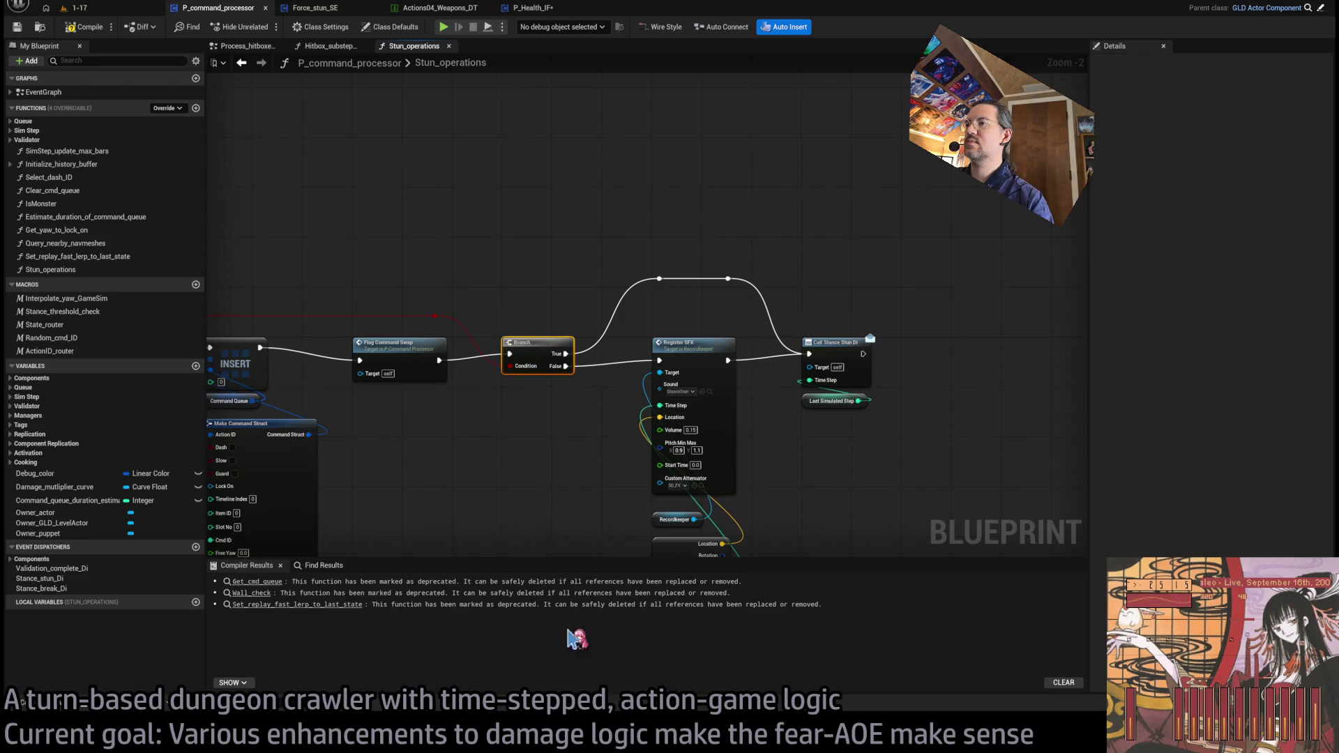
pyautogui.click(558, 436)
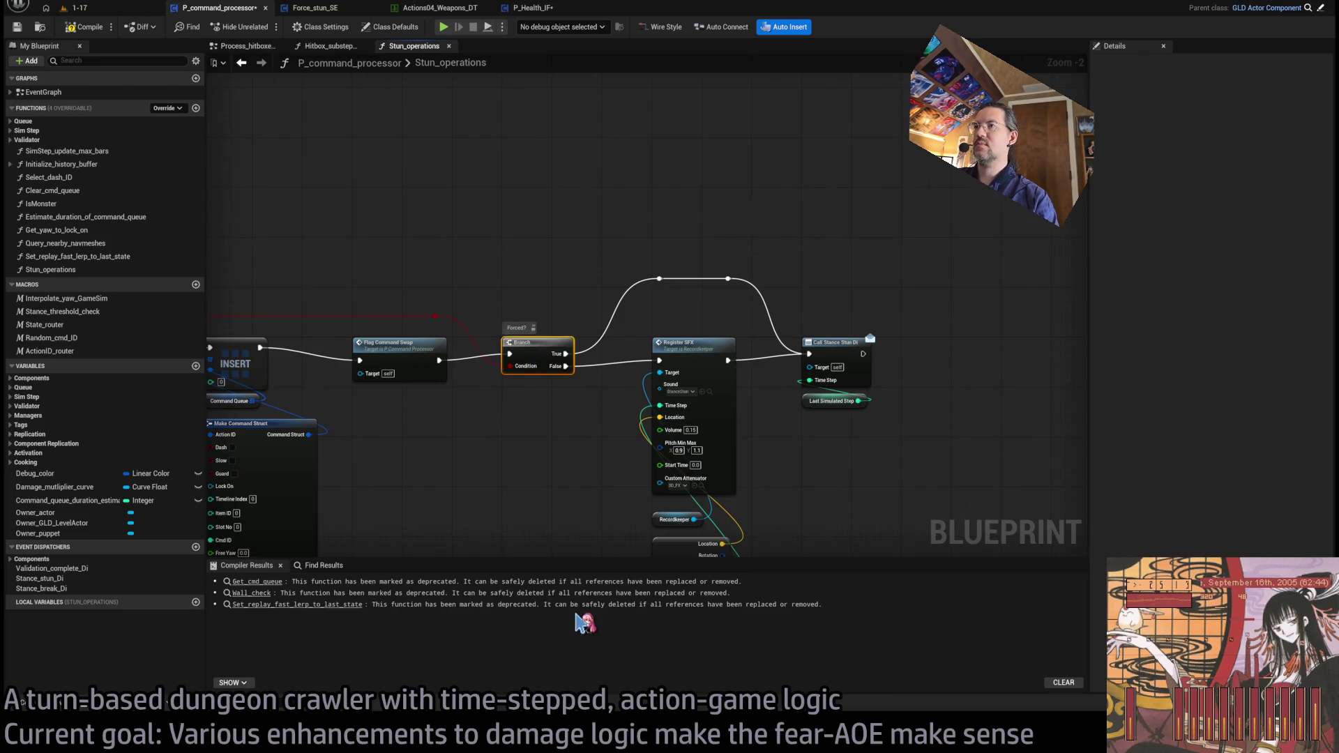
pyautogui.scroll(2, 558, 436)
pyautogui.hotkey('ctrl', 's')
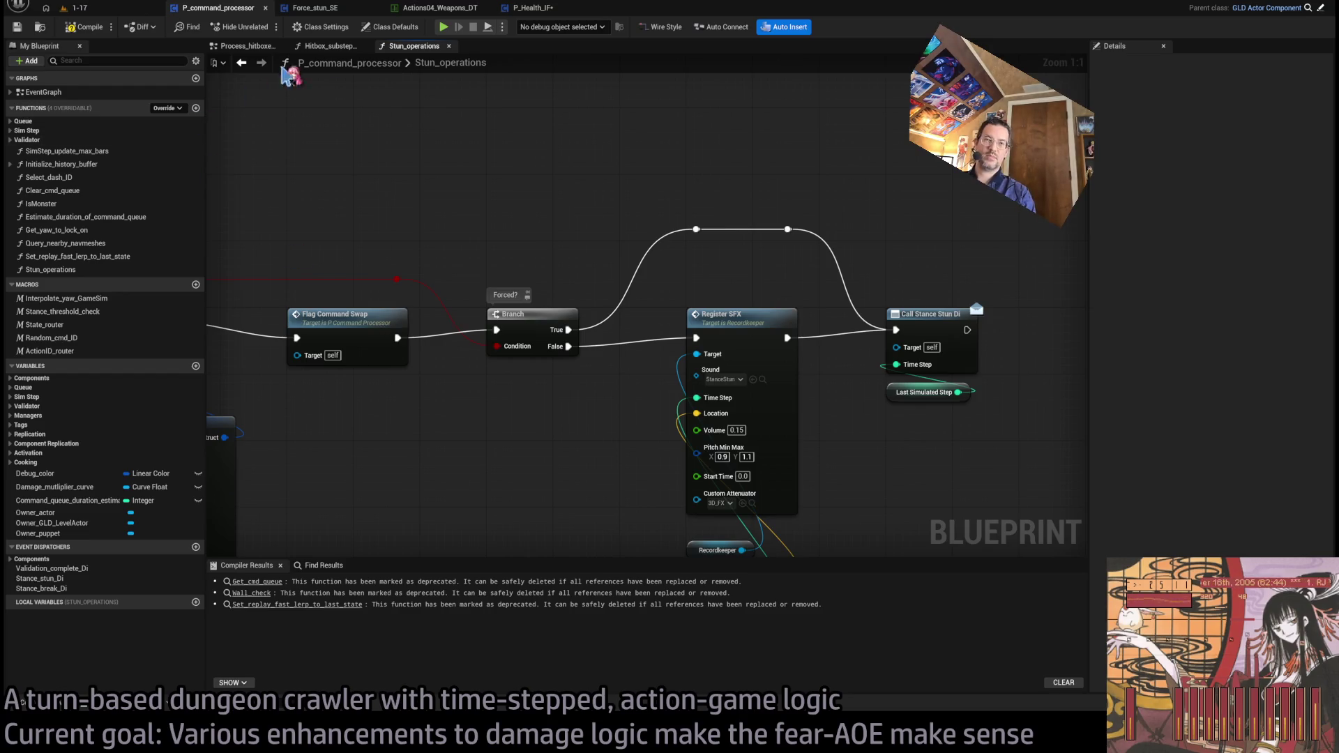
pyautogui.click(534, 8)
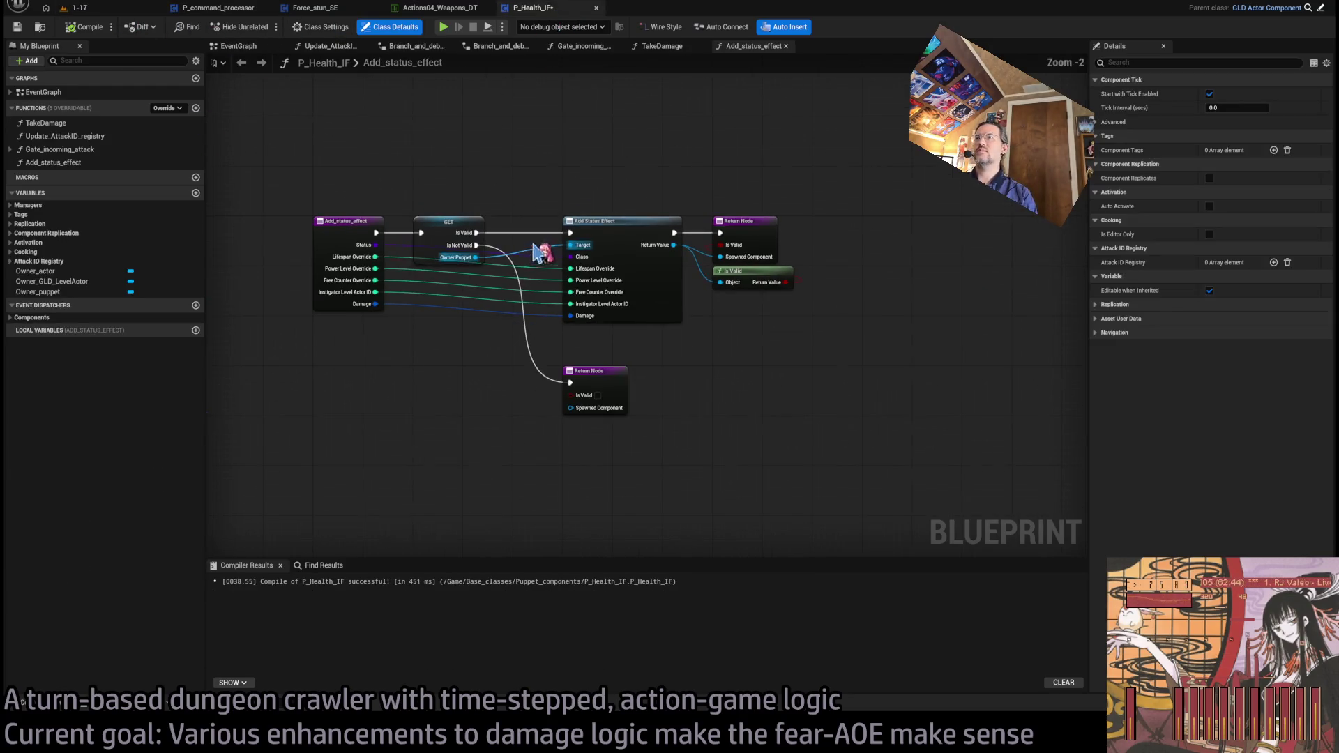
# Step: Add a Print String after Stun Operations that prints the Validate Damage Package result
pyautogui.click(439, 9)
pyautogui.click(339, 9)
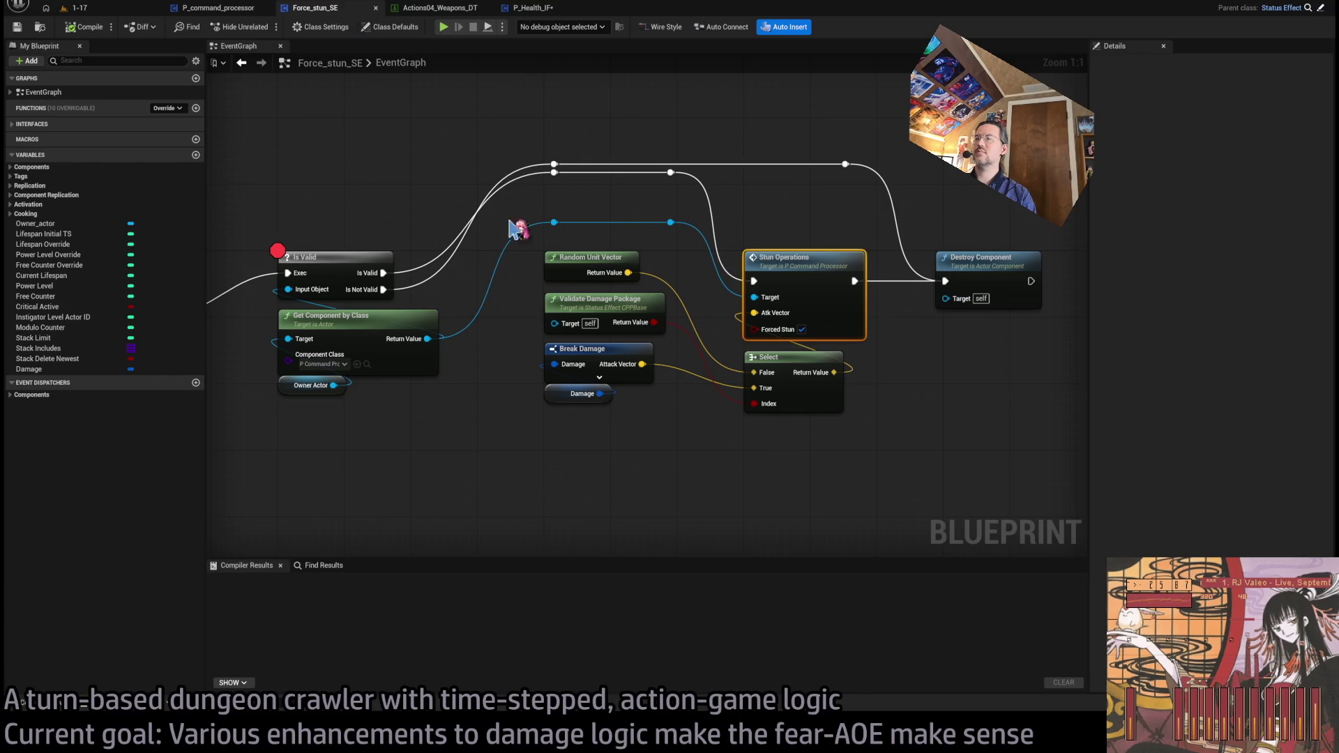
pyautogui.click(733, 441)
pyautogui.scroll(-1, 732, 443)
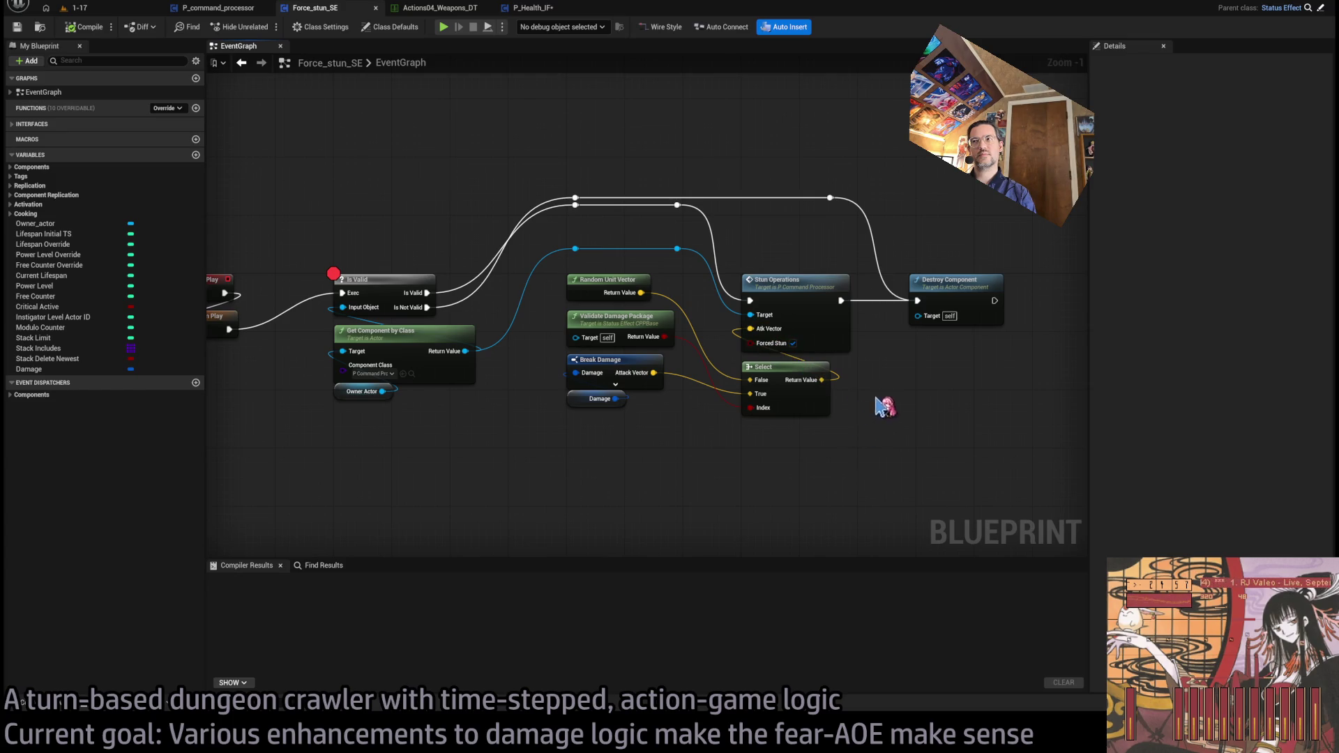
pyautogui.moveTo(884, 406); pyautogui.dragTo(698, 402)
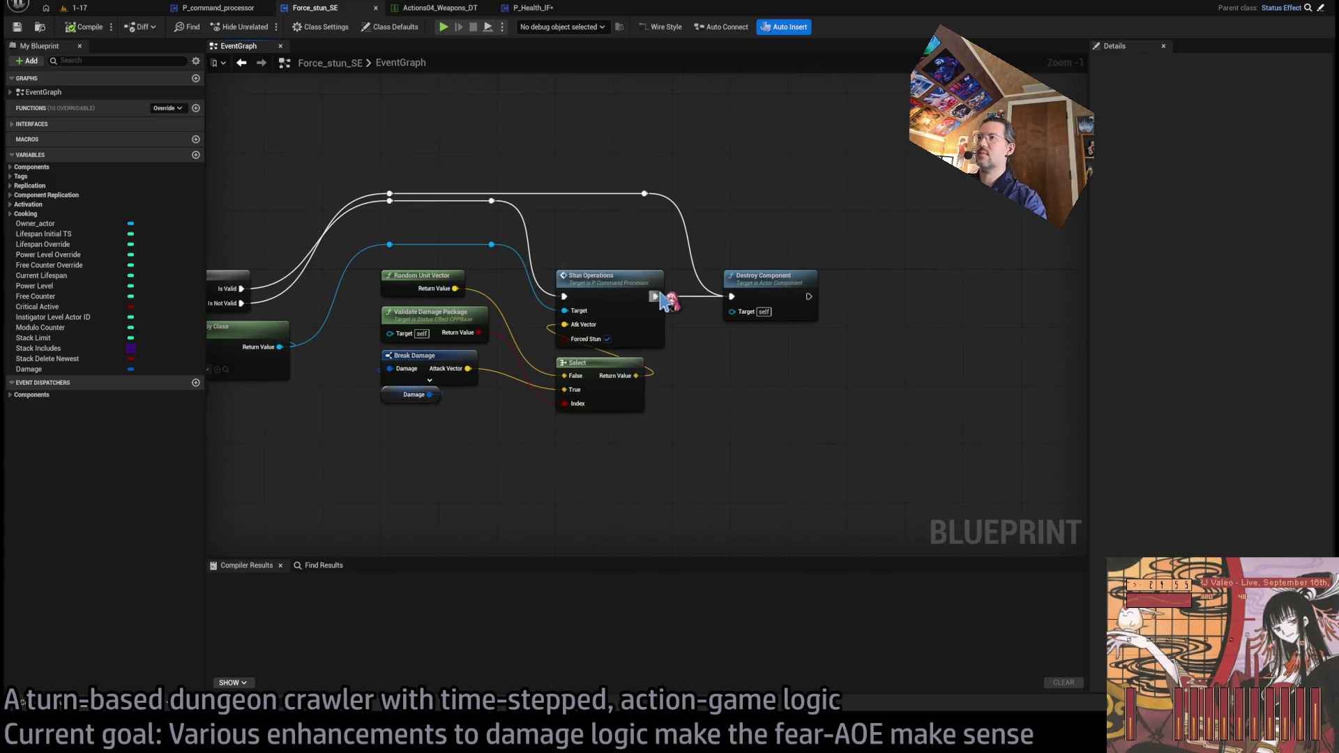
pyautogui.moveTo(661, 300)
pyautogui.mouseDown()
pyautogui.moveTo(741, 140)
pyautogui.moveTo(769, 133)
pyautogui.mouseUp()
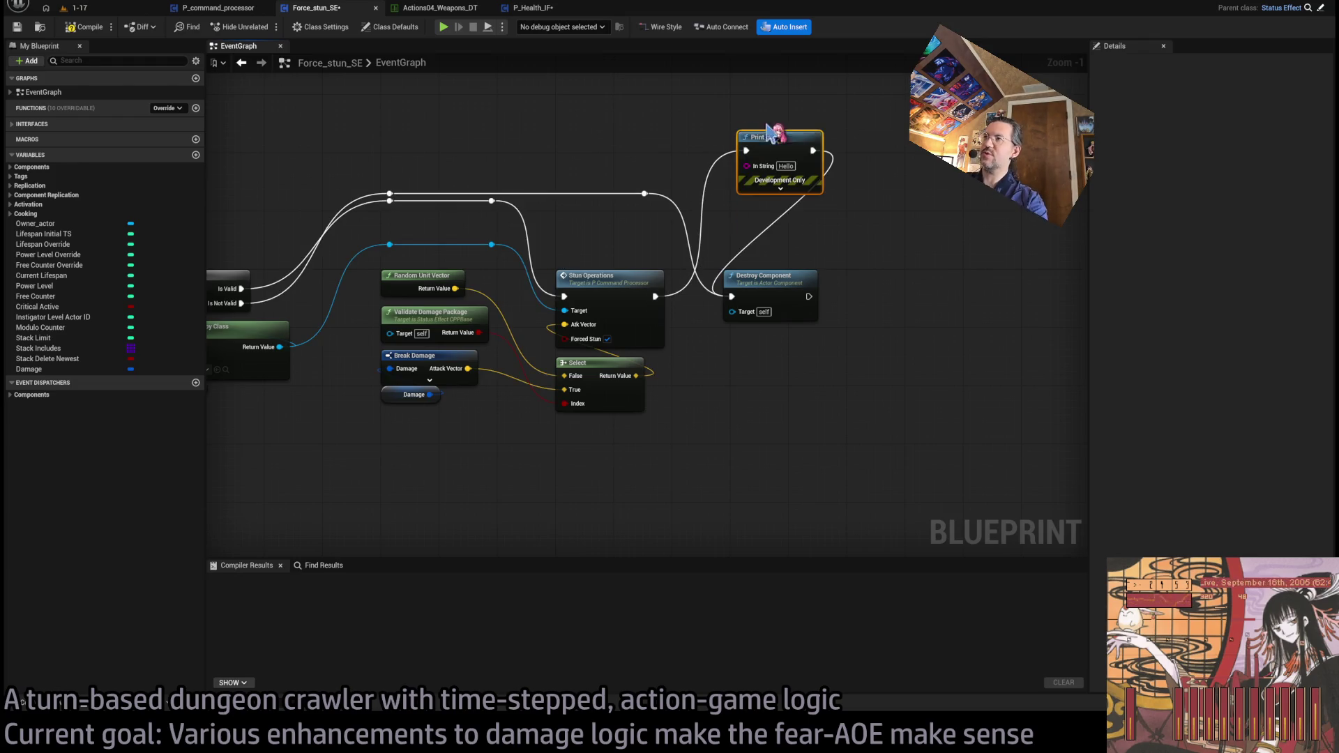
pyautogui.moveTo(479, 332)
pyautogui.mouseDown()
pyautogui.moveTo(739, 165)
pyautogui.moveTo(760, 174)
pyautogui.mouseUp()
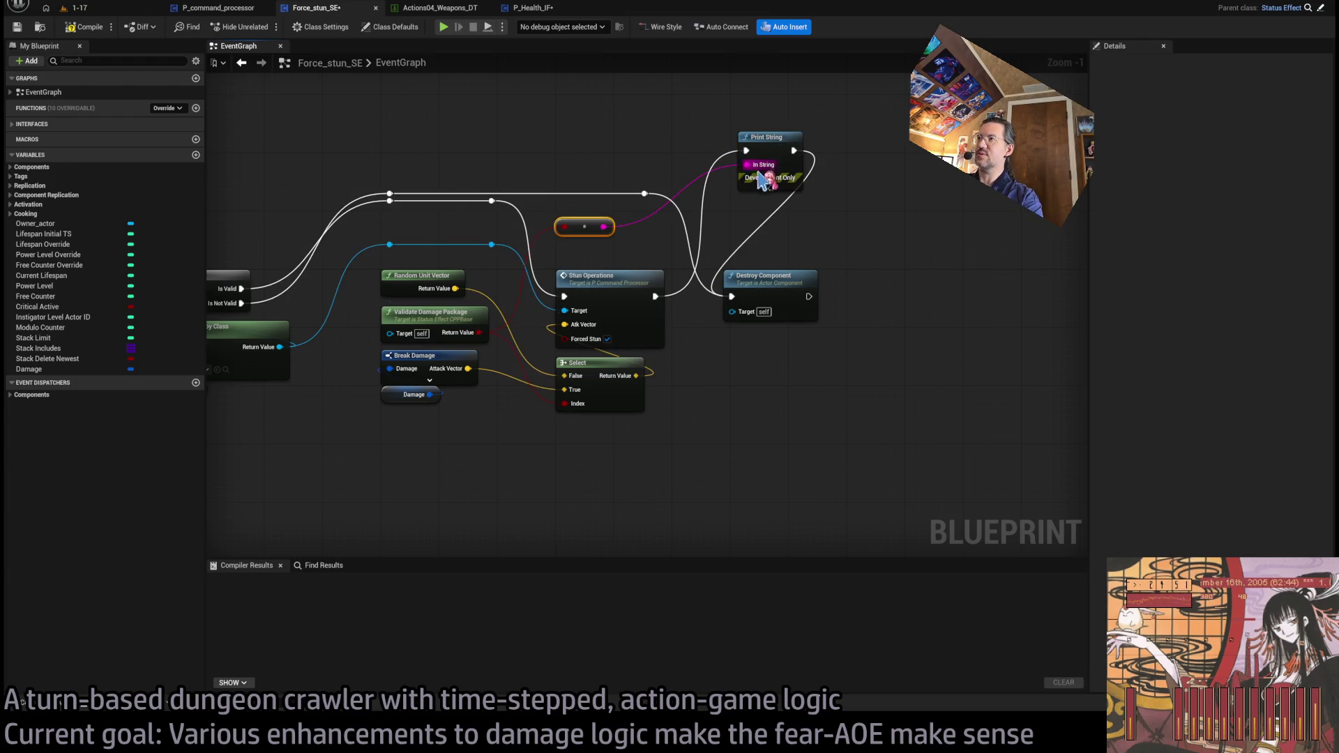
pyautogui.moveTo(585, 227); pyautogui.dragTo(613, 118)
# Step: Set the Print String duration to 5 seconds and compile Force_stun_SE
pyautogui.click(770, 187)
pyautogui.moveTo(790, 164); pyautogui.dragTo(782, 135)
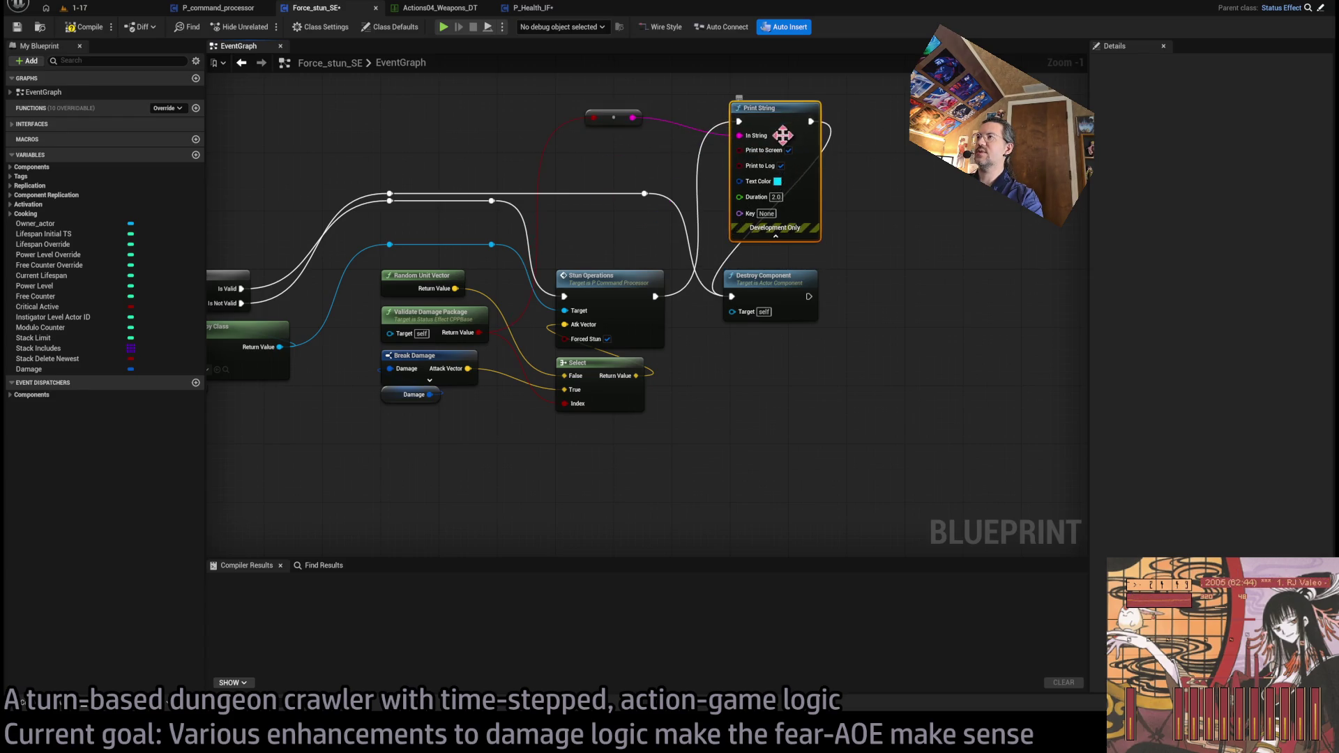
pyautogui.click(775, 197)
pyautogui.write('5')
pyautogui.click(882, 214)
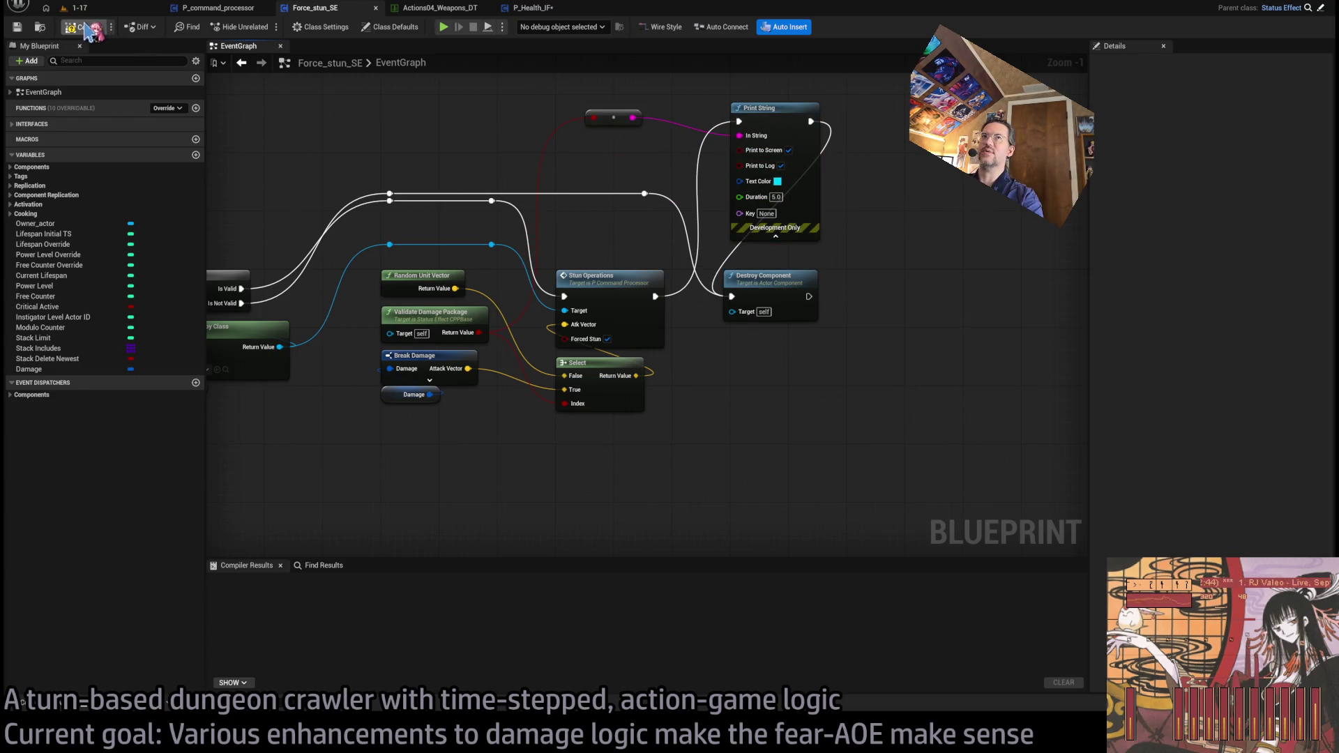
pyautogui.moveTo(509, 132); pyautogui.dragTo(718, 115)
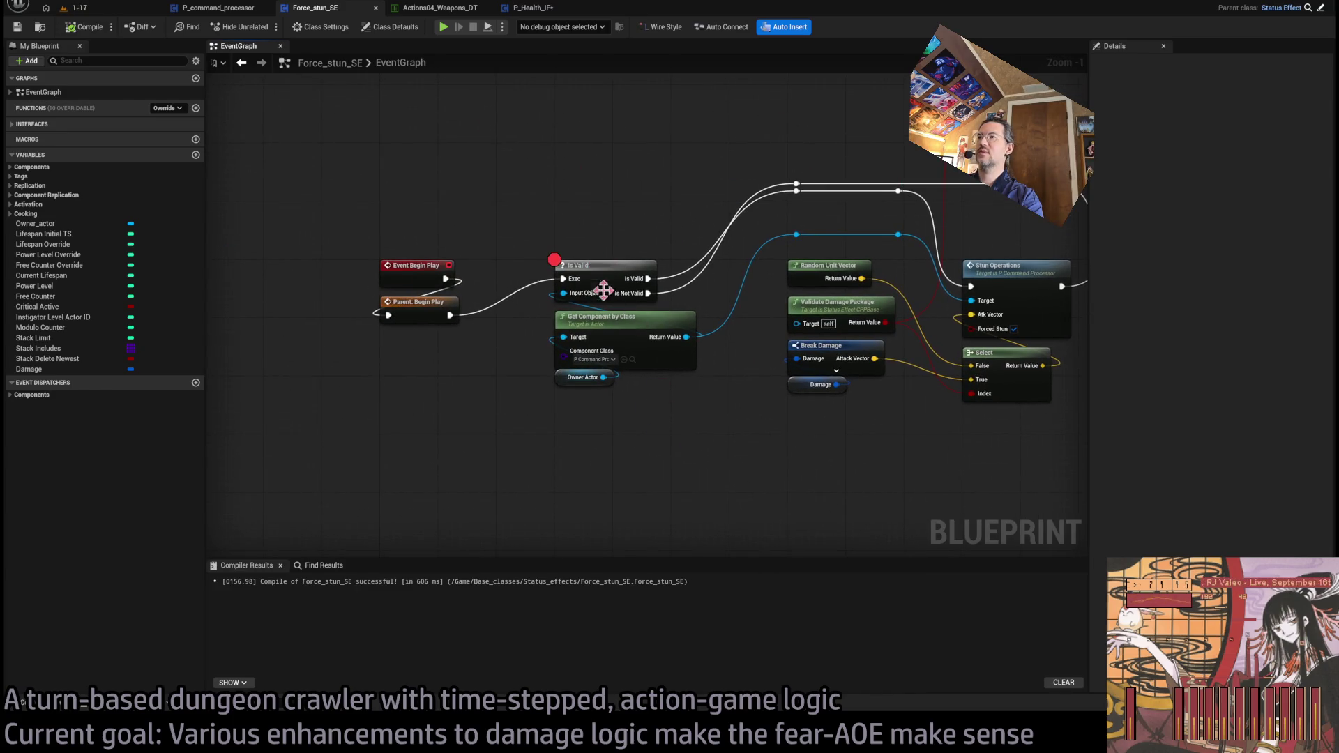
pyautogui.click(604, 290)
pyautogui.click(104, 10)
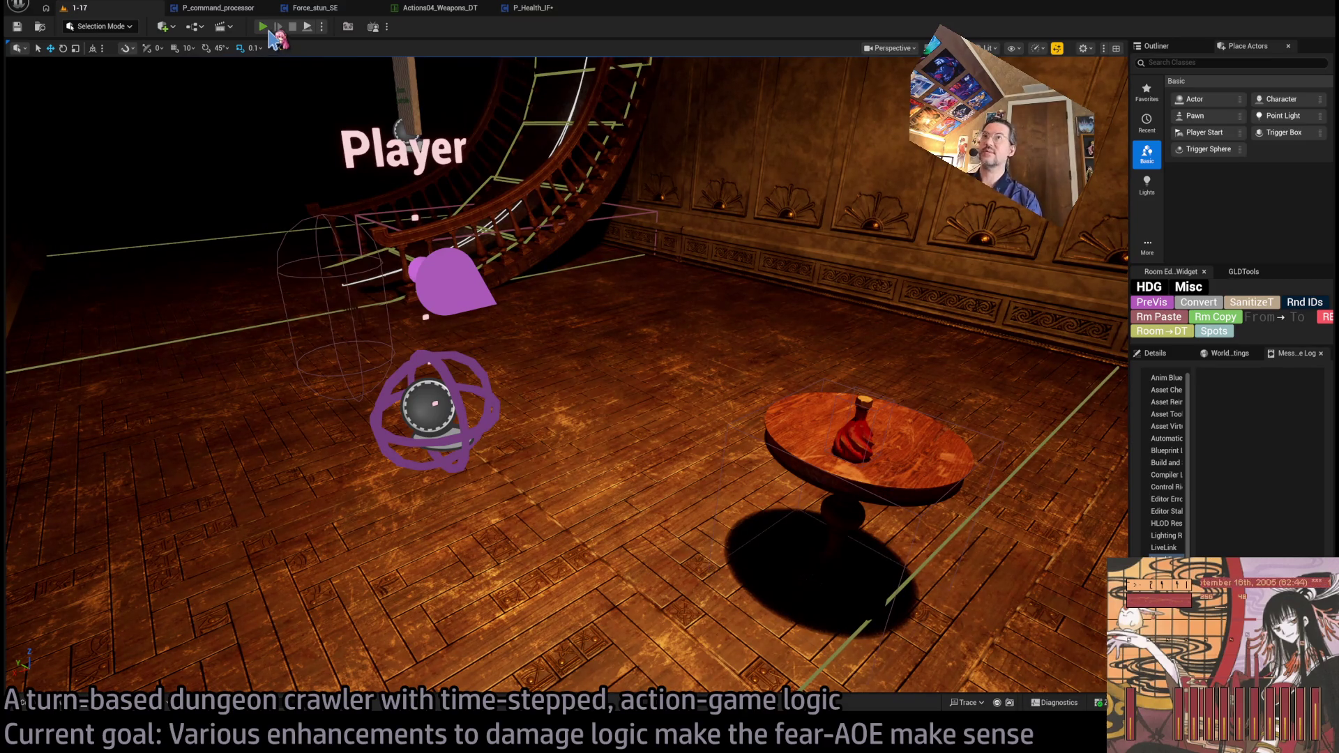
# Step: Run a Play In Editor test of the 1-17 level and stop it with Esc
pyautogui.hotkey('alt', 'p')
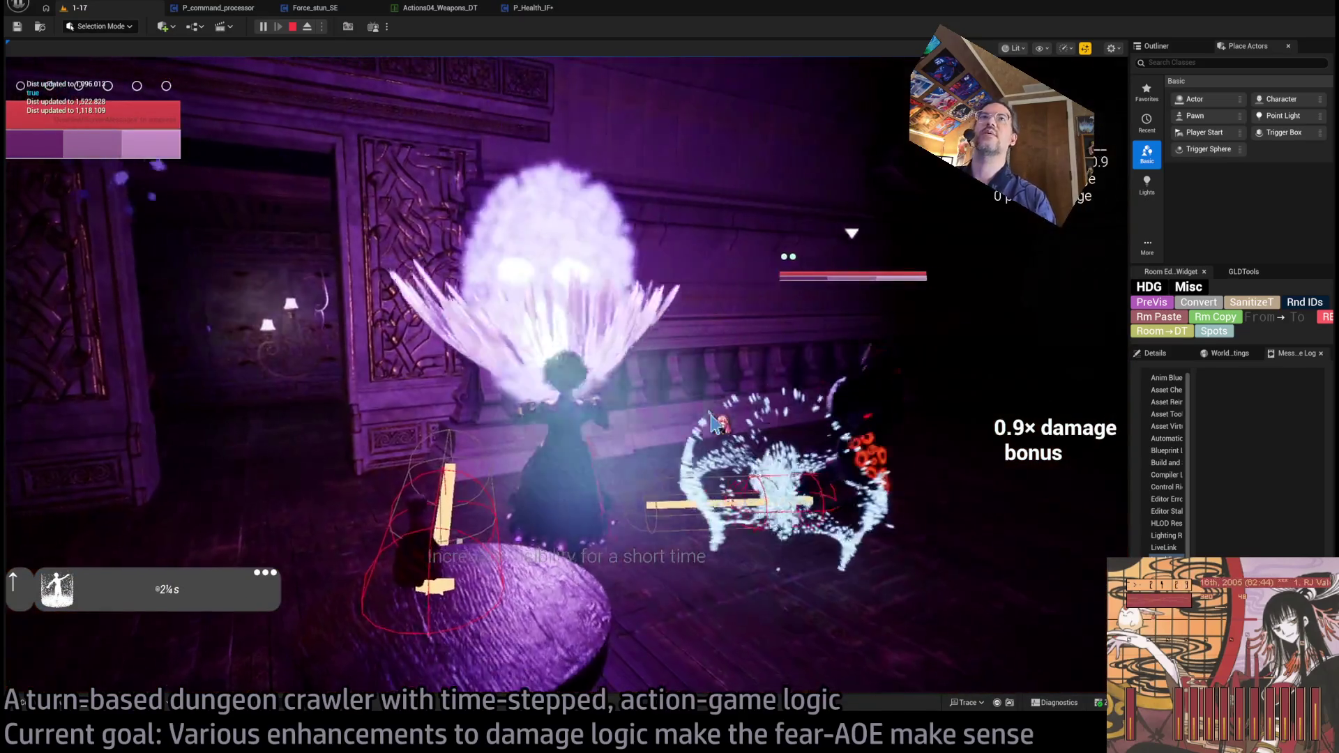
pyautogui.press('Escape')
pyautogui.click(522, 8)
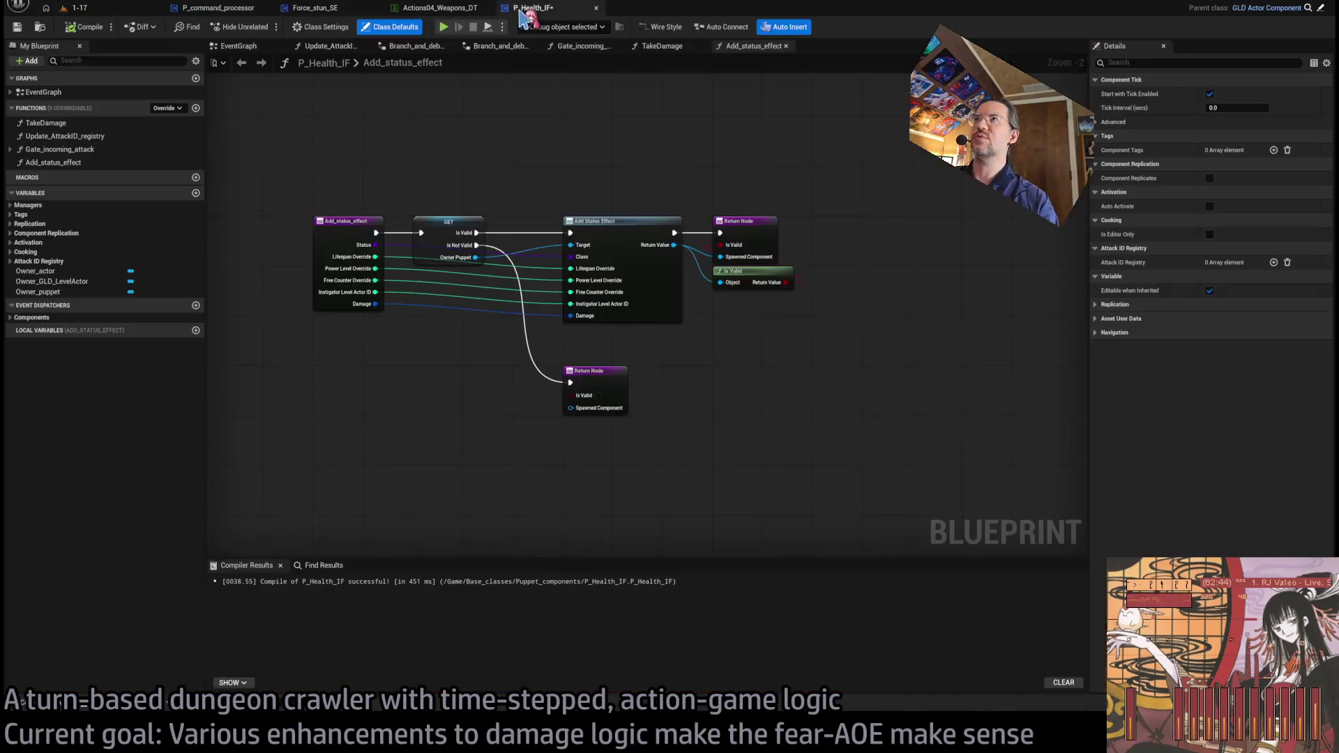
# Step: Check in StatusEffect_CPPBase.cpp that ValidateDamagePackage returns Damage.Blunt >= 0
pyautogui.click(439, 8)
pyautogui.click(314, 8)
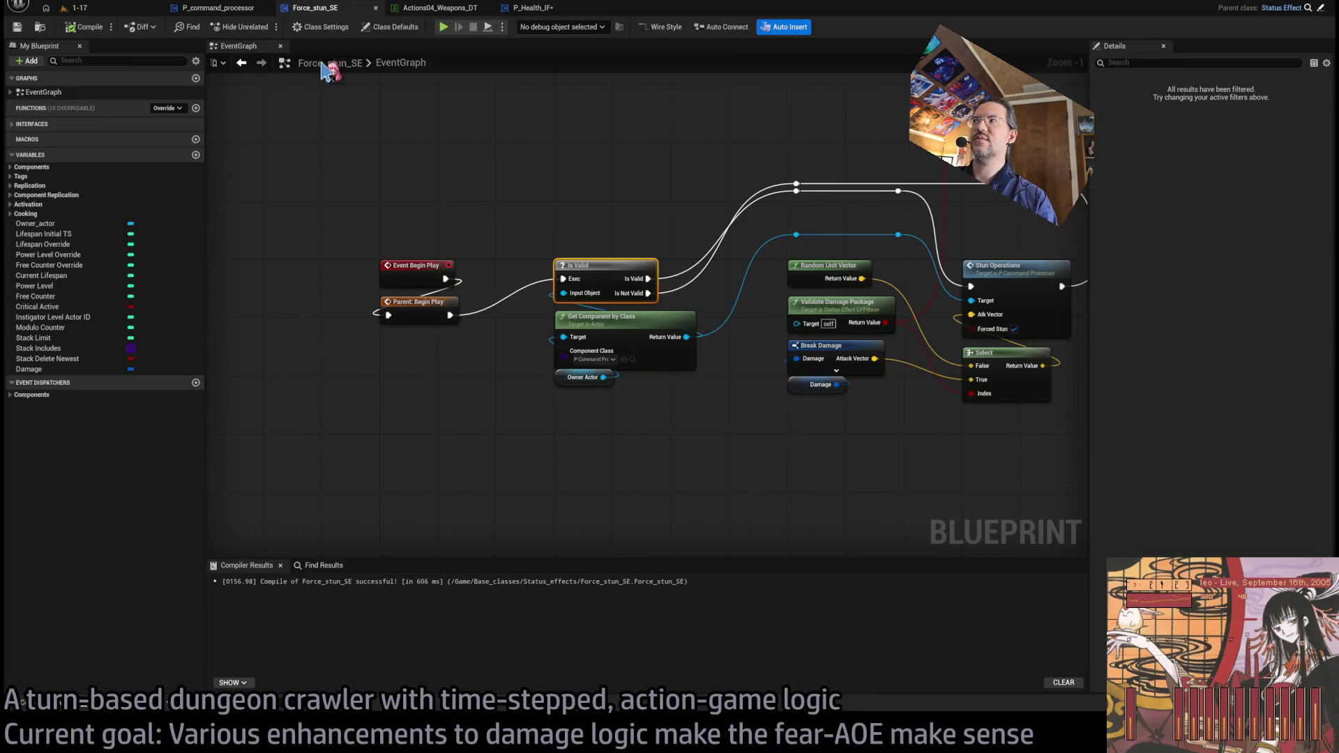
pyautogui.moveTo(740, 358); pyautogui.dragTo(579, 349)
pyautogui.hotkey('alt', 'Tab')
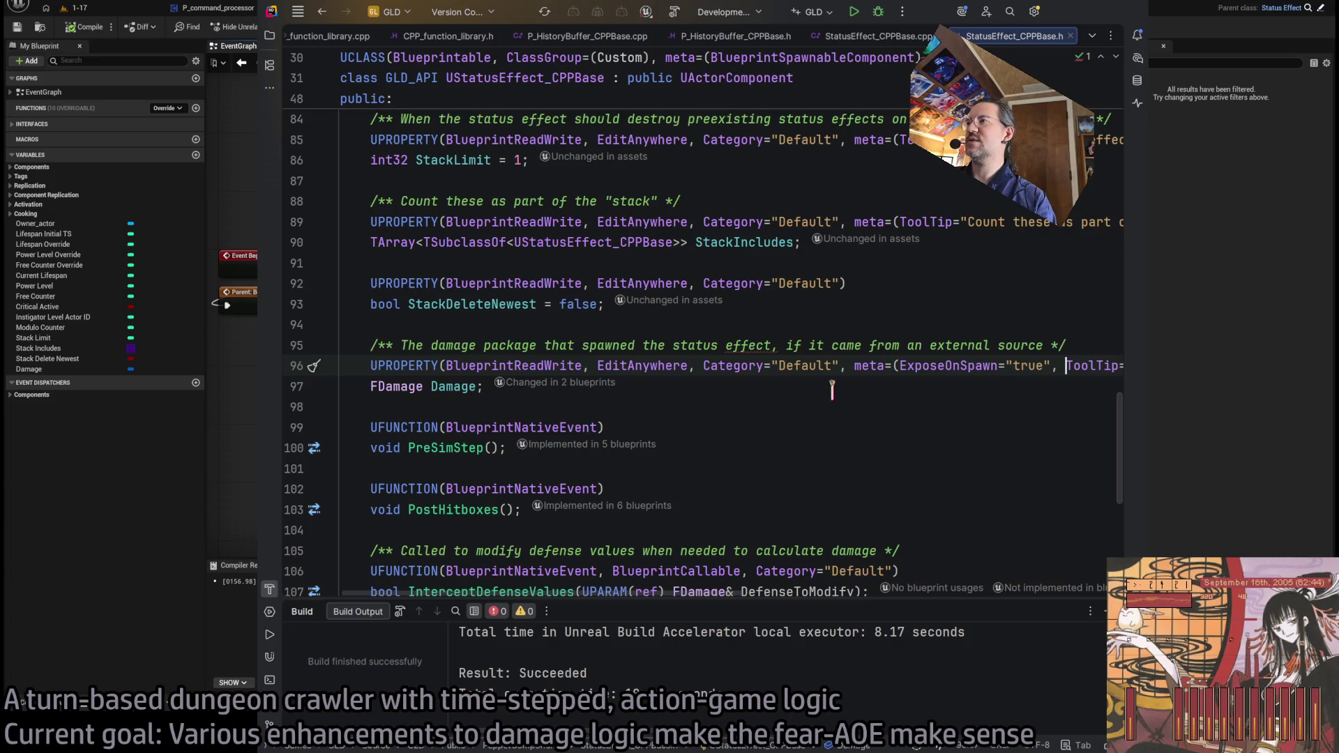
pyautogui.click(847, 37)
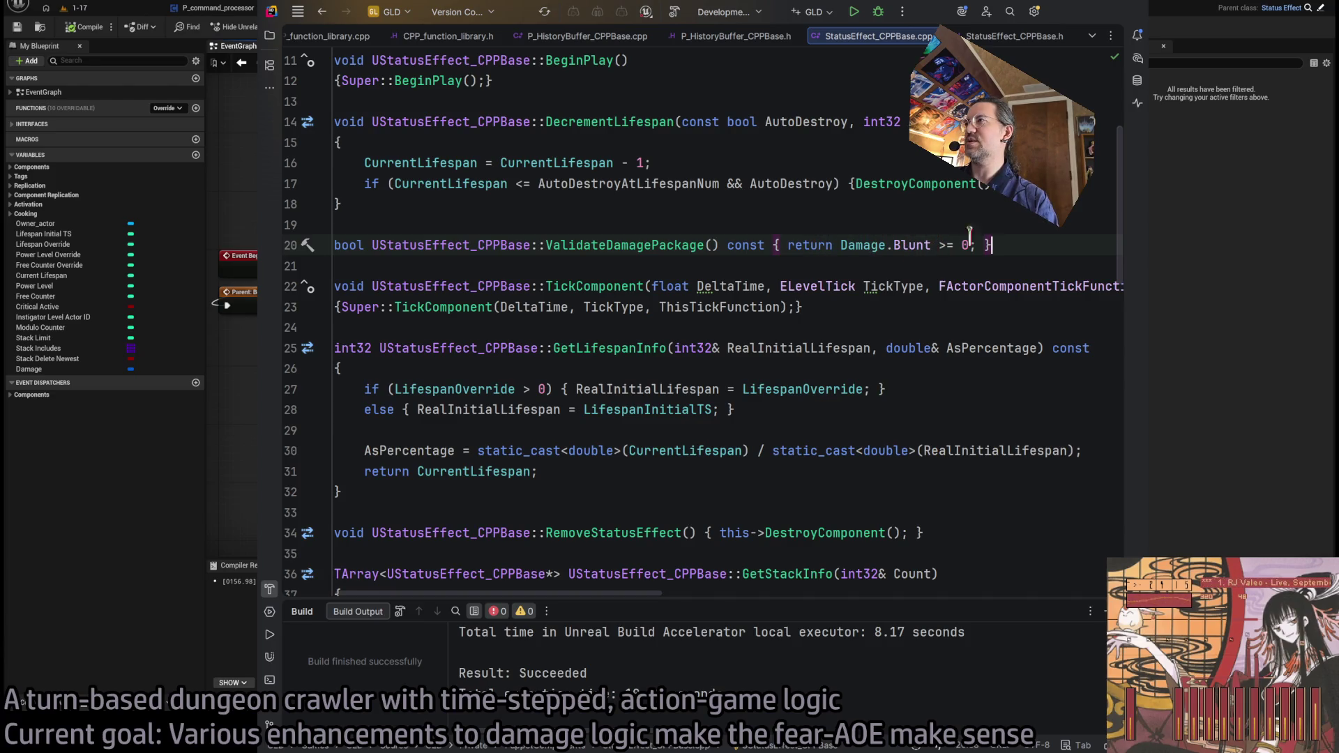
pyautogui.hotkey('alt', 'Tab')
pyautogui.scroll(-3, 735, 446)
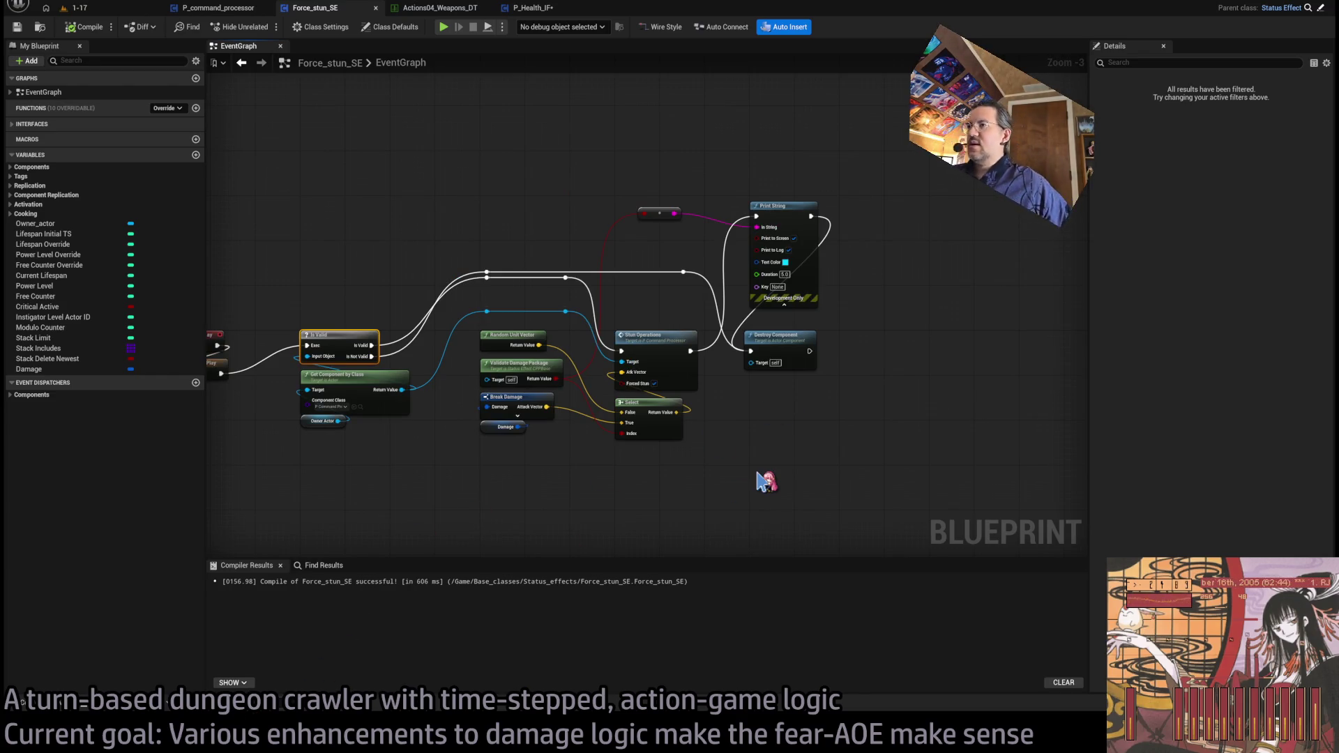
# Step: Make Force_stun_SE's Print String output the damage's Attack Vector
pyautogui.scroll(3, 698, 467)
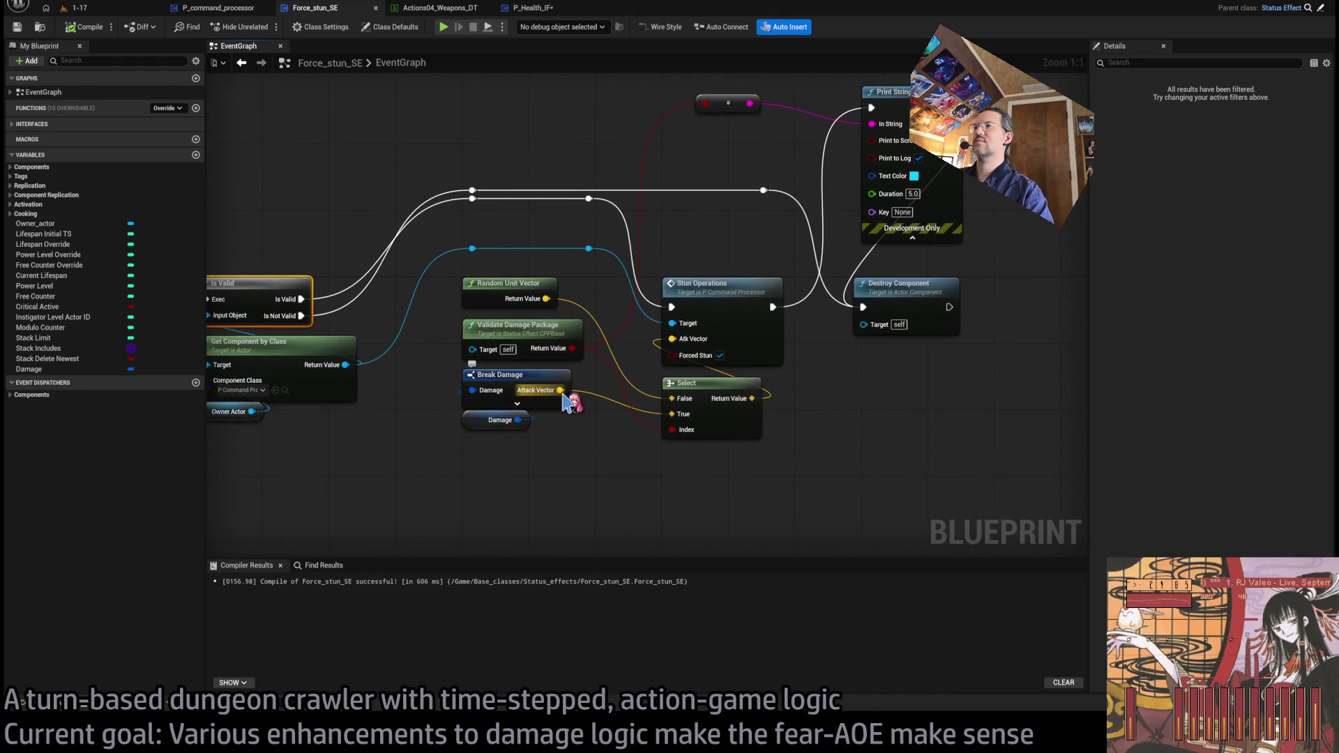
pyautogui.moveTo(565, 394)
pyautogui.mouseDown()
pyautogui.moveTo(851, 171)
pyautogui.moveTo(701, 105)
pyautogui.moveTo(890, 130)
pyautogui.mouseUp()
pyautogui.moveTo(728, 224)
pyautogui.mouseDown()
pyautogui.moveTo(718, 203)
pyautogui.moveTo(737, 129)
pyautogui.mouseUp()
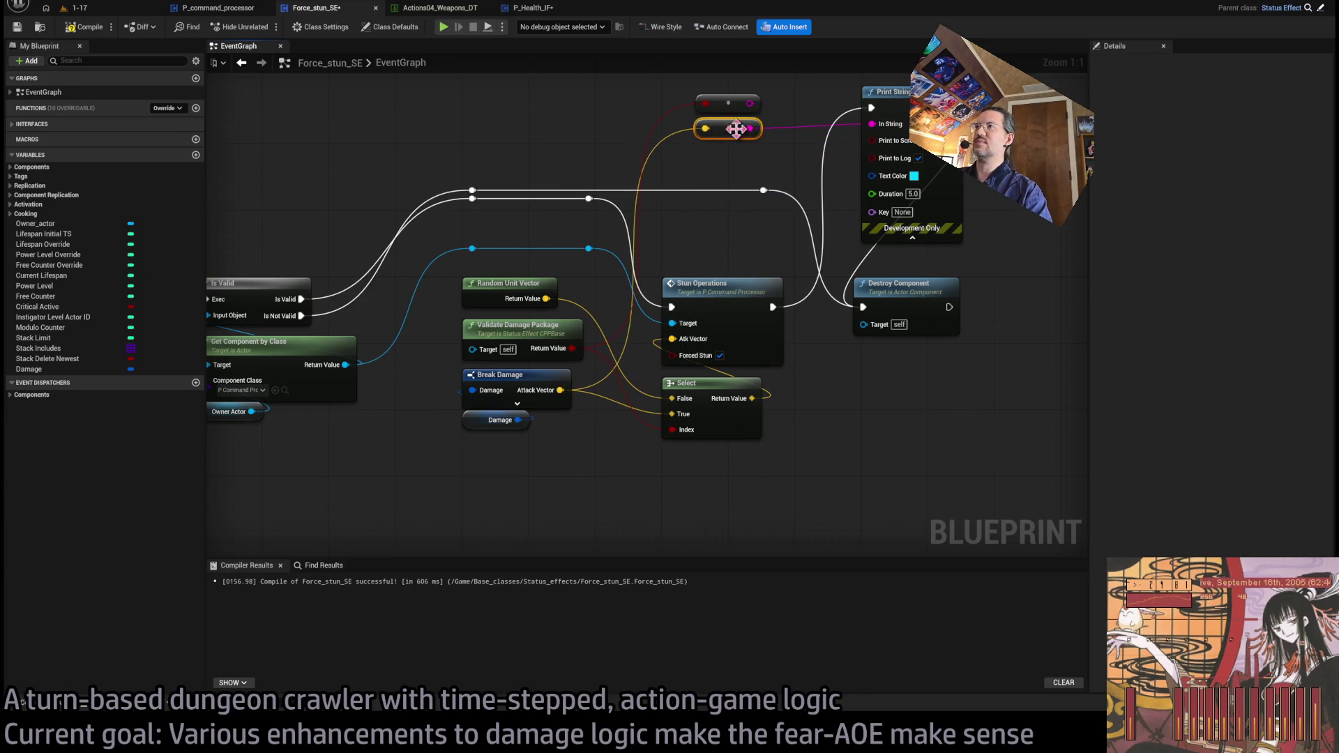
# Step: Play-test the 1-17 level, launching the fear attack, then end the session
pyautogui.click(76, 8)
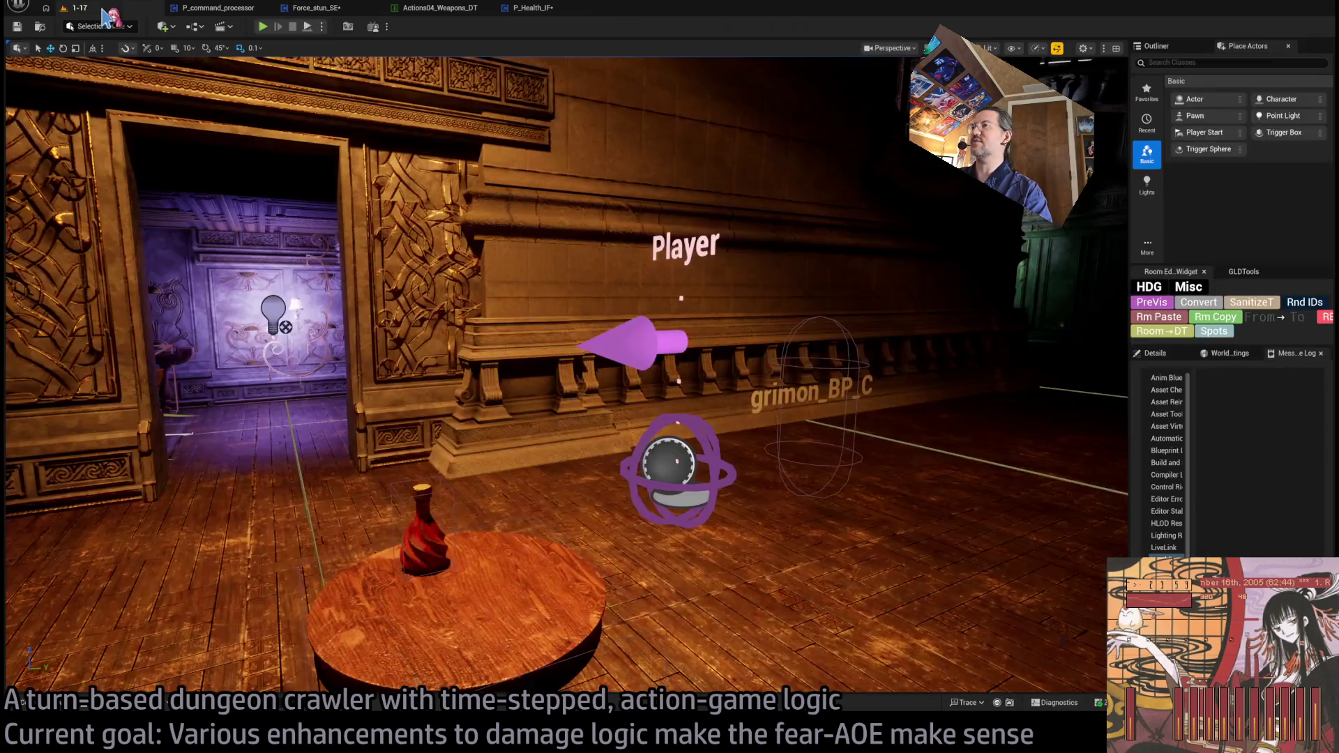
pyautogui.hotkey('alt', 'p')
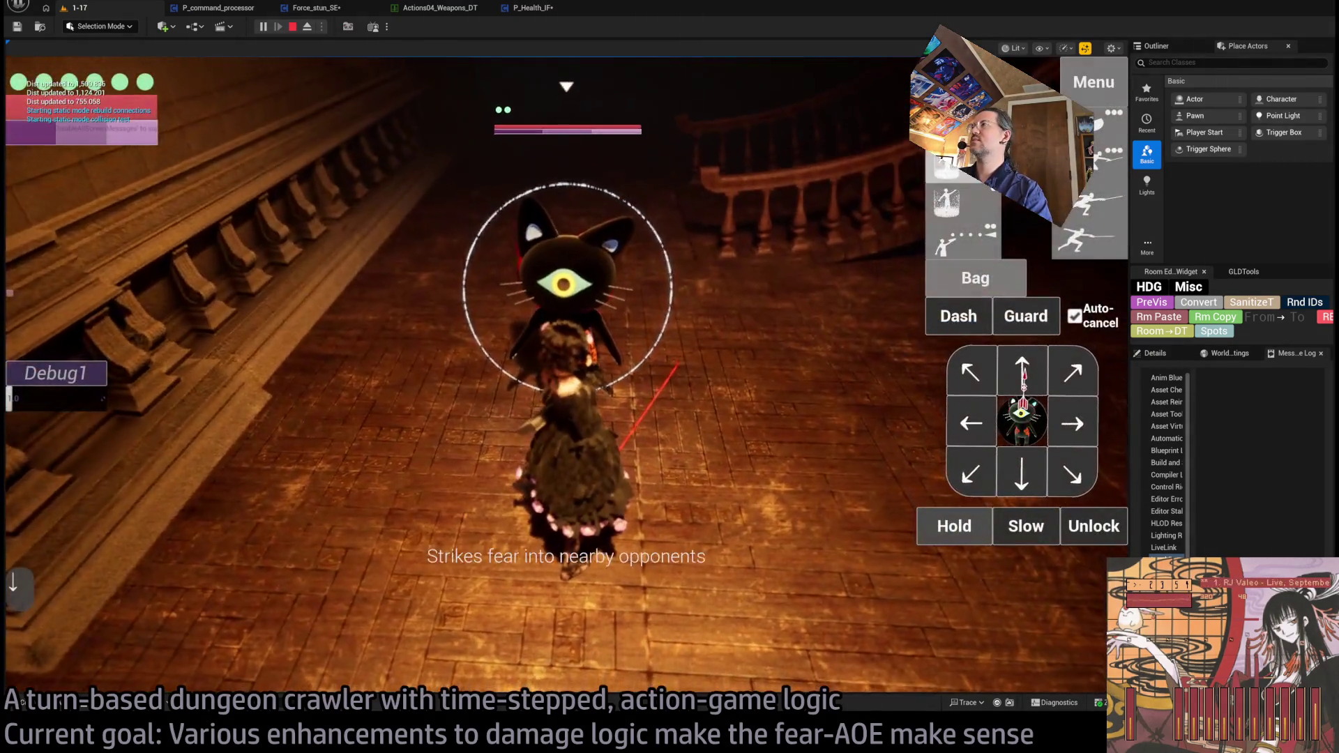
pyautogui.click(1023, 380)
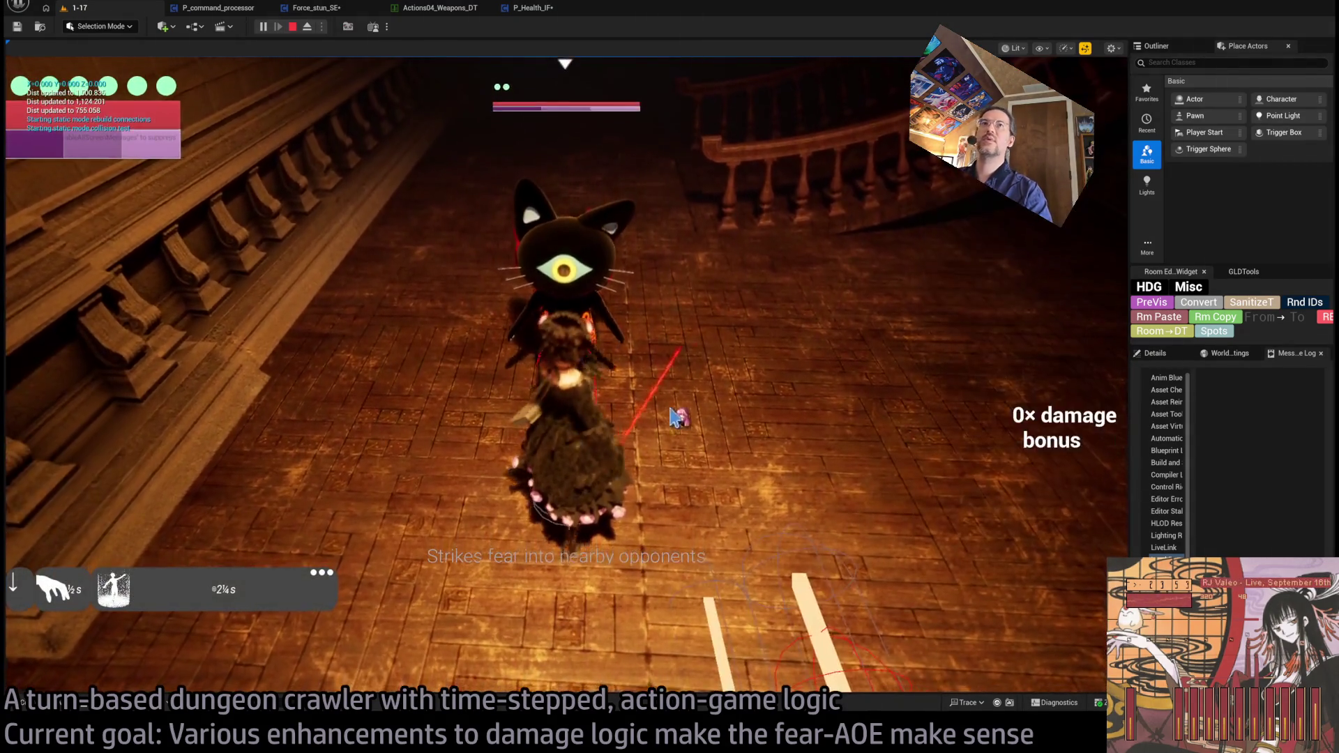
pyautogui.press('Escape')
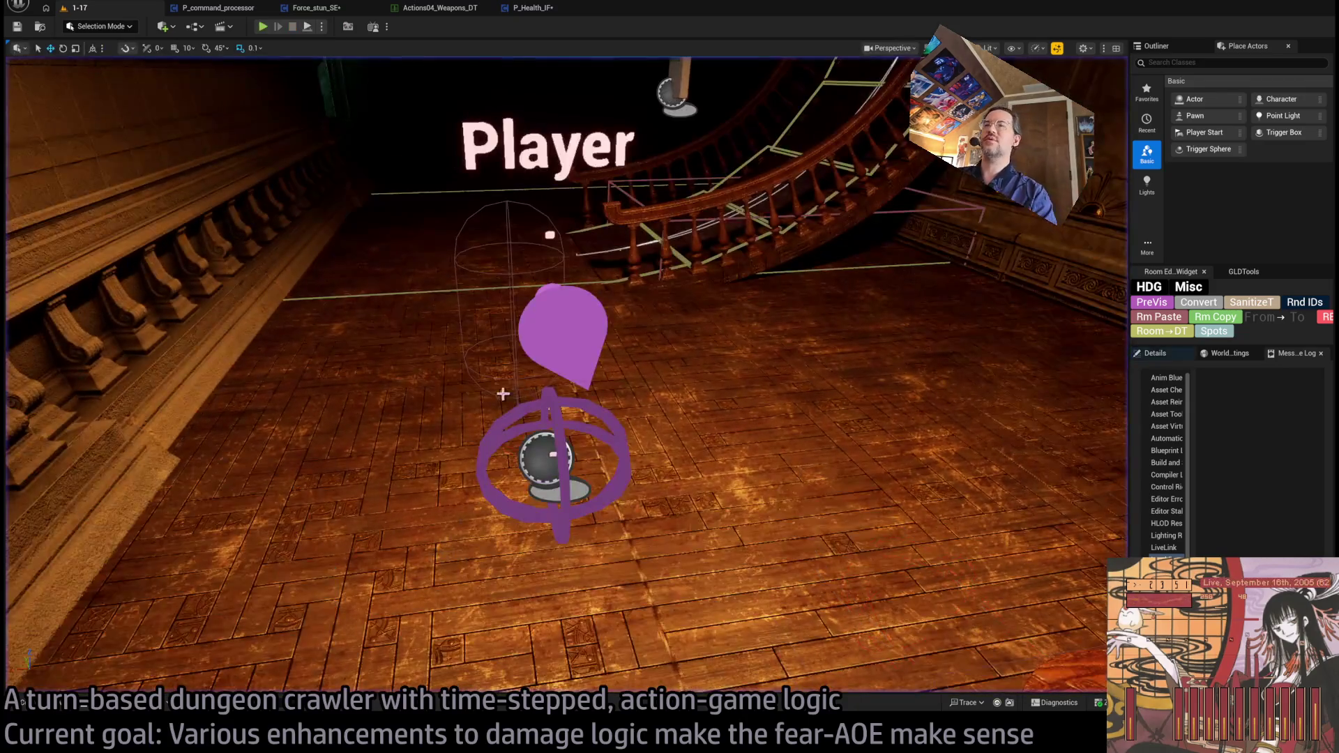
pyautogui.click(338, 10)
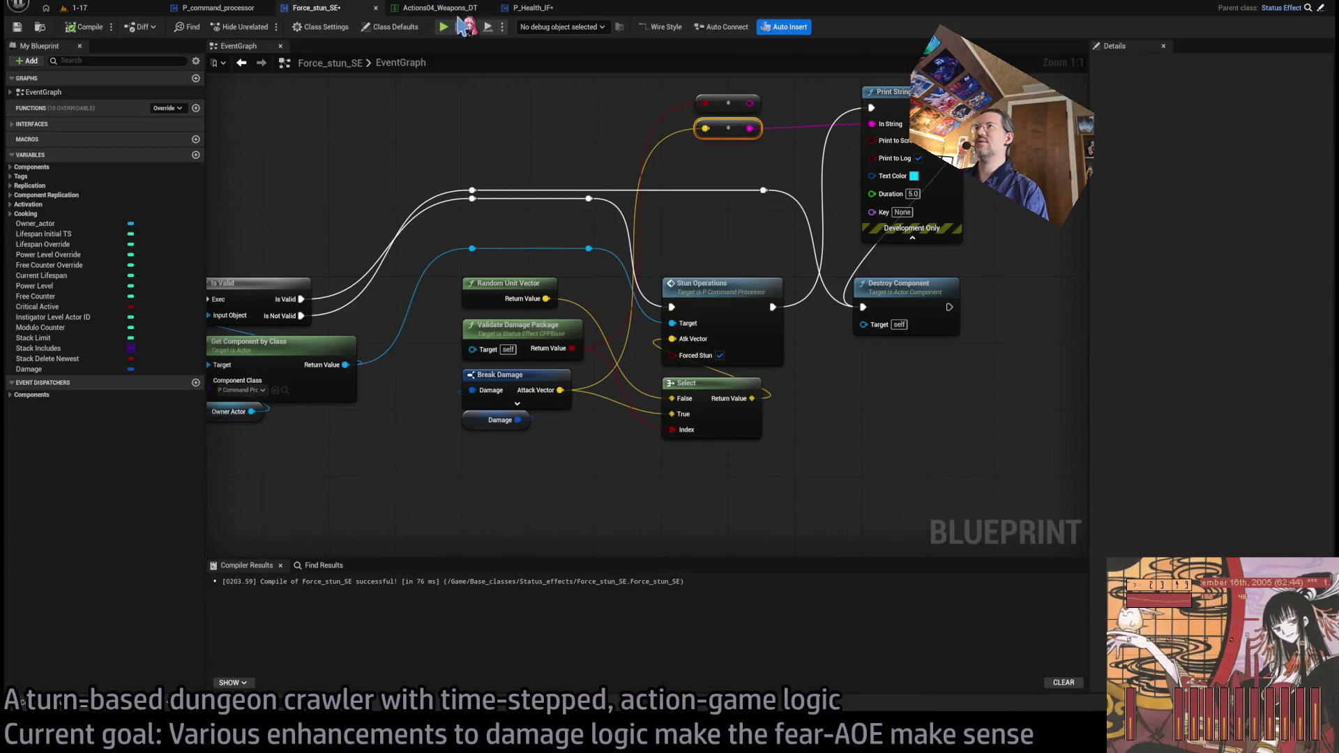
# Step: Look through P_Health_IF, Force_stun_SE and Actions04_Weapons_DT, then return to Stun_operations
pyautogui.click(531, 8)
pyautogui.click(434, 9)
pyautogui.click(317, 9)
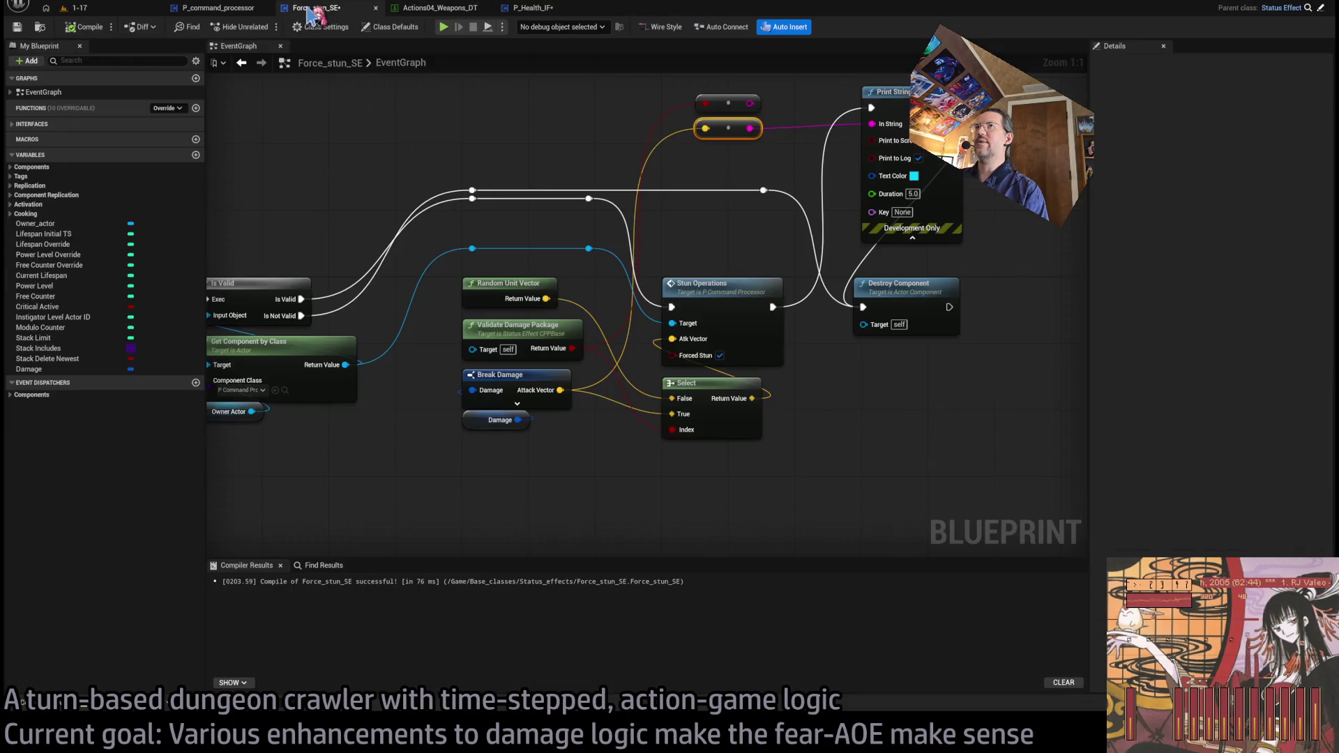
pyautogui.click(213, 9)
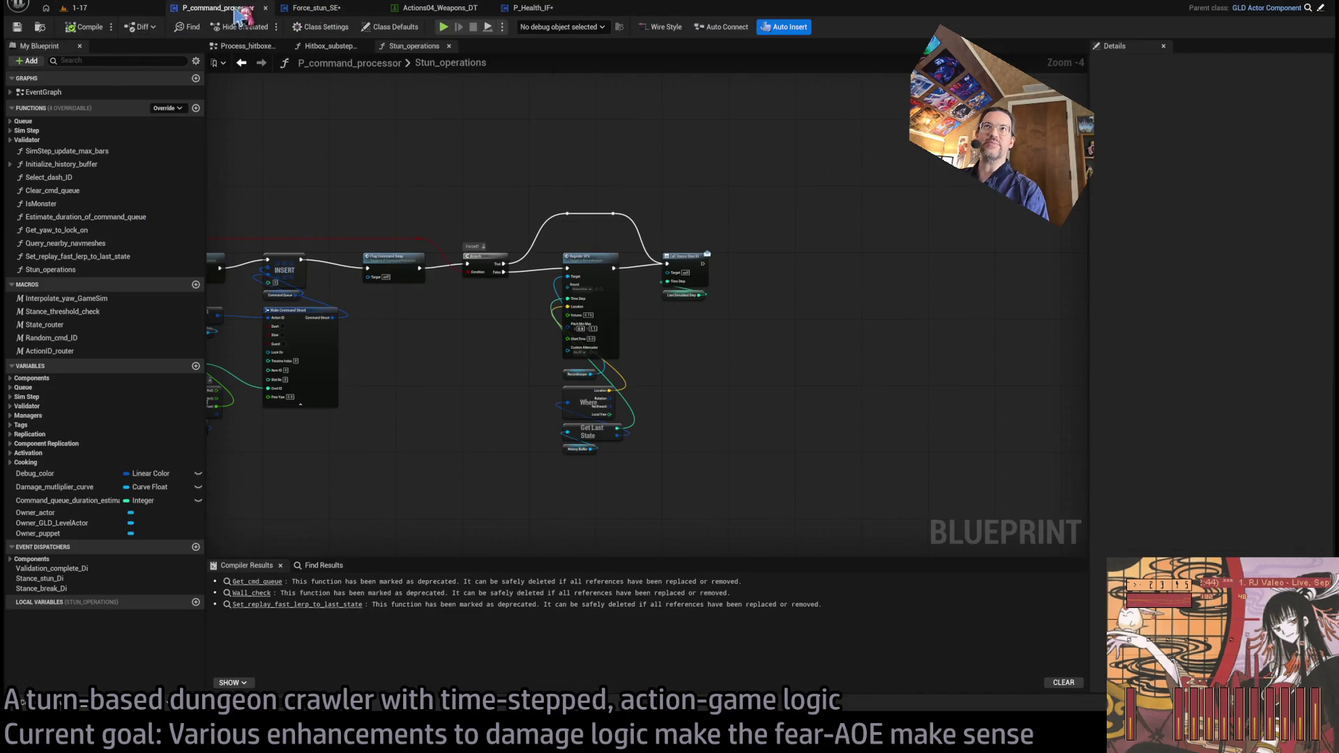
pyautogui.click(328, 10)
pyautogui.click(240, 9)
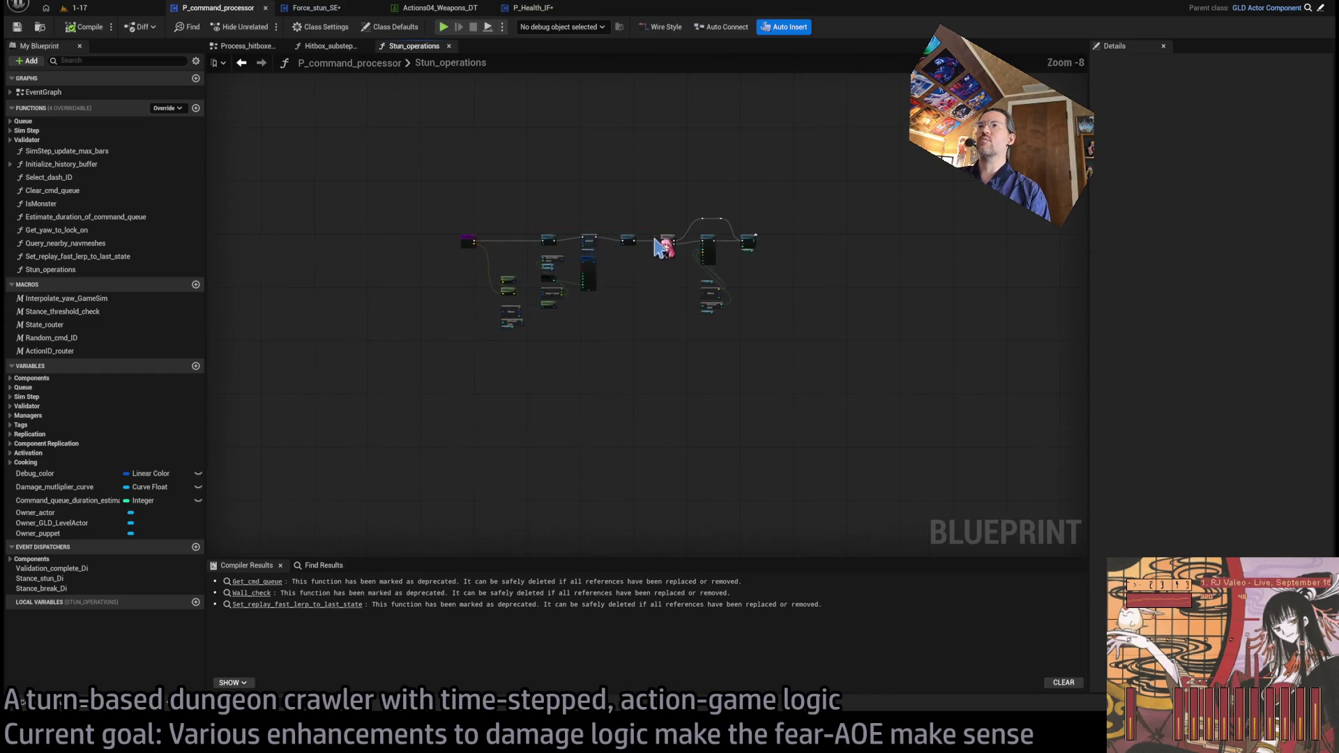
pyautogui.moveTo(712, 388); pyautogui.dragTo(1008, 395)
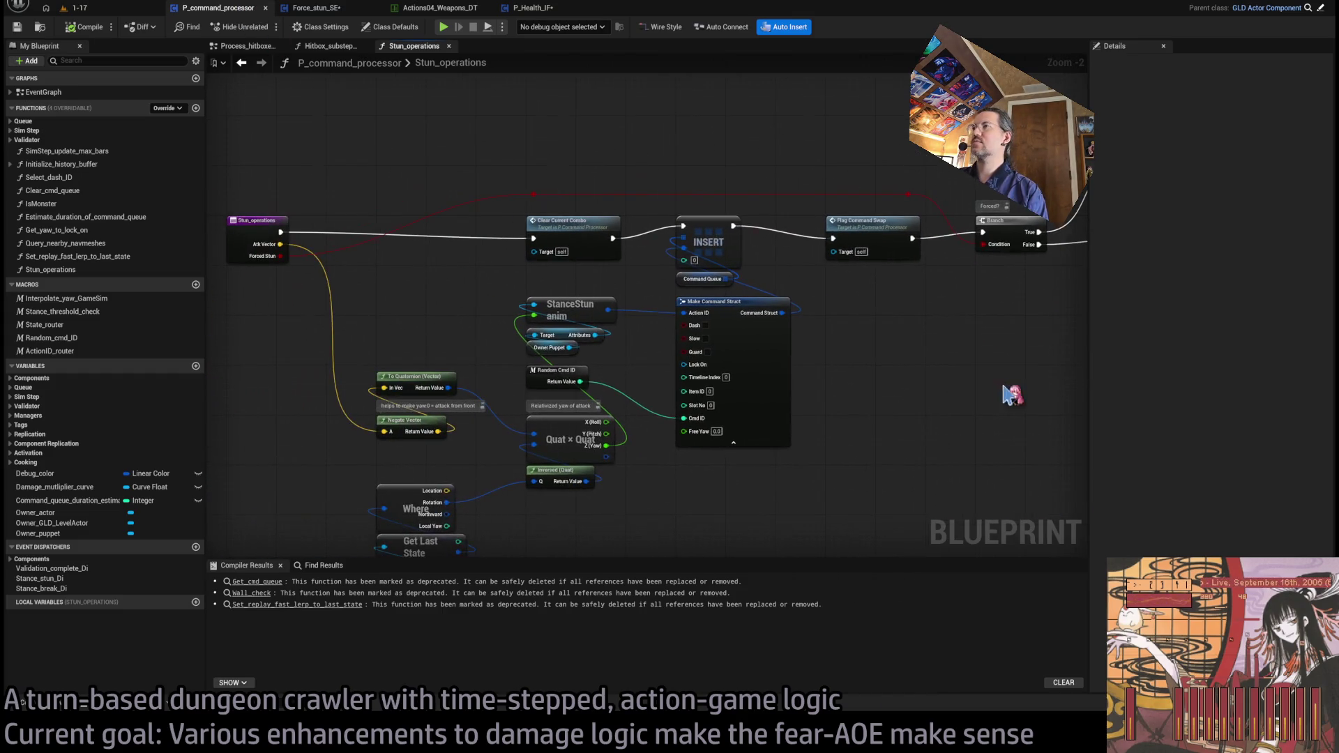
pyautogui.moveTo(872, 387); pyautogui.dragTo(998, 351)
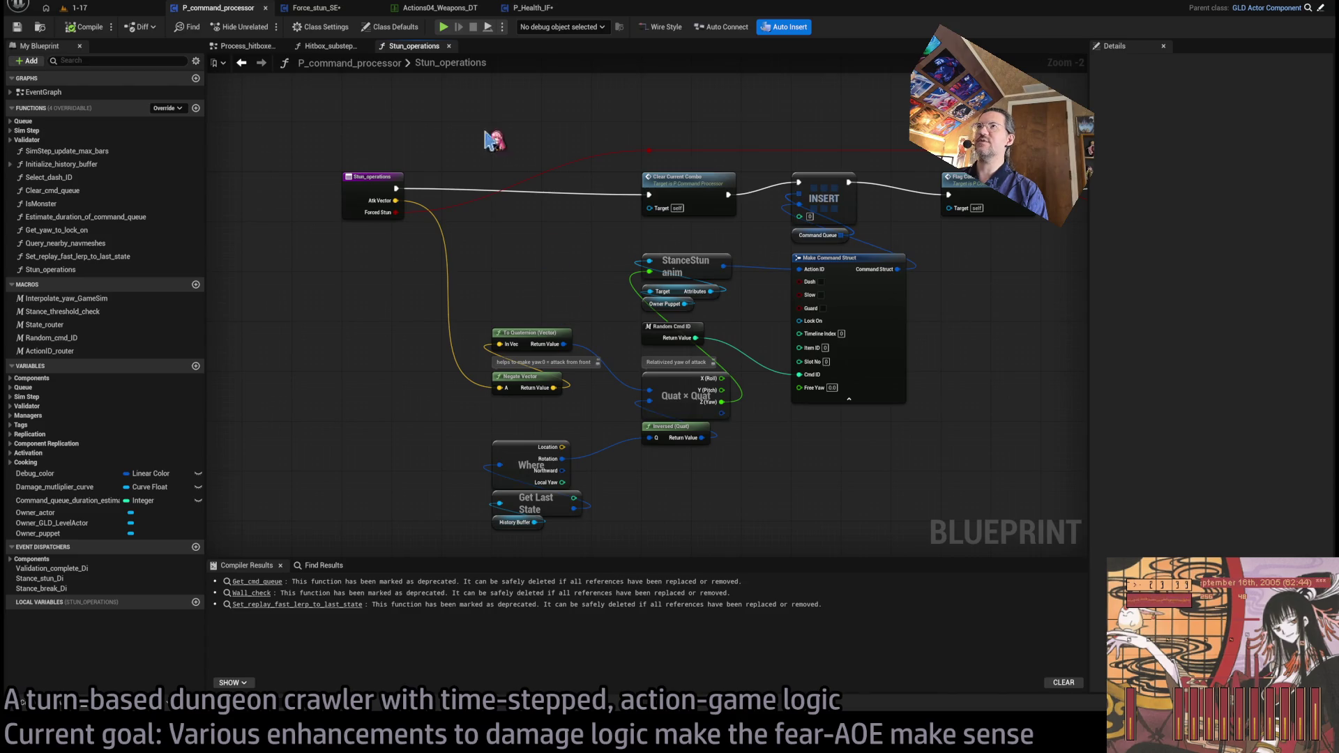
pyautogui.click(327, 9)
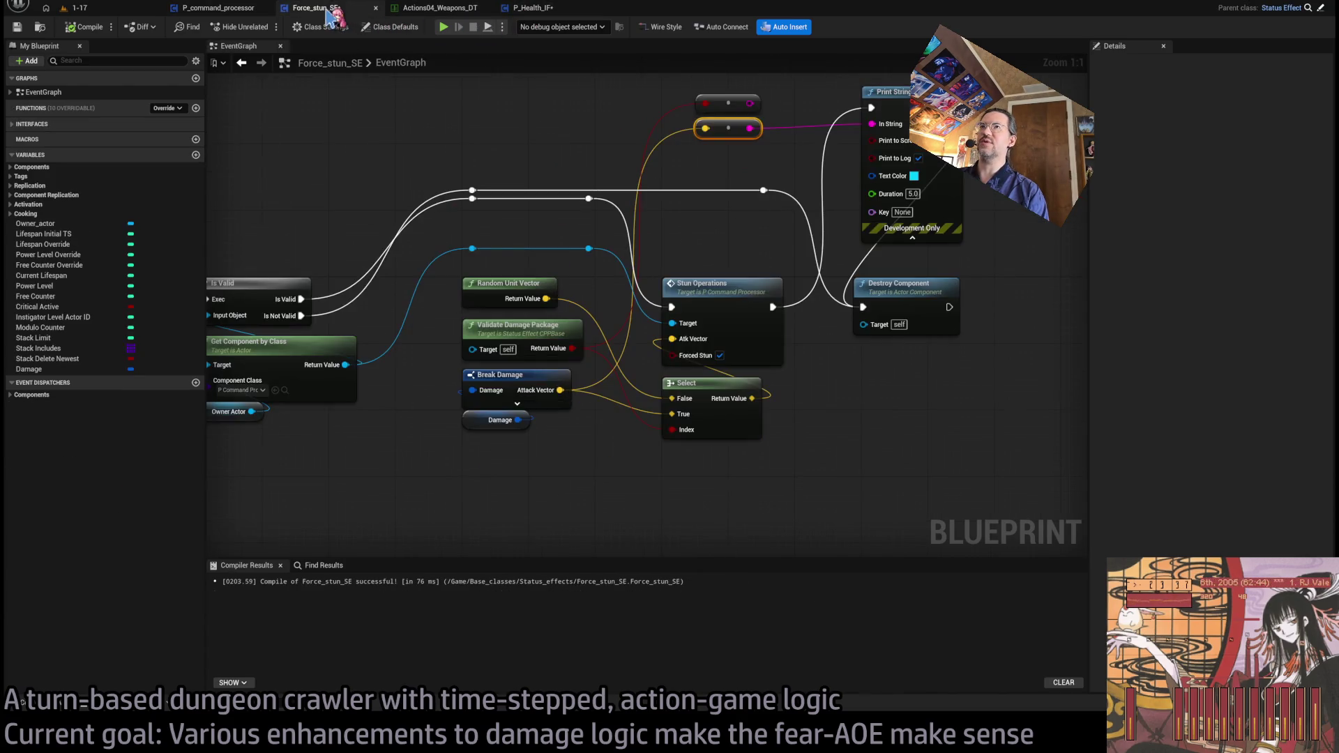
pyautogui.click(534, 8)
pyautogui.click(453, 9)
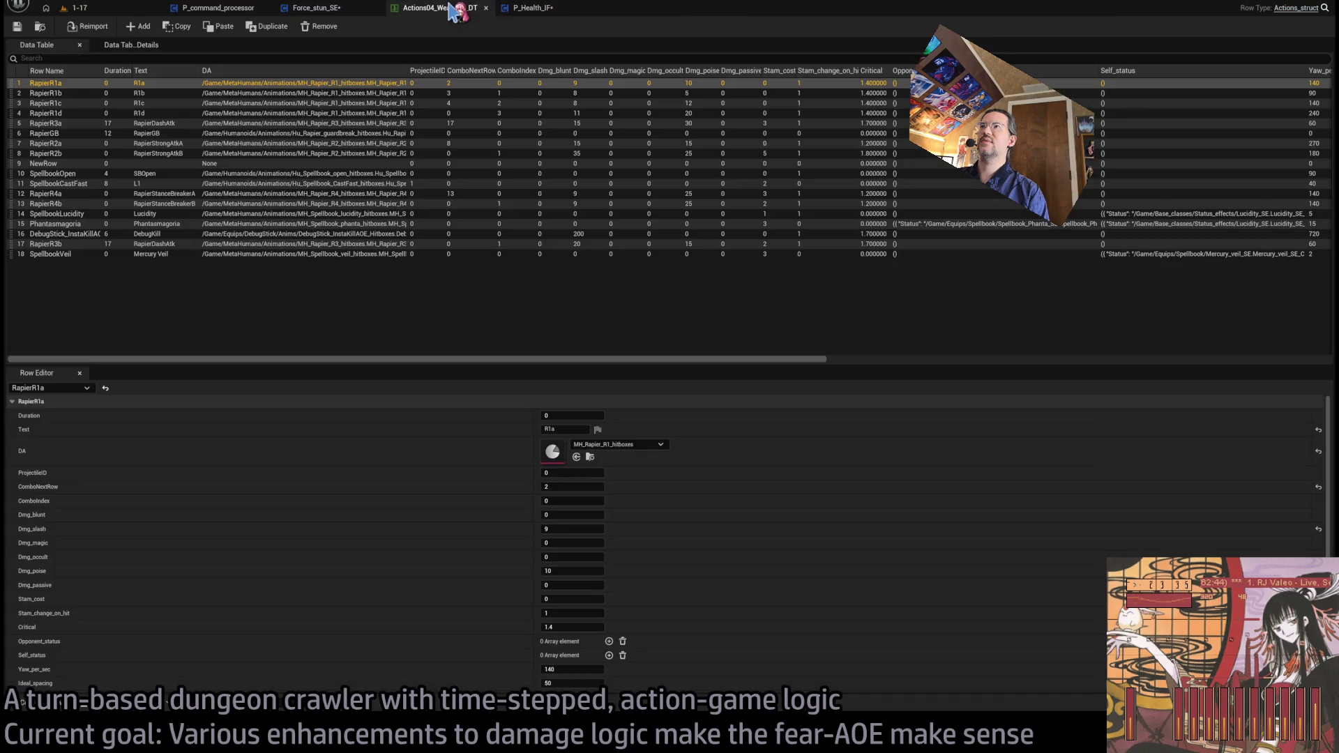
pyautogui.click(314, 8)
pyautogui.click(251, 9)
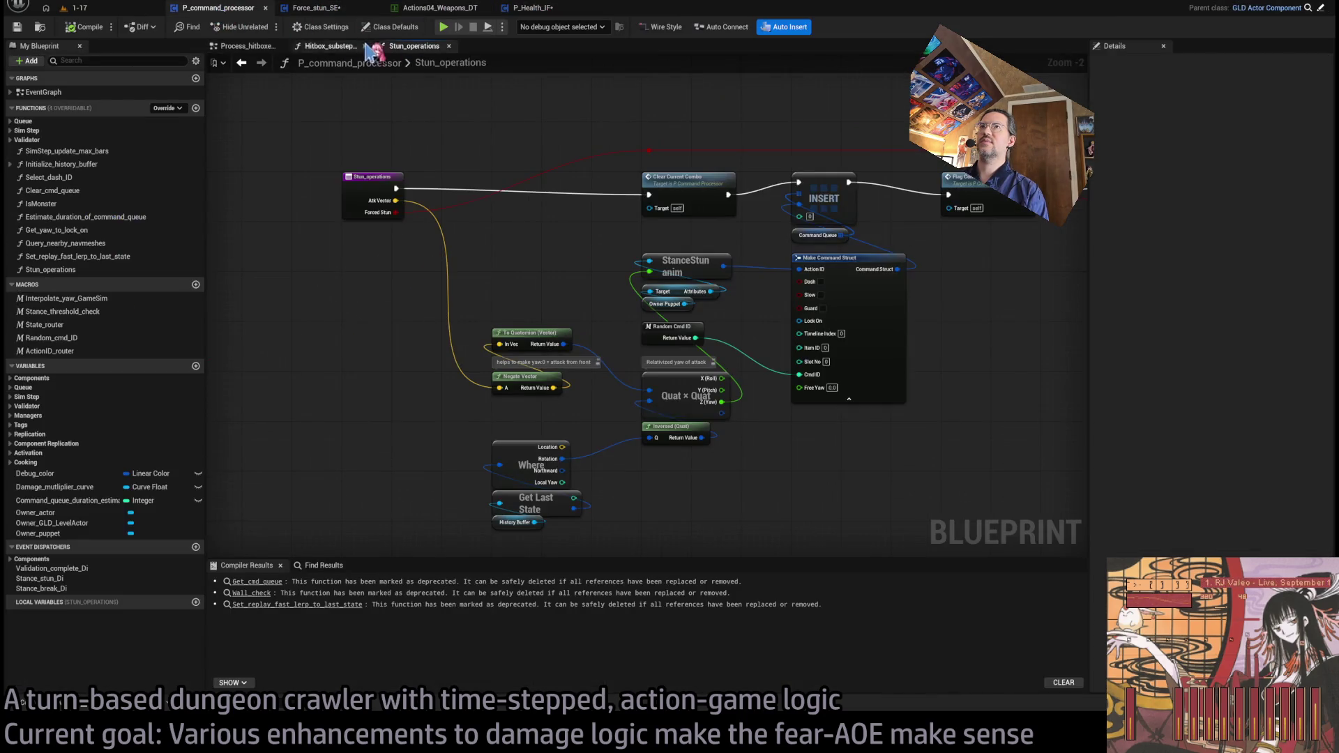
# Step: Open Hitbox_substepper, move the level actor nodes down, and delete the duplicate Get Component by Class node
pyautogui.click(340, 46)
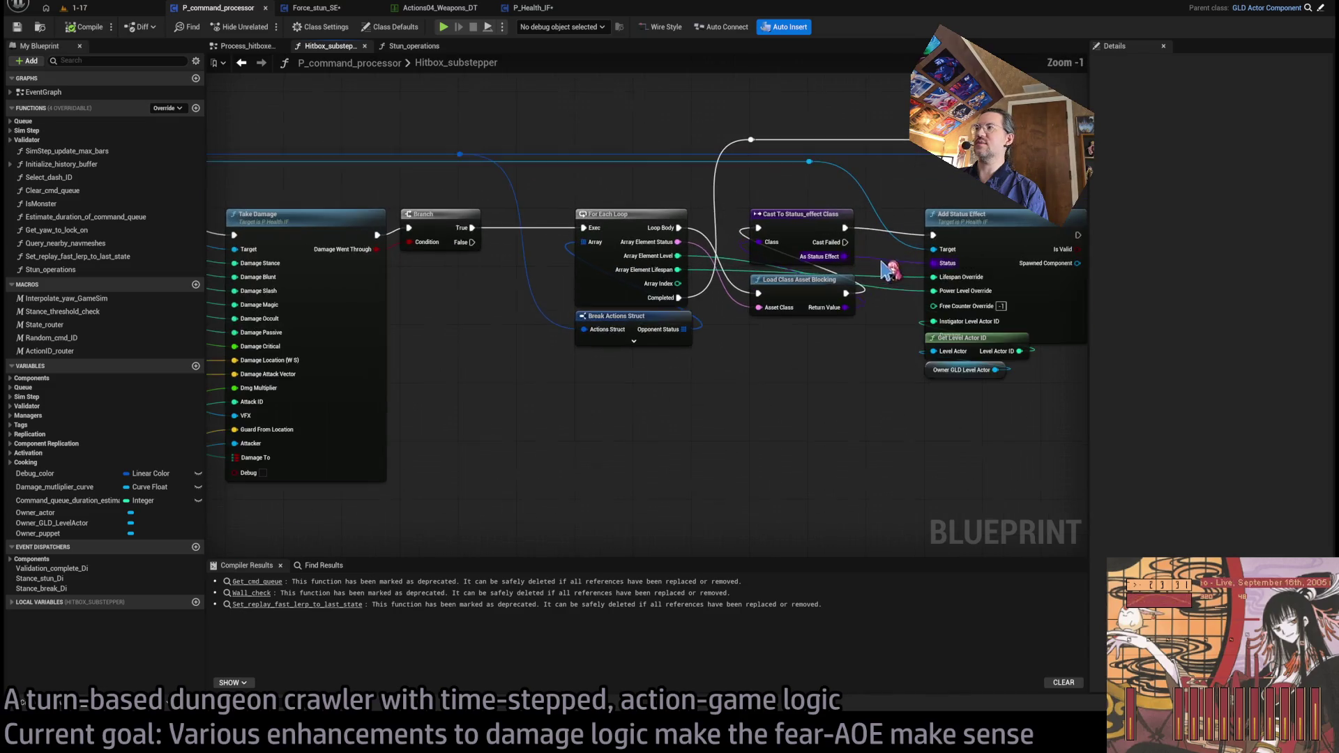
pyautogui.moveTo(962, 416)
pyautogui.mouseDown()
pyautogui.moveTo(919, 329)
pyautogui.moveTo(976, 367)
pyautogui.mouseUp()
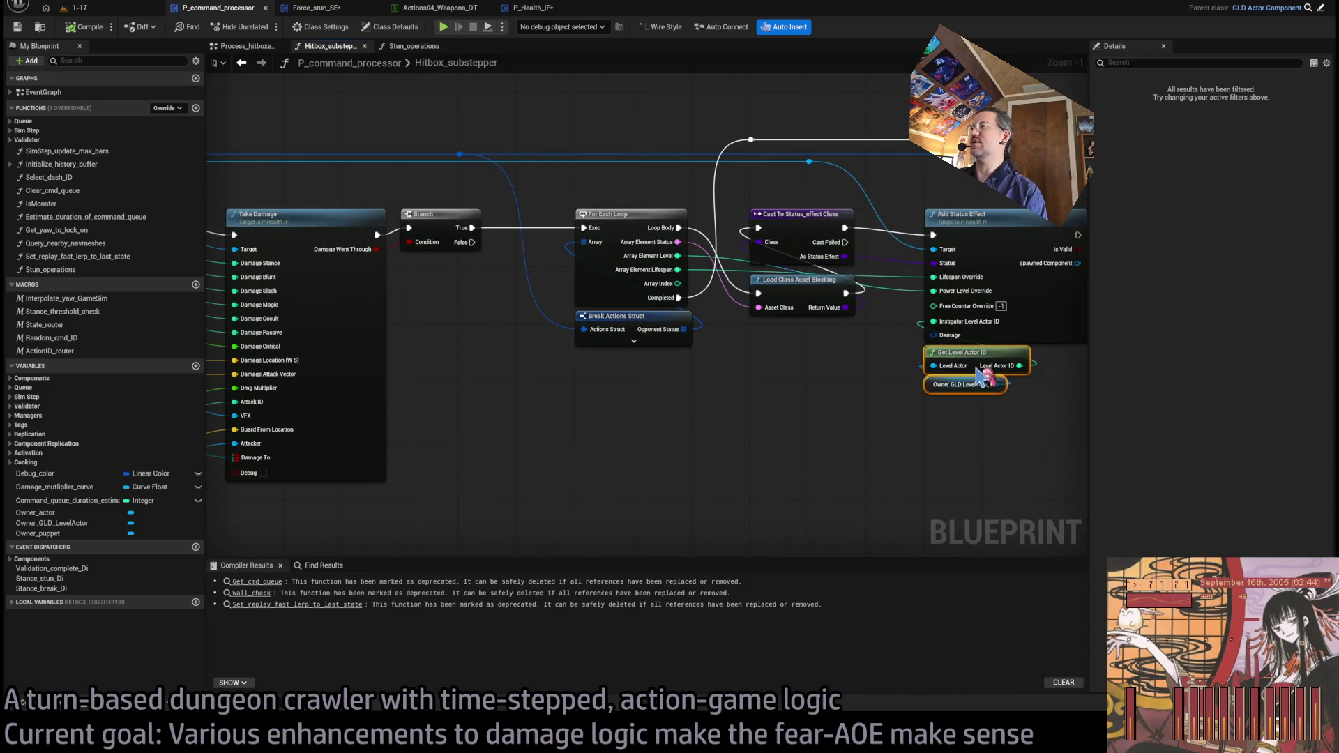
pyautogui.scroll(-1, 837, 380)
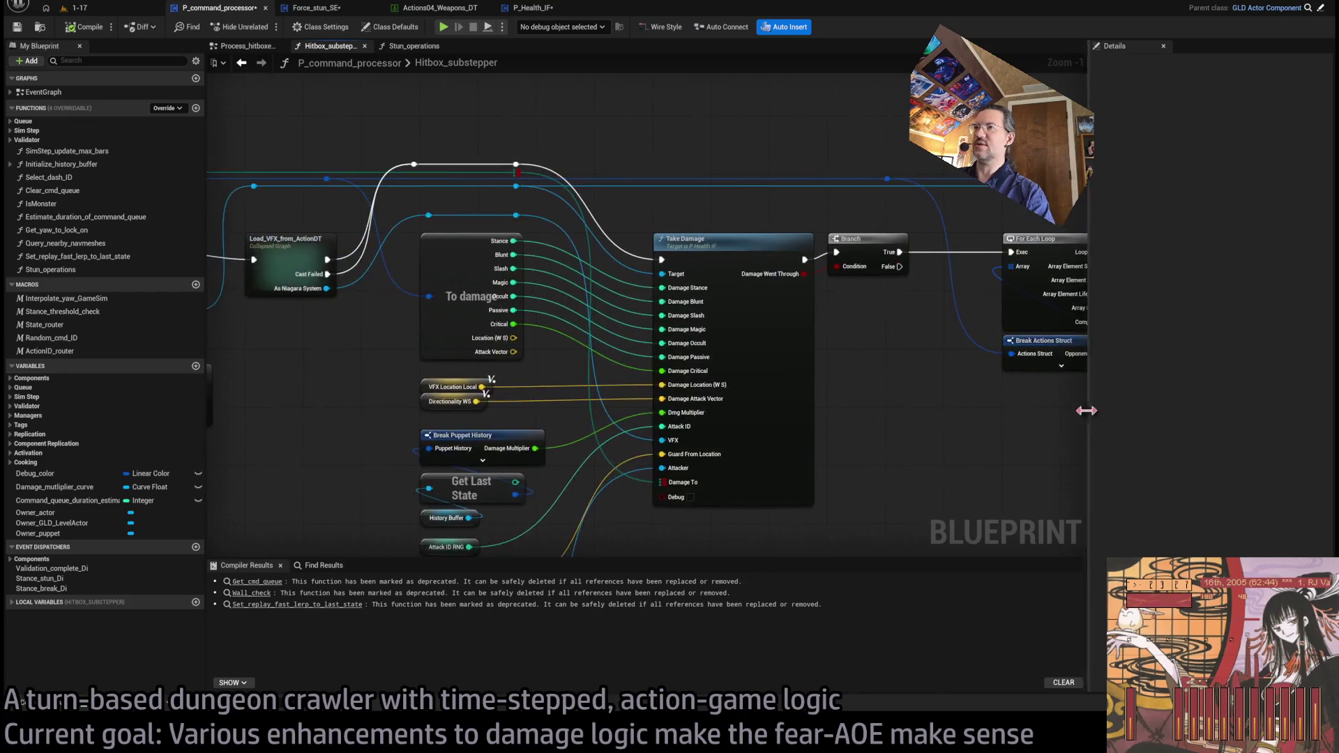
pyautogui.moveTo(669, 366); pyautogui.dragTo(533, 426)
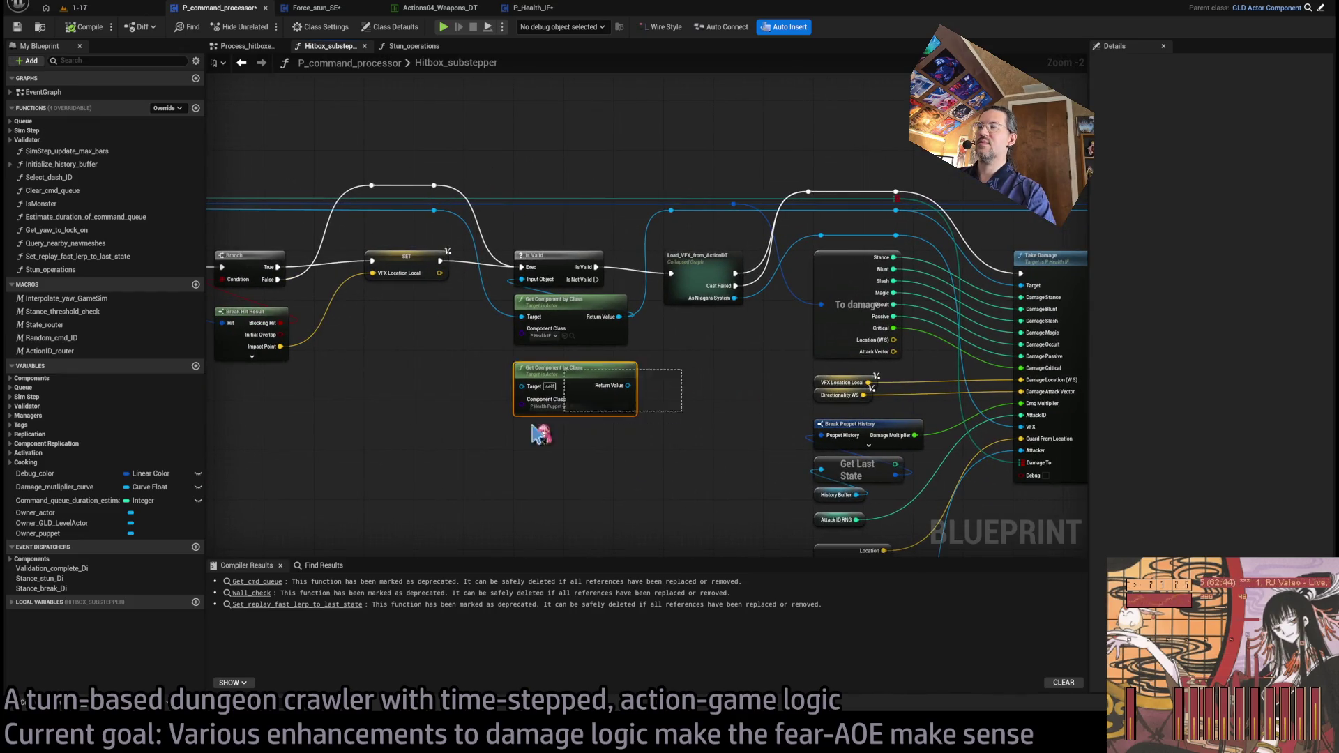
pyautogui.press('Delete')
# Step: Bring Take Damage, Branch and For Each Loop into view and show the function's local variables
pyautogui.moveTo(813, 454); pyautogui.dragTo(750, 382)
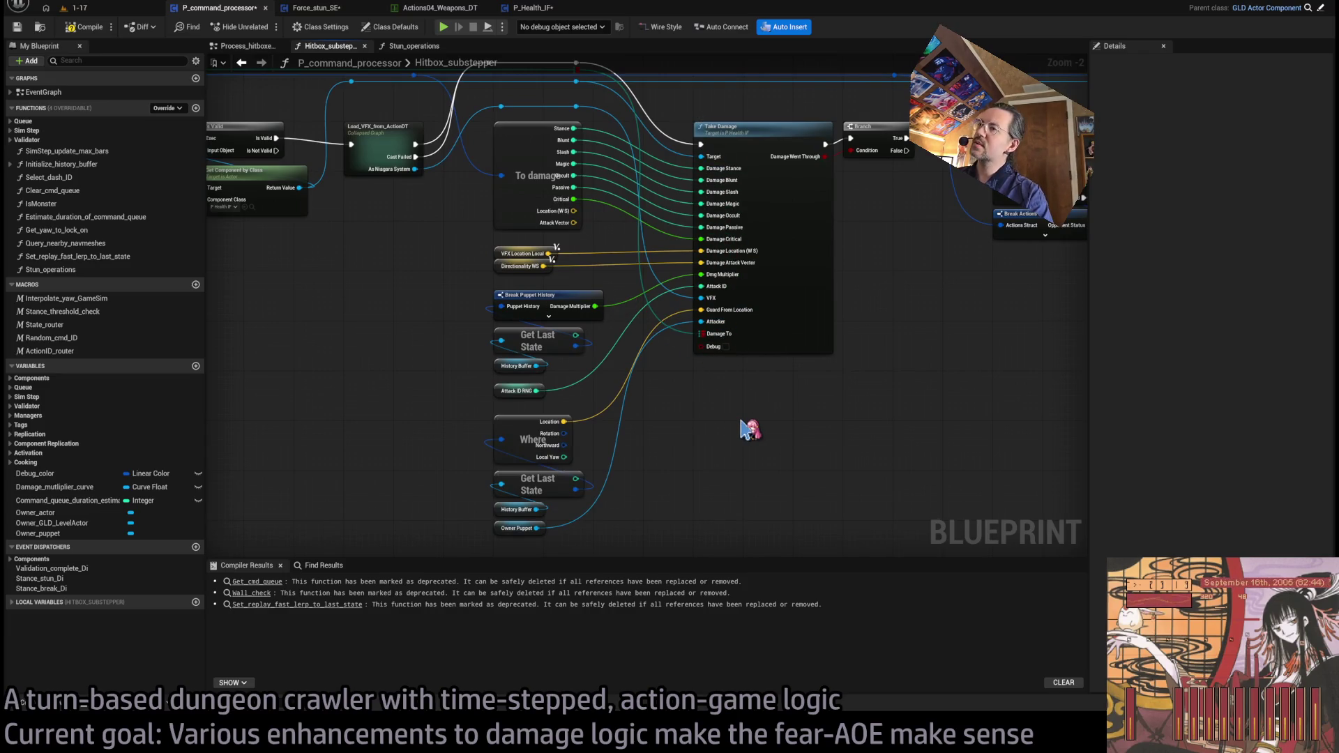
pyautogui.moveTo(743, 428)
pyautogui.mouseDown()
pyautogui.moveTo(617, 442)
pyautogui.moveTo(694, 459)
pyautogui.mouseUp()
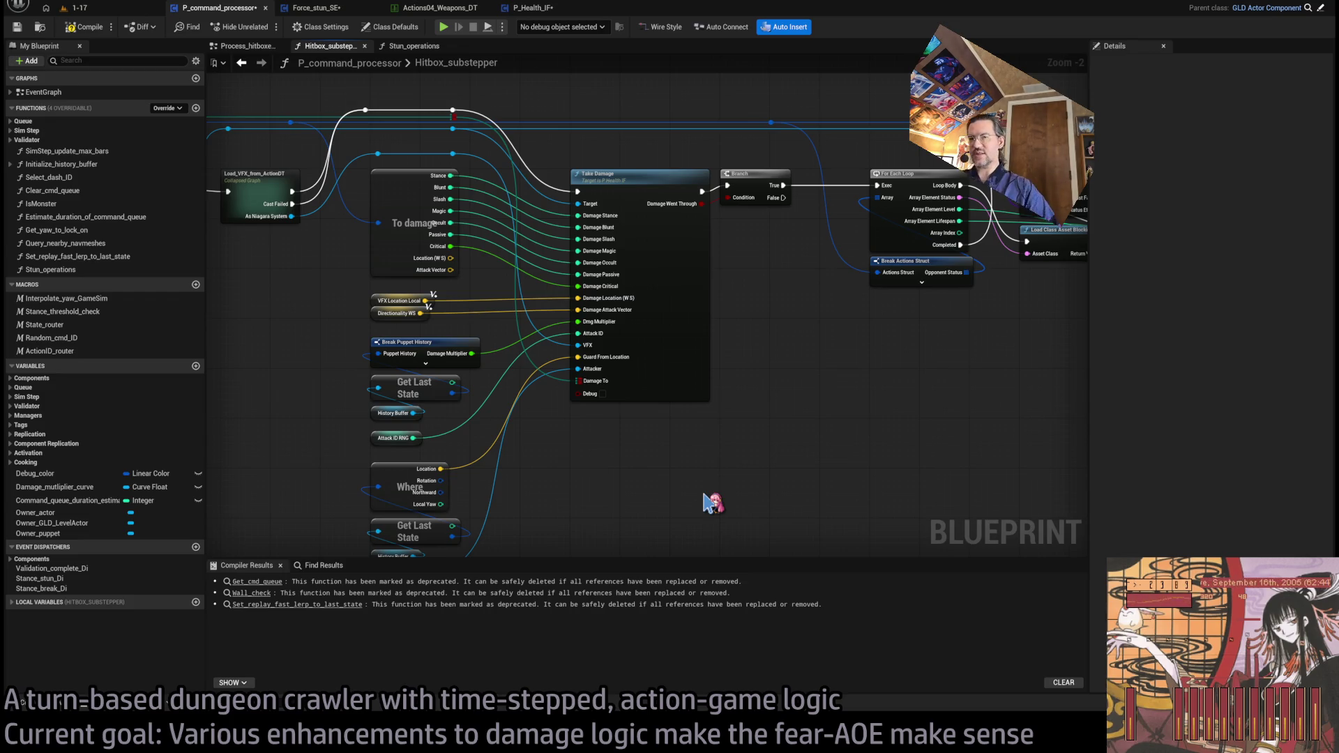
pyautogui.click(27, 601)
pyautogui.scroll(-1, 91, 614)
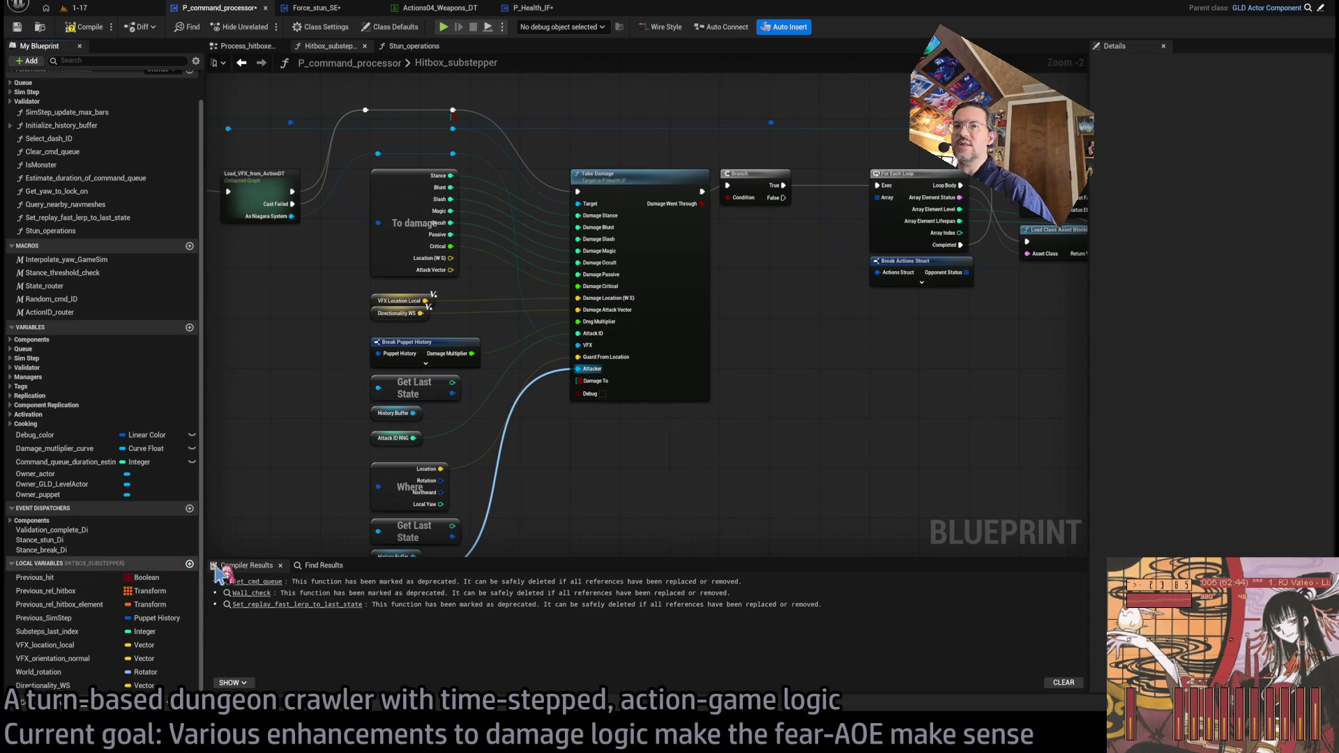
# Step: Create a Damage_Local local variable of type Damage and place its Set node with the struct pin split
pyautogui.click(189, 563)
pyautogui.write('Damage_Local')
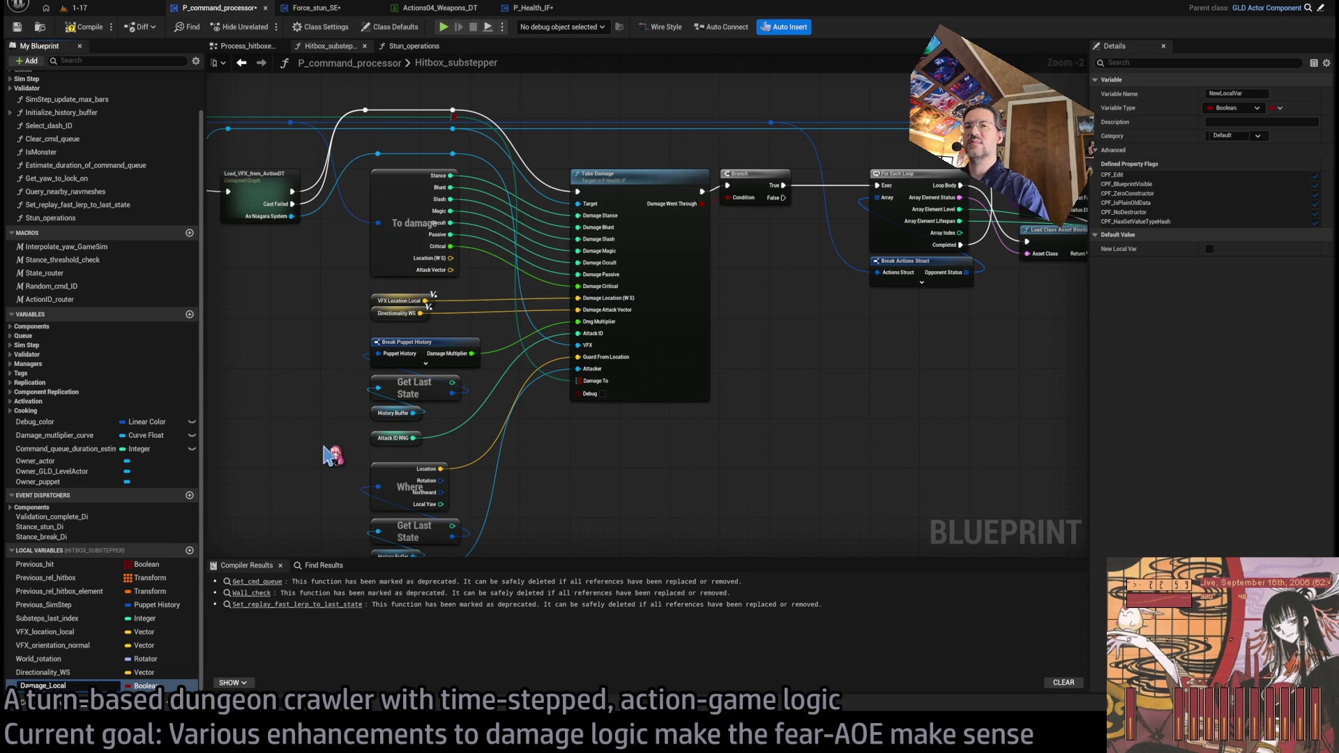
pyautogui.press('Return')
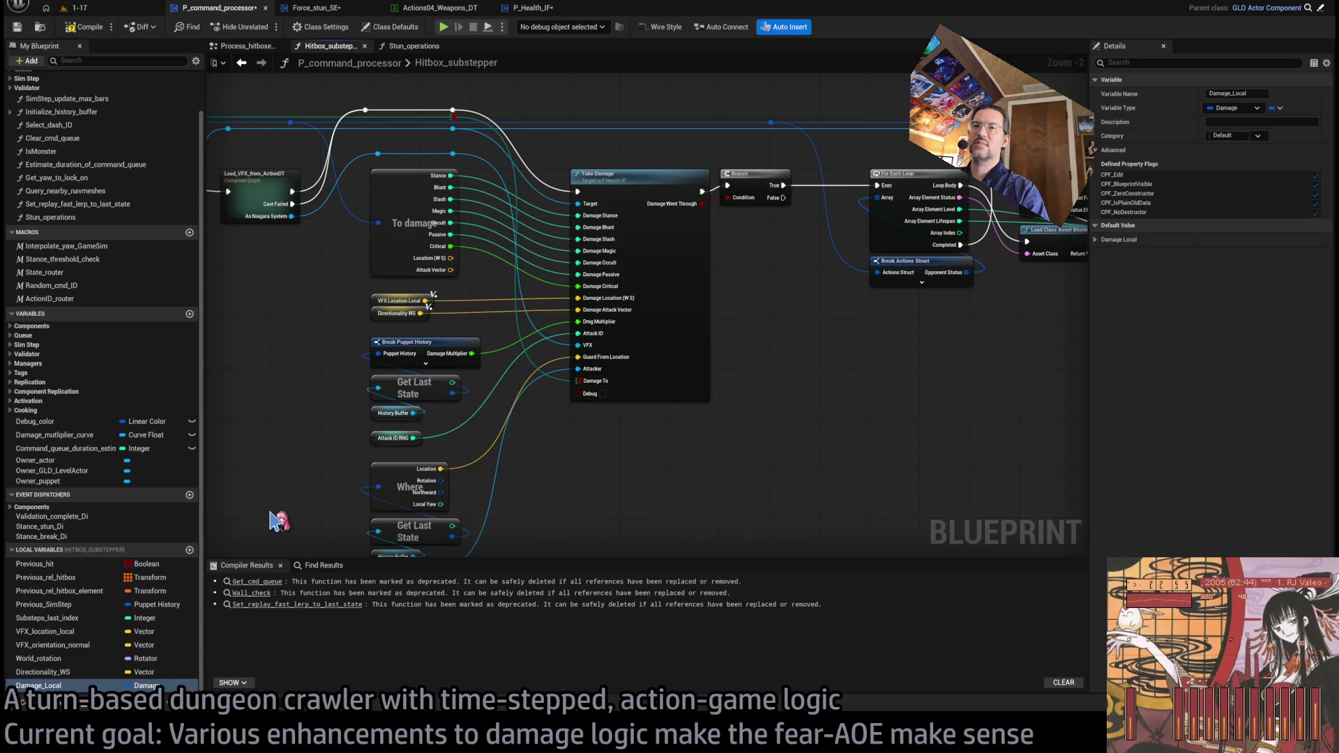
pyautogui.press('Up')
pyautogui.moveTo(62, 668); pyautogui.dragTo(568, 484)
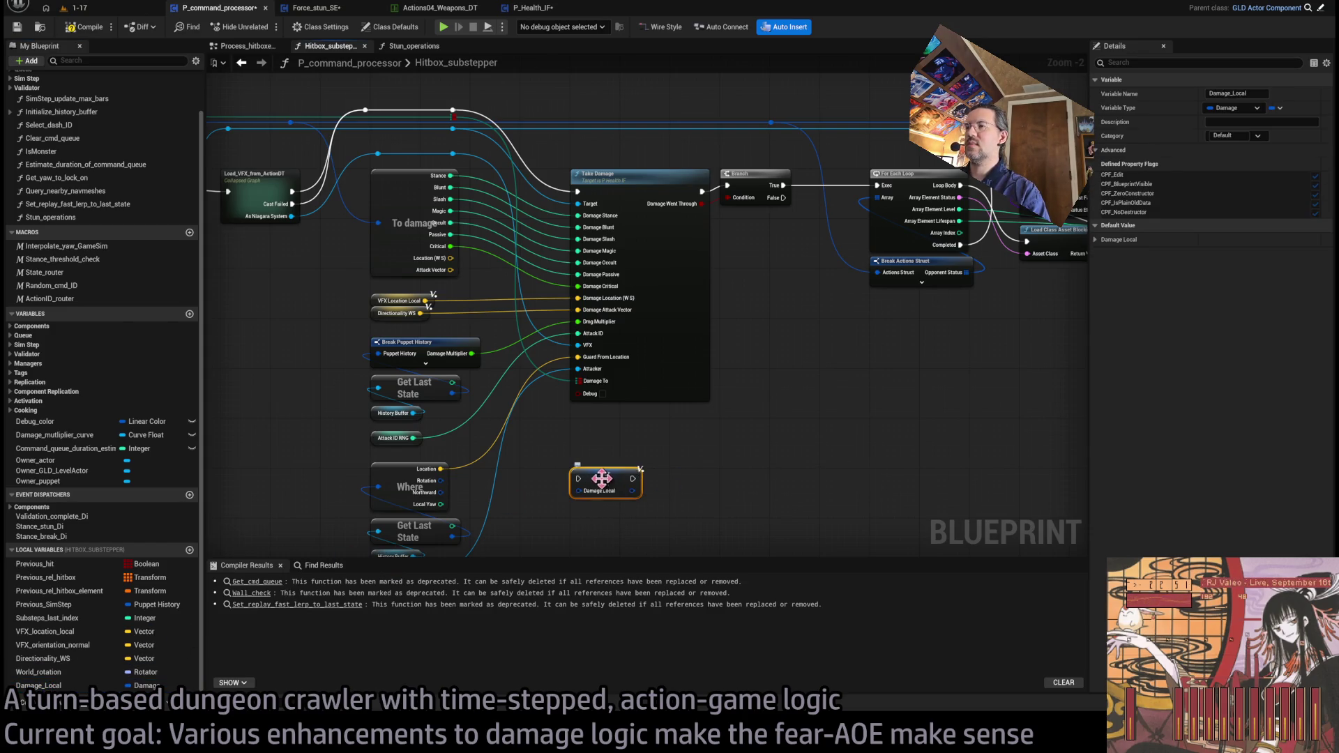
pyautogui.rightClick(579, 491)
pyautogui.click(613, 516)
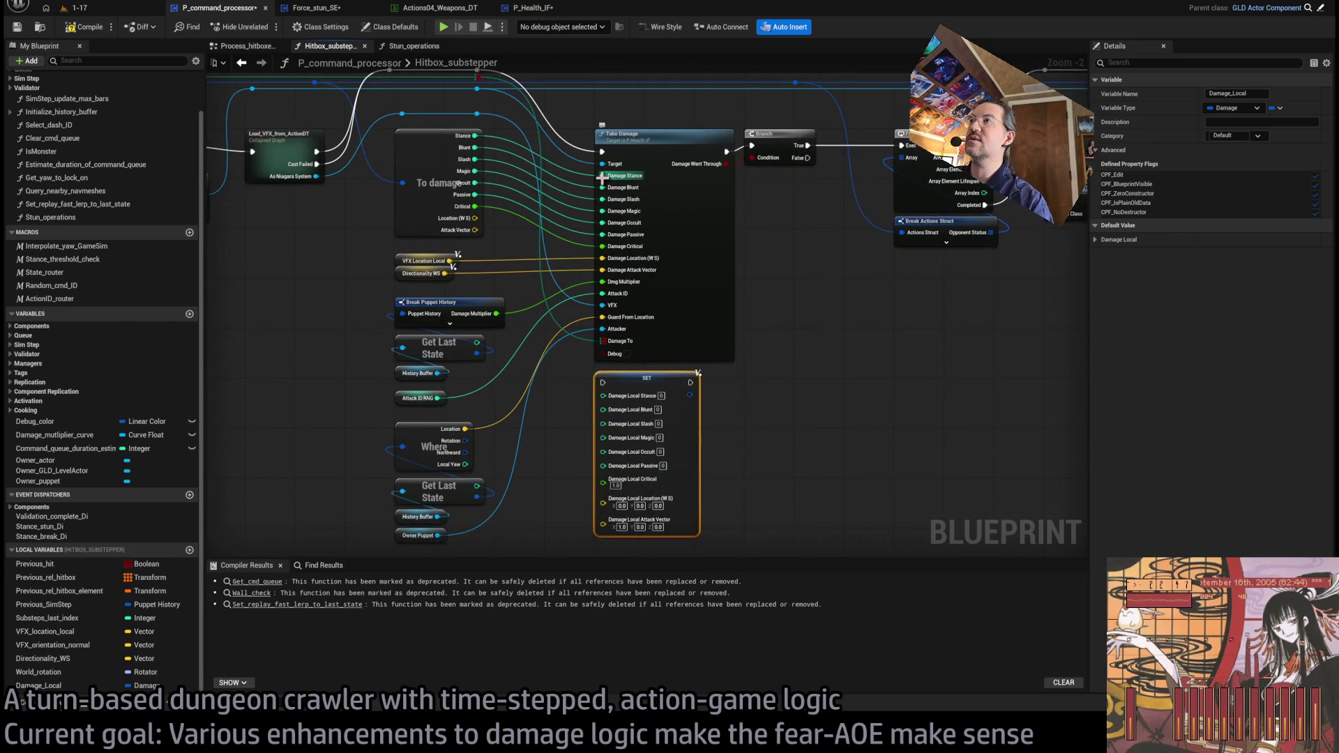
# Step: Reroute the Stance, Blunt, Slash, Magic, Occult, Passive, Critical, Location and Attack Vector wires into Damage_Local
pyautogui.moveTo(602, 178); pyautogui.dragTo(603, 395)
pyautogui.moveTo(601, 190)
pyautogui.mouseDown()
pyautogui.moveTo(529, 351)
pyautogui.moveTo(623, 402)
pyautogui.moveTo(612, 408)
pyautogui.mouseUp()
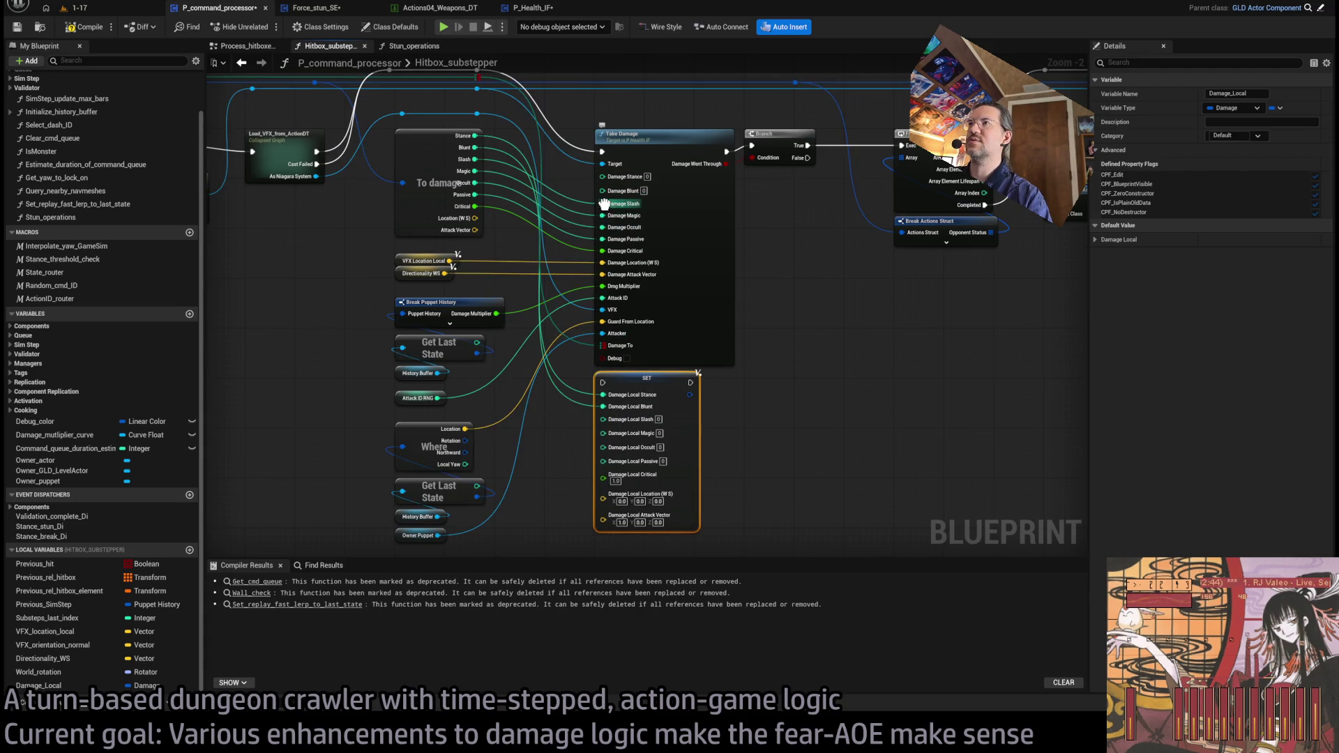
pyautogui.moveTo(604, 204); pyautogui.dragTo(603, 418)
pyautogui.moveTo(602, 218); pyautogui.dragTo(604, 430)
pyautogui.moveTo(602, 232)
pyautogui.mouseDown()
pyautogui.moveTo(585, 463)
pyautogui.moveTo(604, 442)
pyautogui.mouseUp()
pyautogui.moveTo(601, 246); pyautogui.dragTo(613, 455)
pyautogui.moveTo(604, 260)
pyautogui.mouseDown()
pyautogui.moveTo(532, 454)
pyautogui.moveTo(613, 472)
pyautogui.moveTo(601, 283)
pyautogui.moveTo(604, 478)
pyautogui.mouseUp()
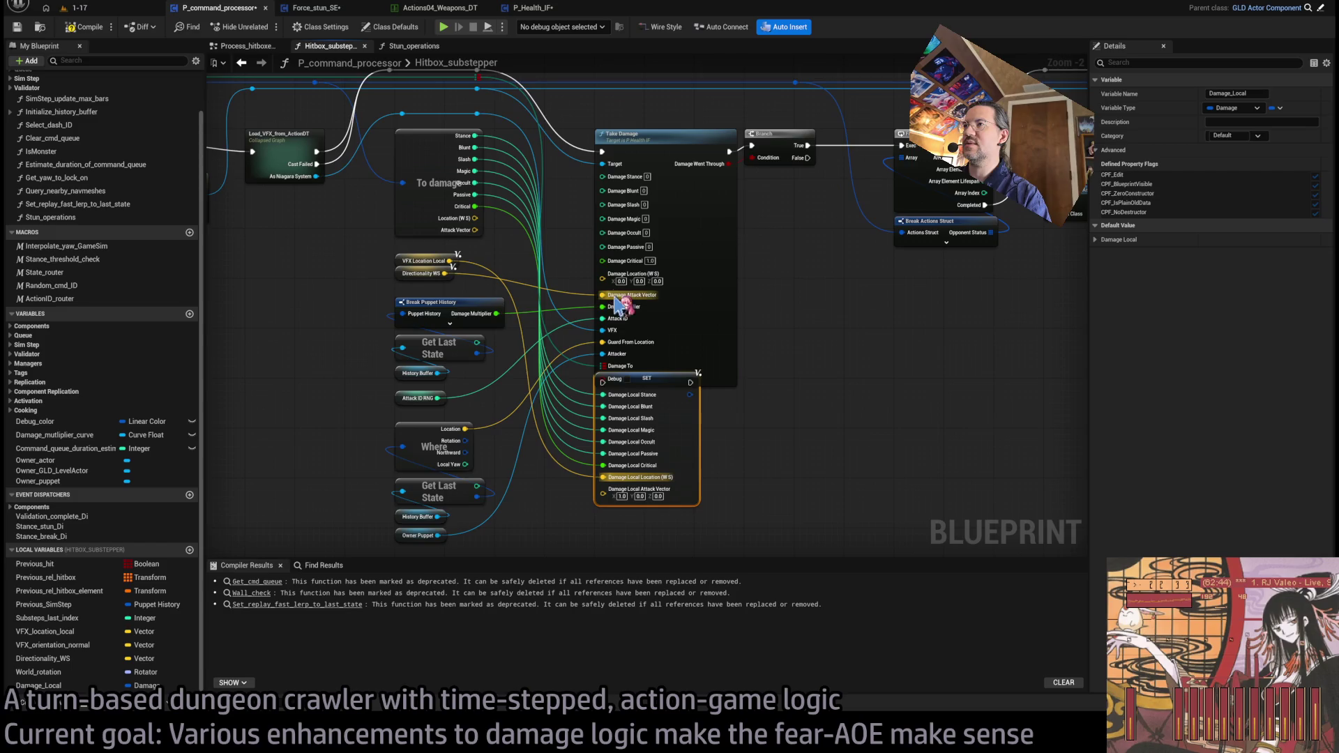
pyautogui.moveTo(602, 298)
pyautogui.mouseDown()
pyautogui.moveTo(523, 398)
pyautogui.moveTo(617, 496)
pyautogui.mouseUp()
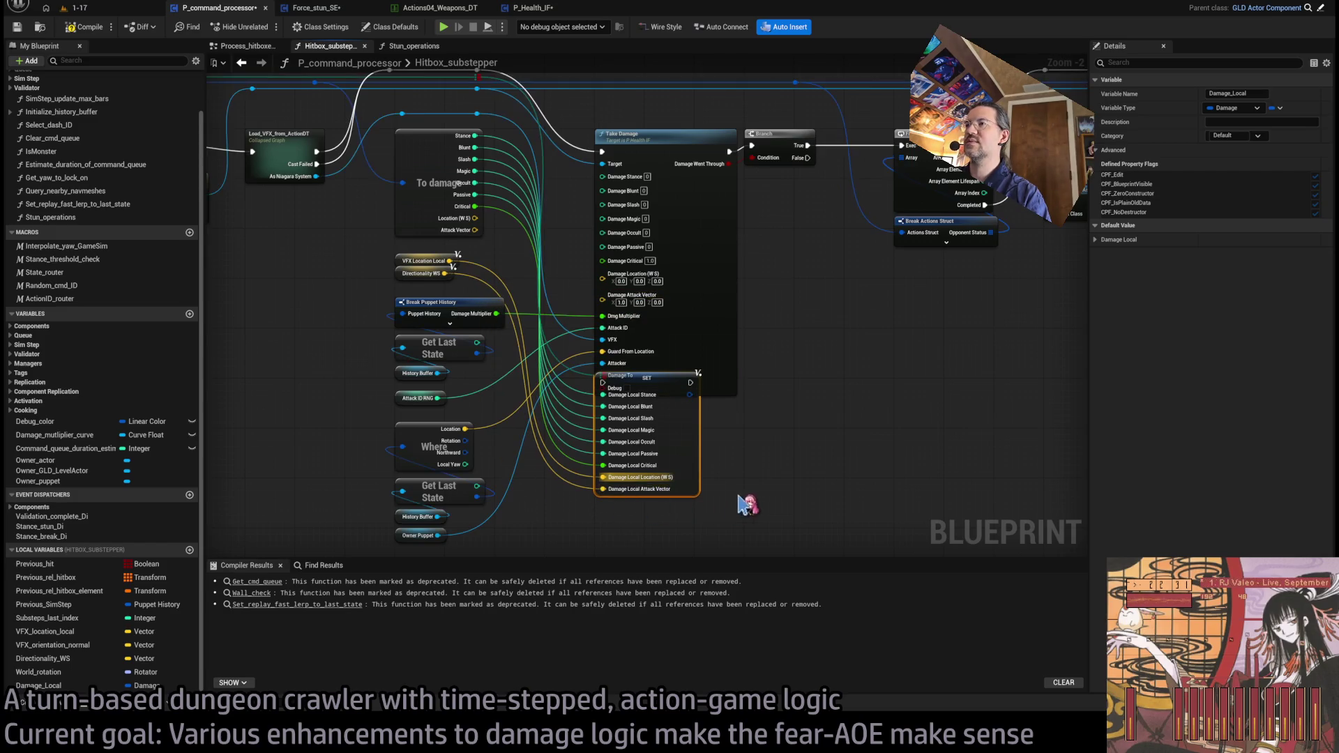
# Step: Route the execution flow through the SET node and on into Take Damage
pyautogui.moveTo(692, 455); pyautogui.dragTo(697, 488)
pyautogui.moveTo(554, 201); pyautogui.dragTo(601, 208)
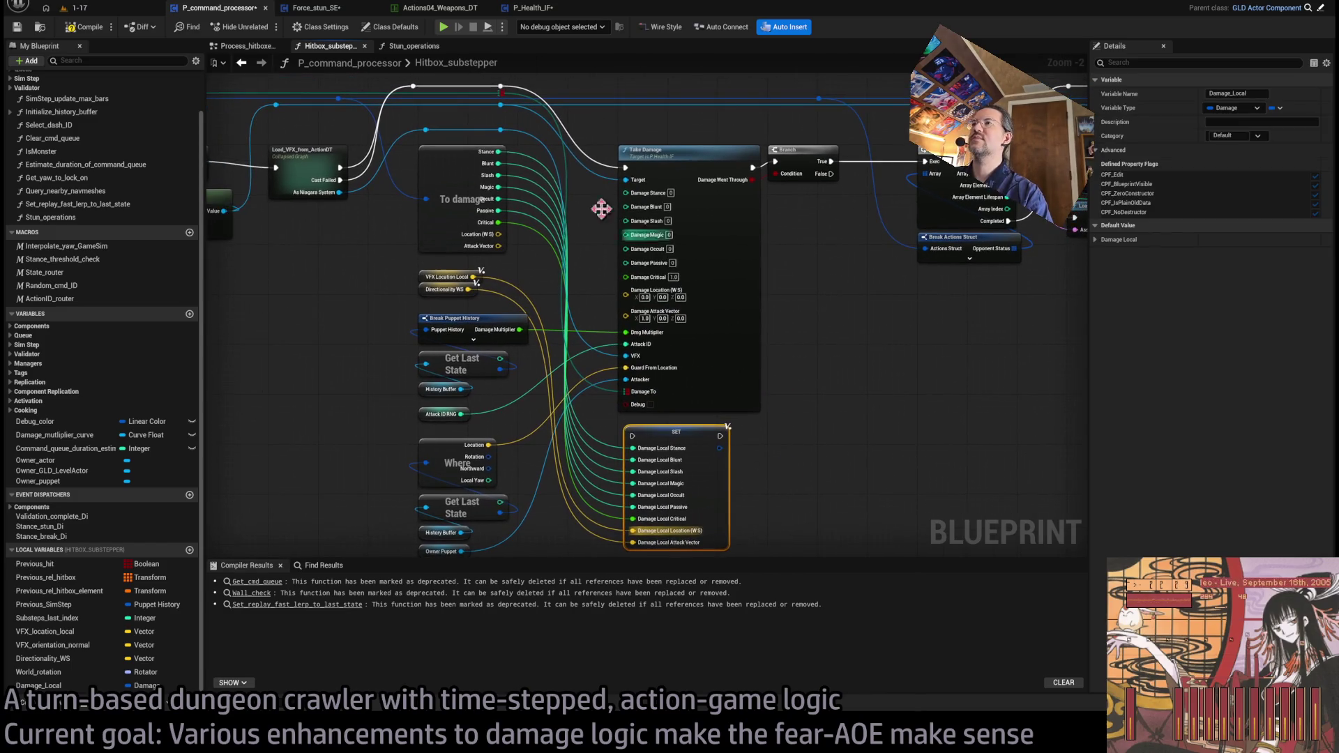
pyautogui.moveTo(501, 92)
pyautogui.mouseDown()
pyautogui.moveTo(598, 380)
pyautogui.moveTo(667, 427)
pyautogui.moveTo(626, 168)
pyautogui.mouseUp()
pyautogui.click(707, 265)
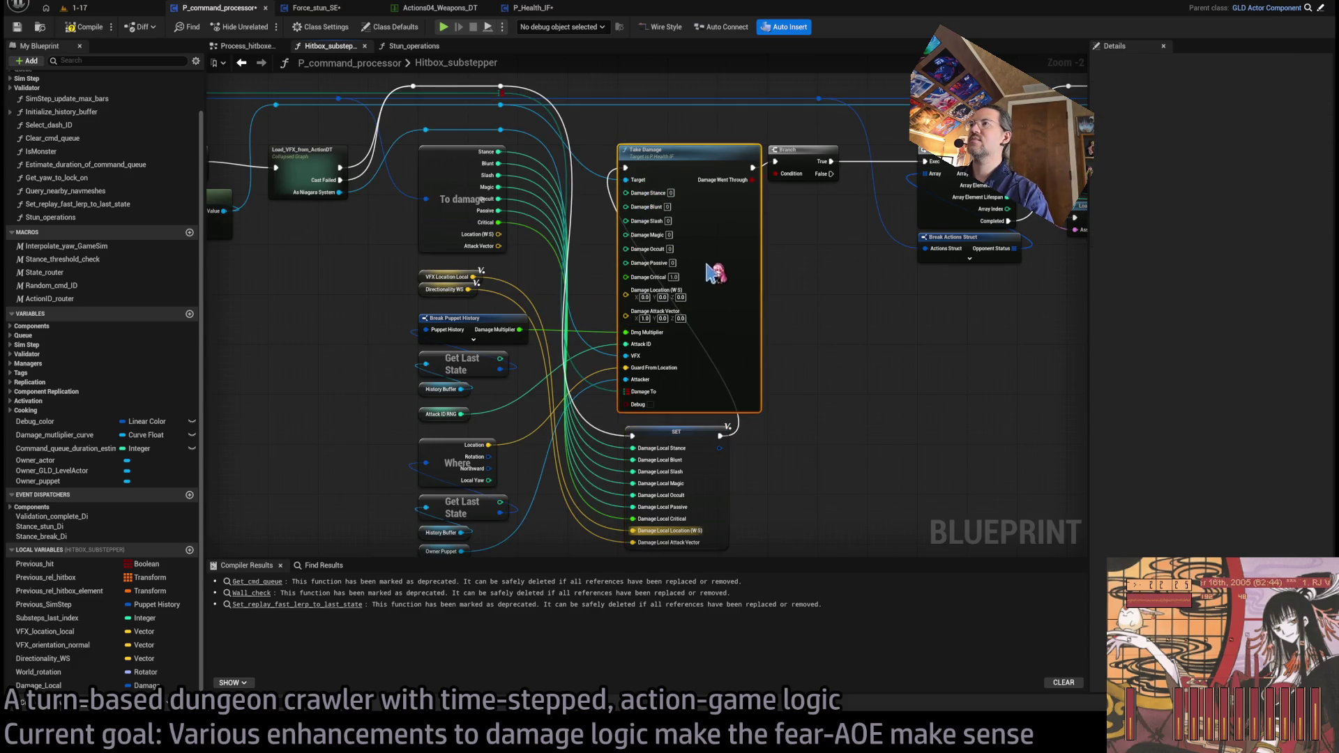
pyautogui.moveTo(719, 437)
pyautogui.mouseDown()
pyautogui.moveTo(636, 314)
pyautogui.moveTo(634, 186)
pyautogui.mouseUp()
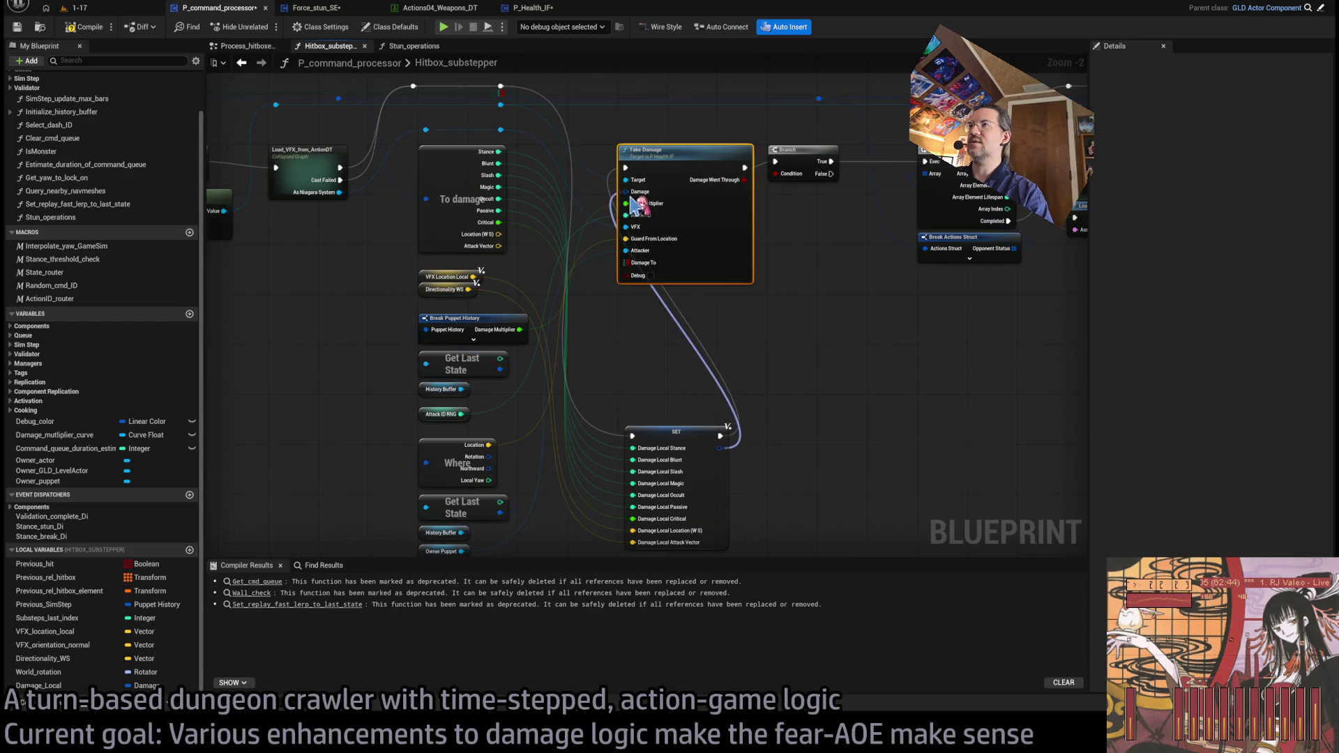
# Step: Place the Damage_Local SET node beside To damage and shift Take Damage and Branch left
pyautogui.scroll(-5, 803, 364)
pyautogui.scroll(6, 442, 298)
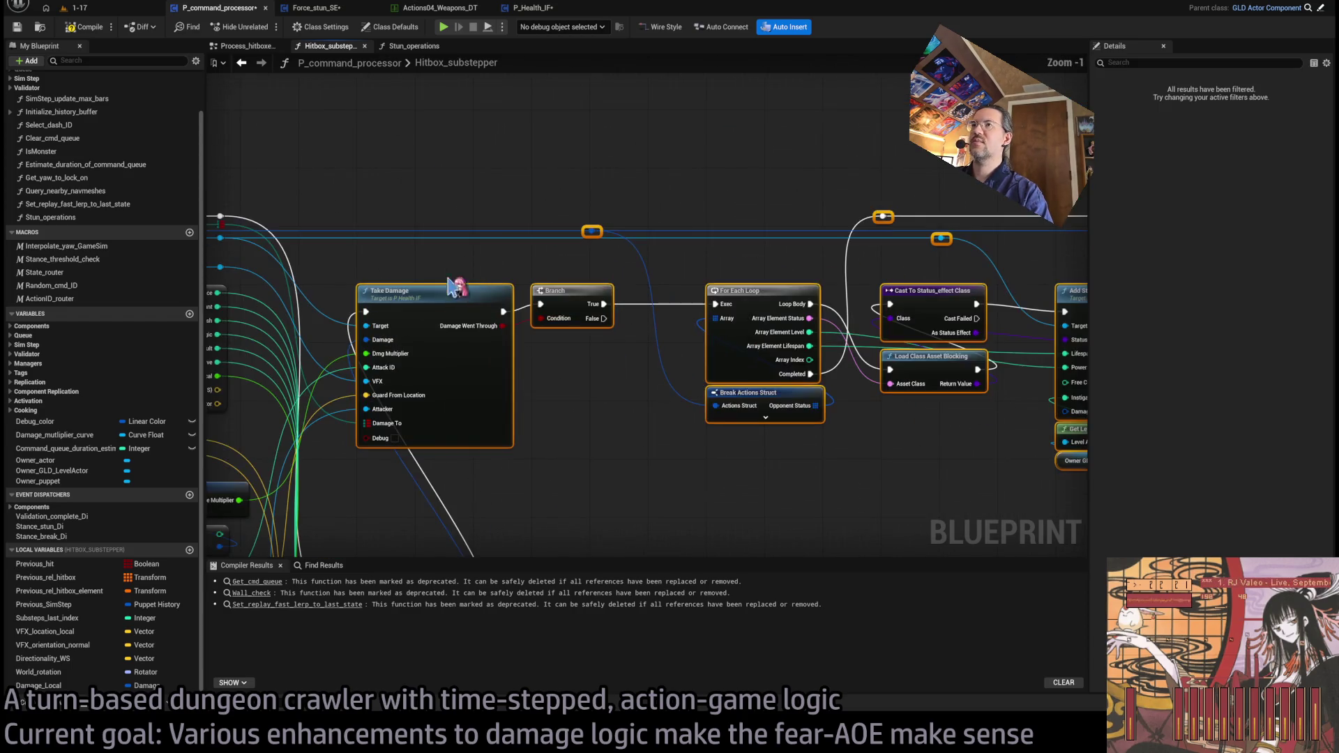
pyautogui.moveTo(575, 311)
pyautogui.mouseDown()
pyautogui.moveTo(832, 310)
pyautogui.moveTo(906, 236)
pyautogui.mouseUp()
pyautogui.scroll(-3, 507, 295)
pyautogui.moveTo(523, 440); pyautogui.dragTo(534, 269)
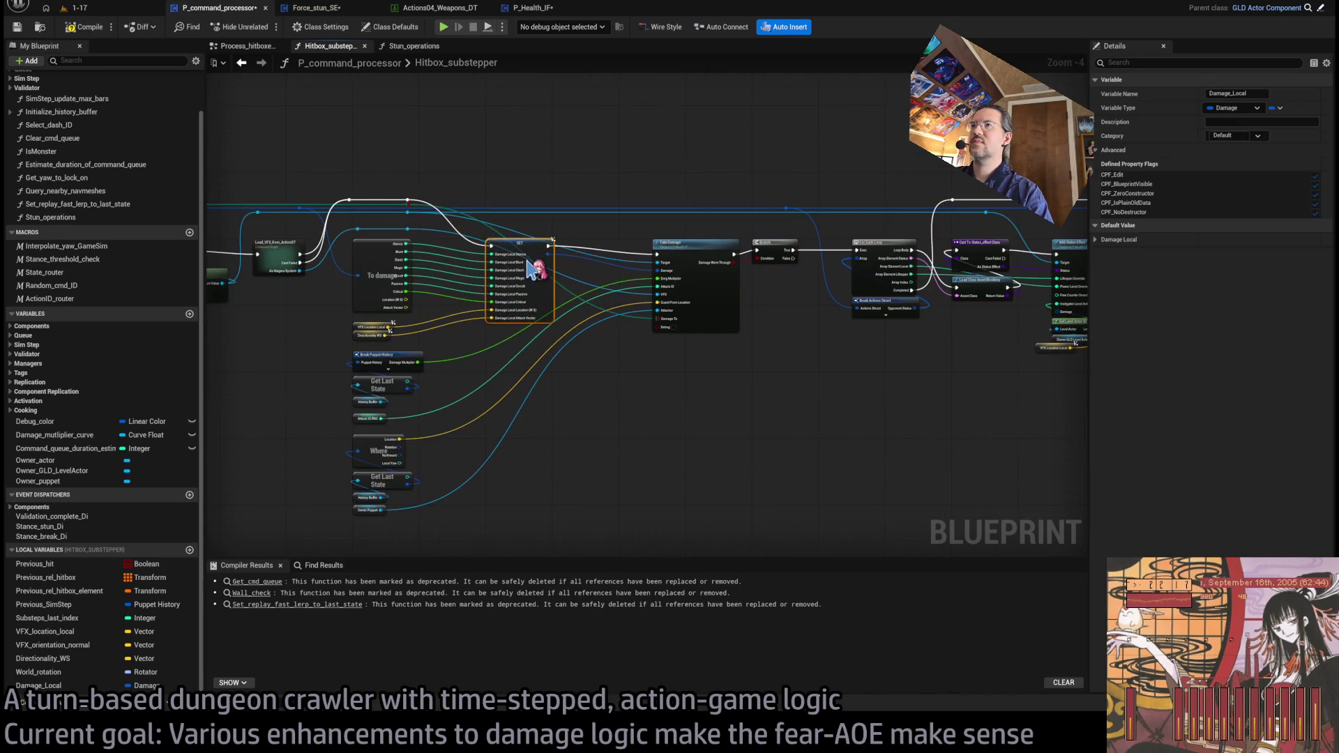
pyautogui.scroll(3, 507, 277)
pyautogui.moveTo(631, 286); pyautogui.dragTo(564, 305)
pyautogui.moveTo(448, 279)
pyautogui.mouseDown()
pyautogui.moveTo(412, 230)
pyautogui.moveTo(418, 251)
pyautogui.moveTo(417, 230)
pyautogui.moveTo(619, 233)
pyautogui.mouseUp()
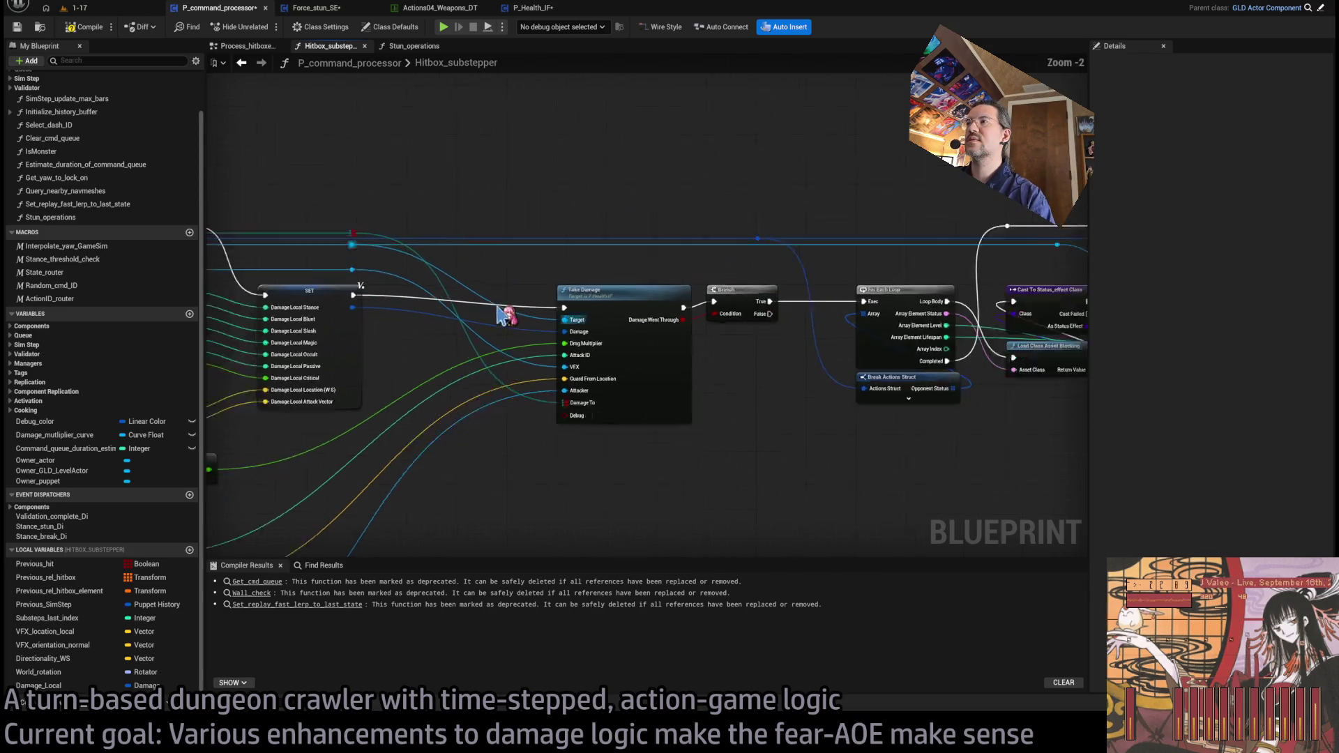
pyautogui.scroll(-4, 502, 311)
pyautogui.moveTo(1025, 263); pyautogui.dragTo(795, 334)
pyautogui.scroll(3, 496, 397)
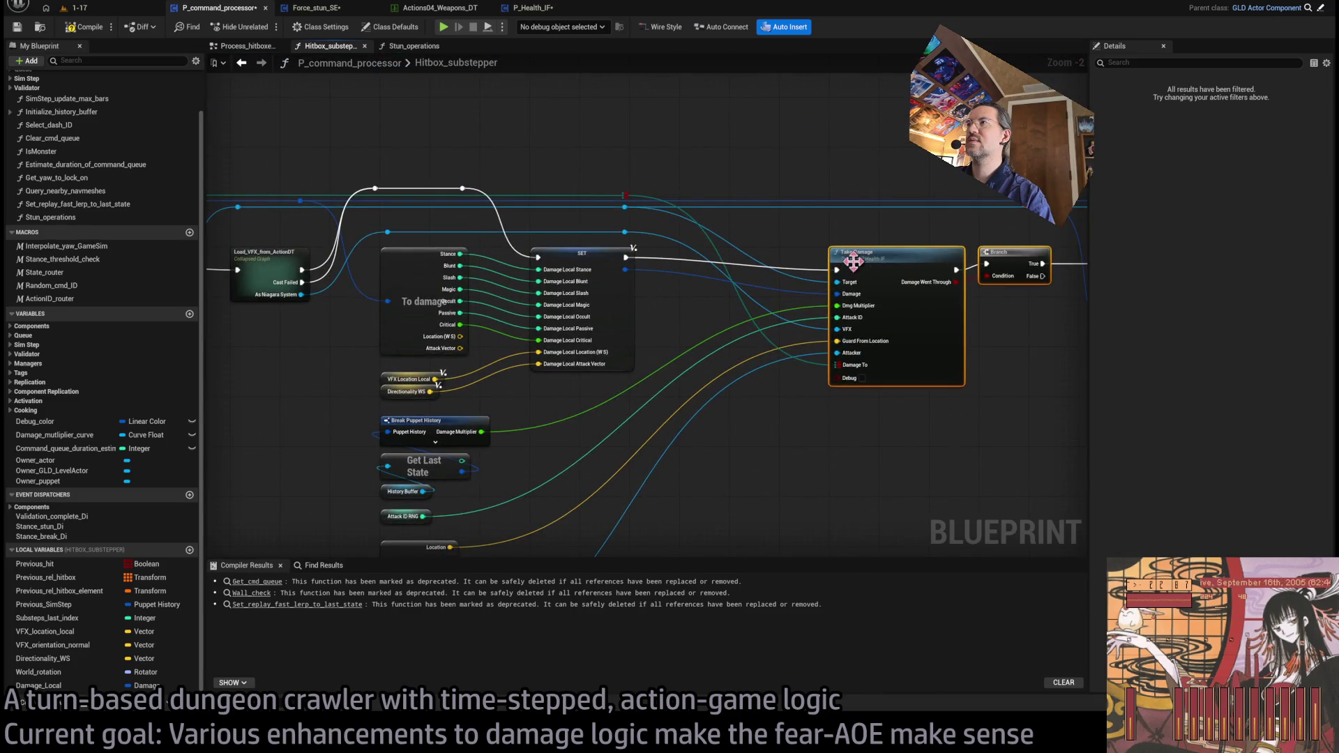
pyautogui.moveTo(852, 261); pyautogui.dragTo(754, 261)
pyautogui.click(674, 454)
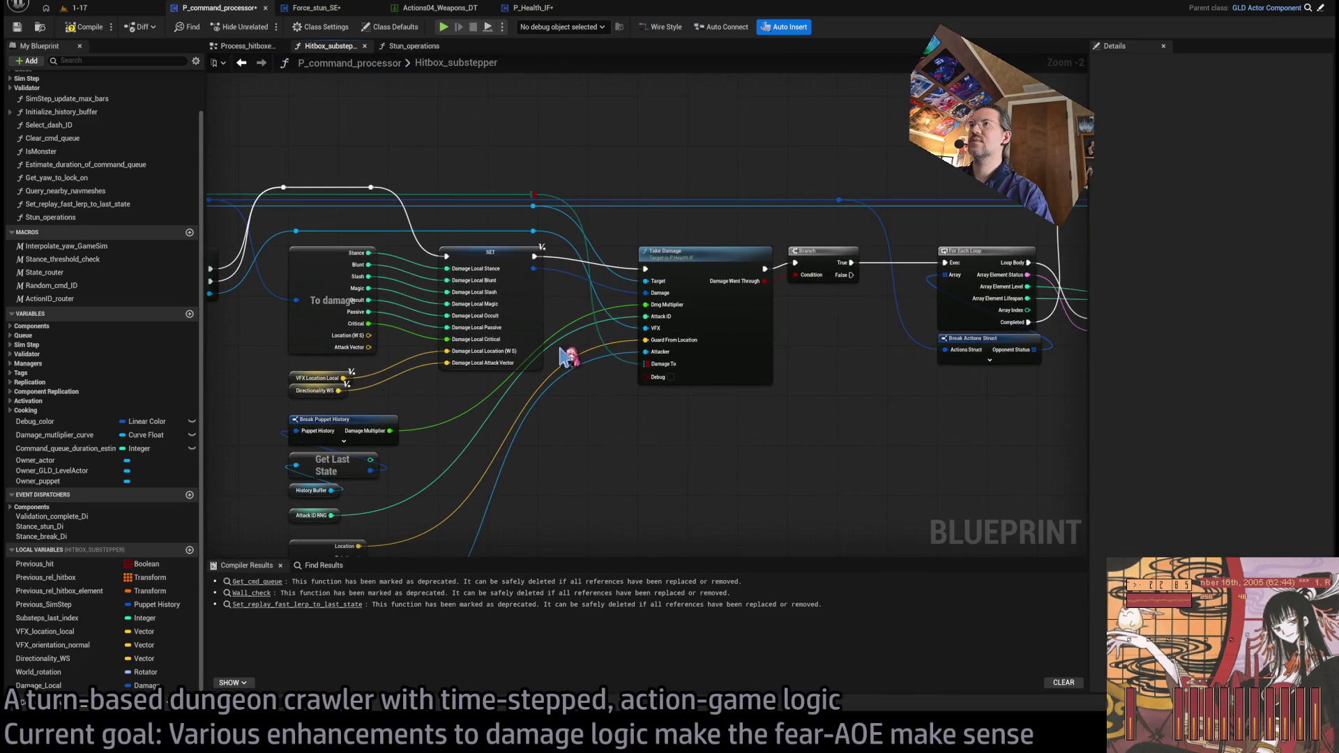
# Step: Wire a Damage_Local getter into Add Status Effect's Damage and place VFX Location Local beside Owner Puppet
pyautogui.moveTo(674, 452); pyautogui.dragTo(290, 463)
pyautogui.click(38, 686)
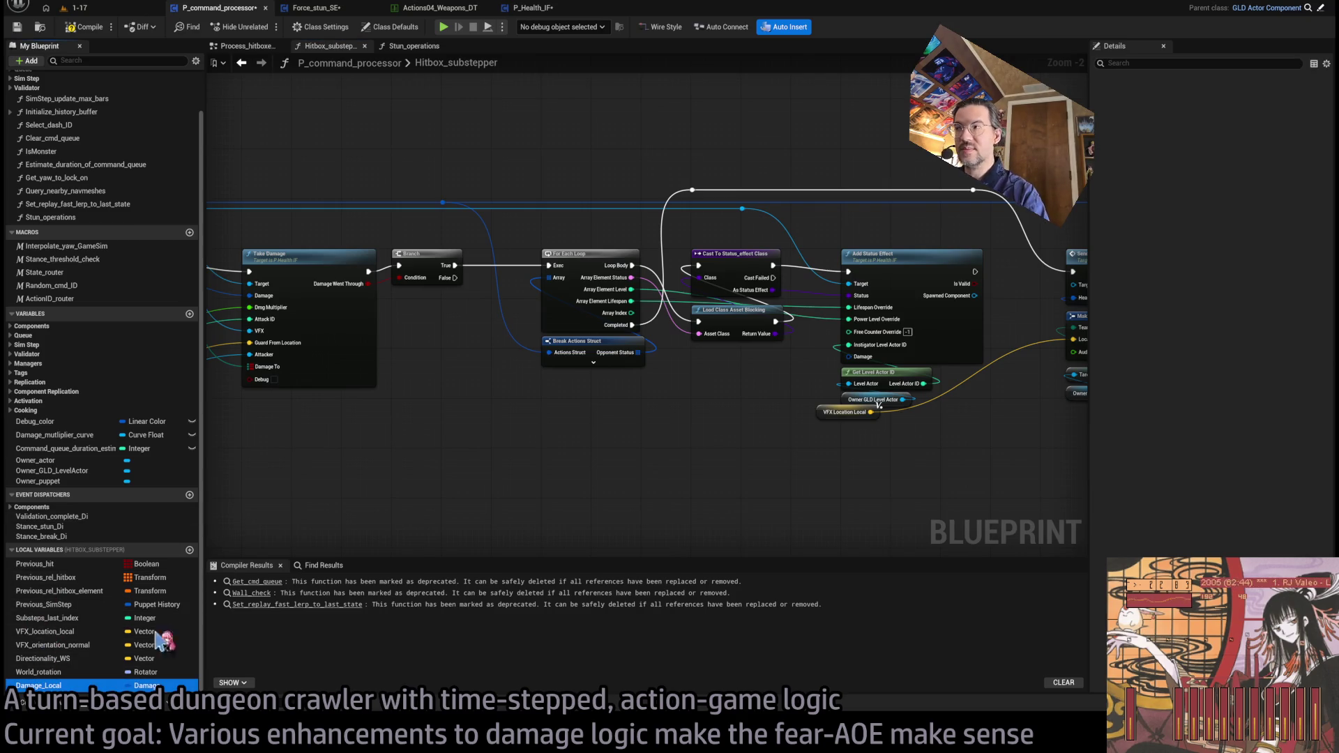
pyautogui.moveTo(795, 489)
pyautogui.mouseDown()
pyautogui.moveTo(857, 485)
pyautogui.moveTo(801, 462)
pyautogui.moveTo(865, 373)
pyautogui.moveTo(849, 357)
pyautogui.mouseUp()
pyautogui.moveTo(833, 422)
pyautogui.mouseDown()
pyautogui.moveTo(1022, 469)
pyautogui.moveTo(610, 481)
pyautogui.moveTo(671, 427)
pyautogui.mouseUp()
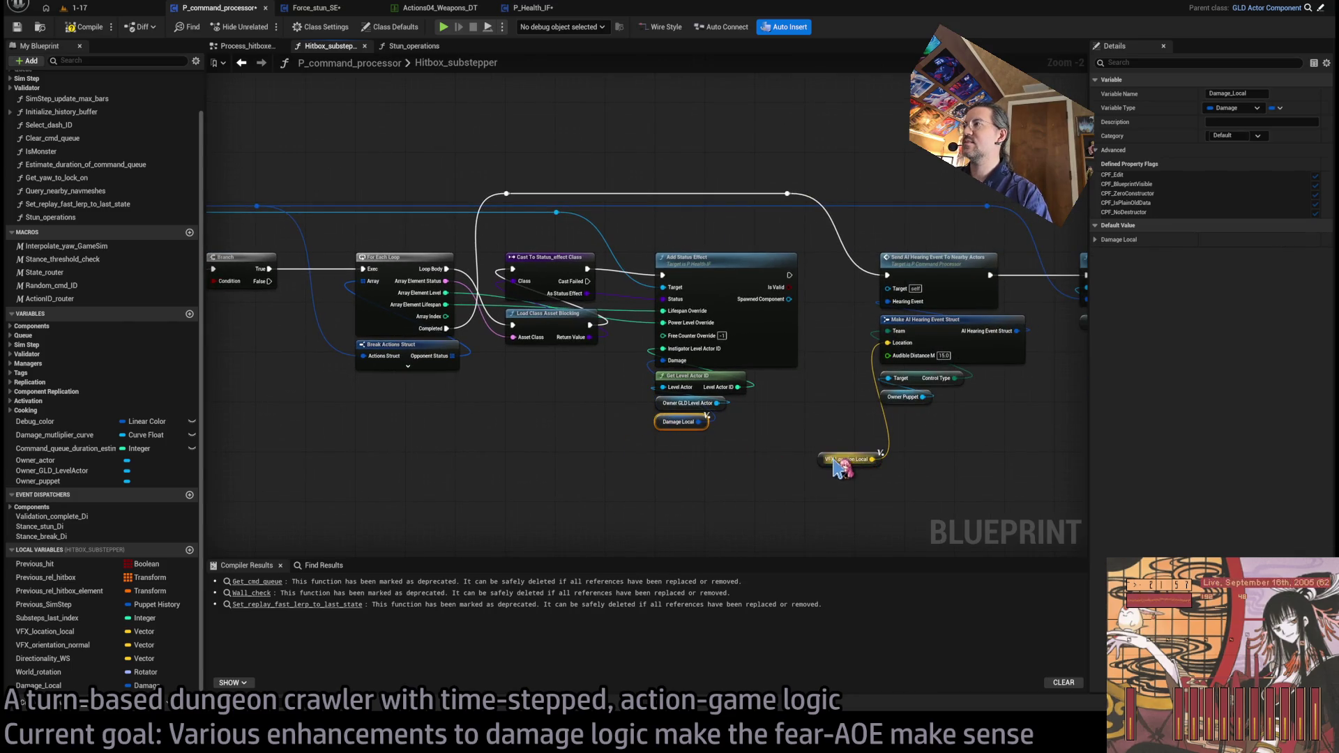
pyautogui.moveTo(837, 464); pyautogui.dragTo(899, 421)
pyautogui.click(895, 465)
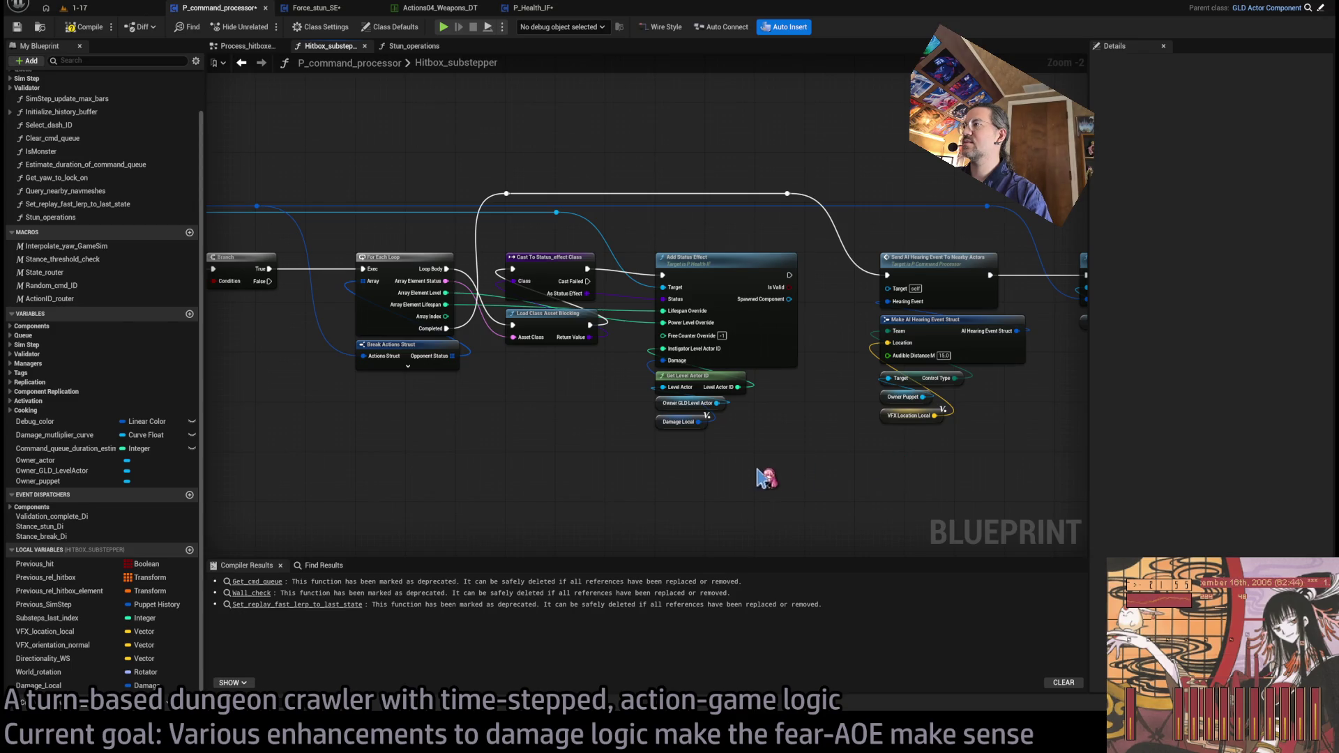
# Step: Realign the nodes from Send AI Hearing to Set Fast Replay slightly to the right
pyautogui.moveTo(758, 471); pyautogui.dragTo(657, 459)
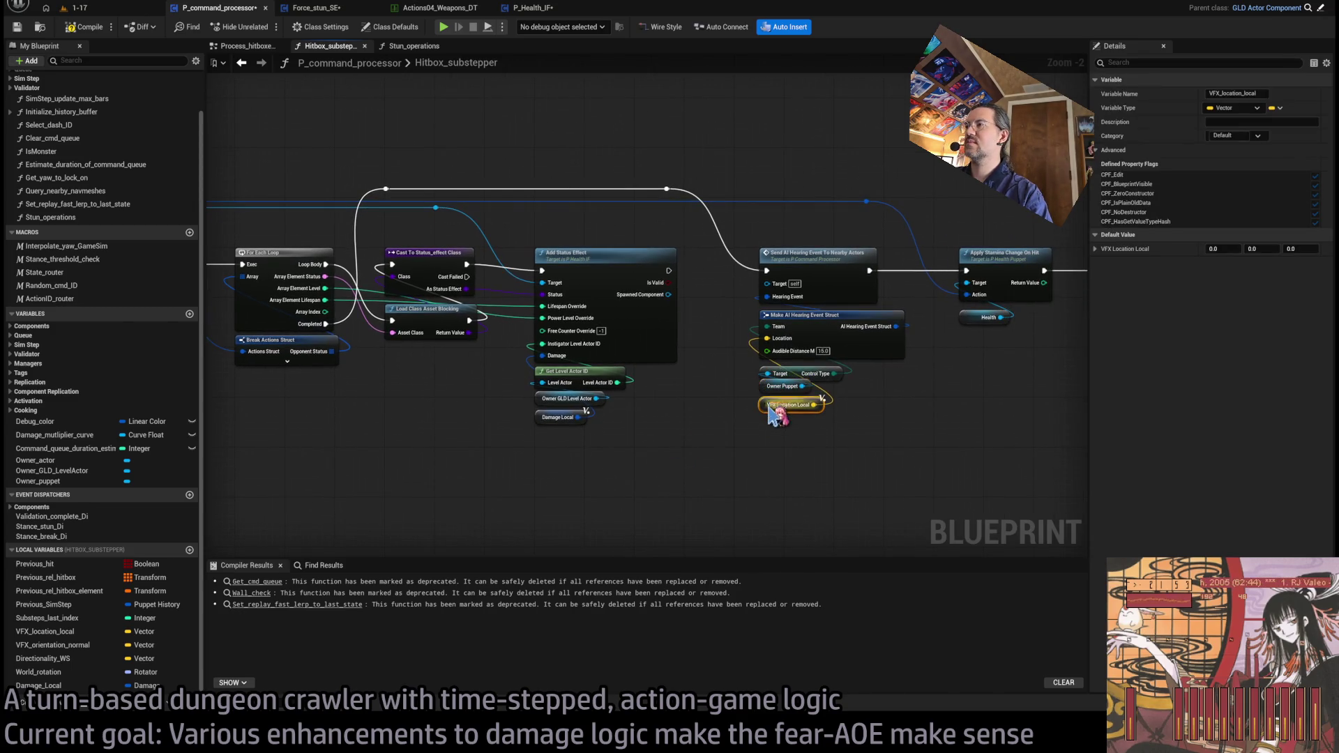
pyautogui.moveTo(840, 428)
pyautogui.mouseDown()
pyautogui.moveTo(774, 443)
pyautogui.moveTo(595, 438)
pyautogui.mouseUp()
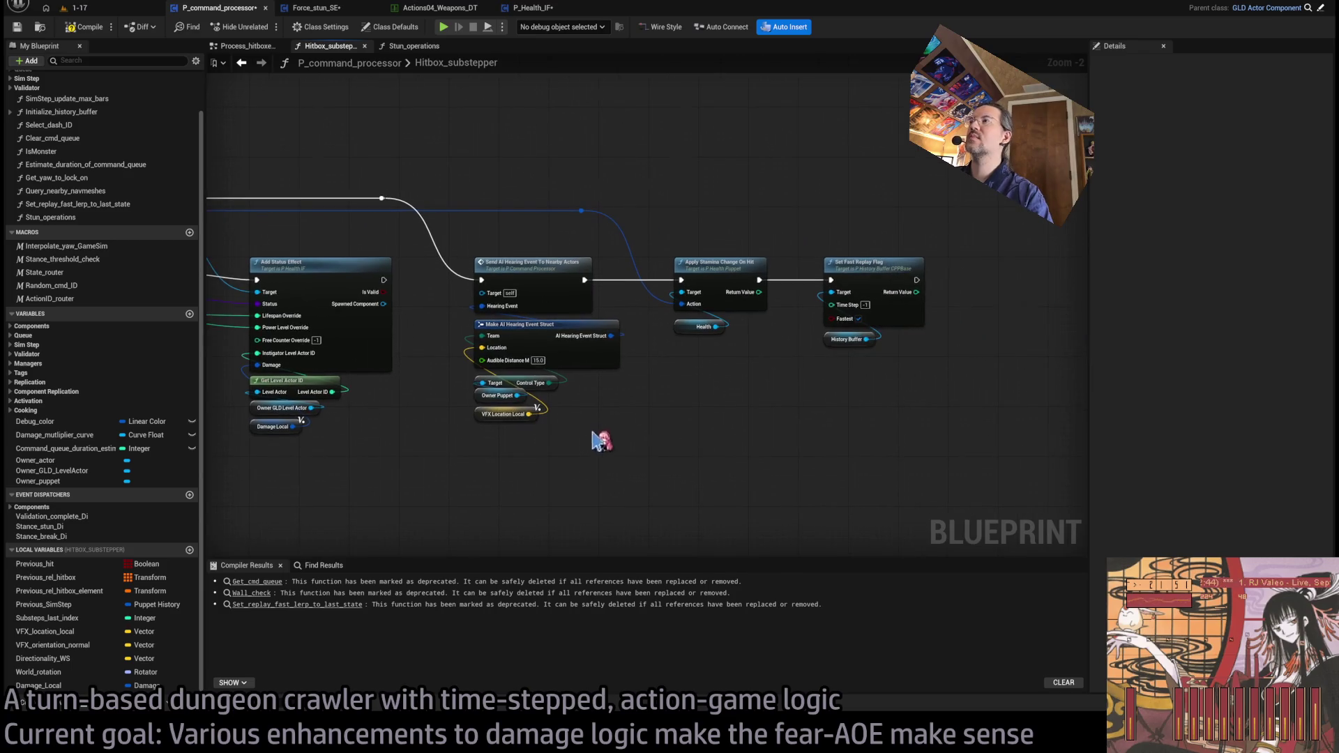
pyautogui.moveTo(1039, 154); pyautogui.dragTo(474, 463)
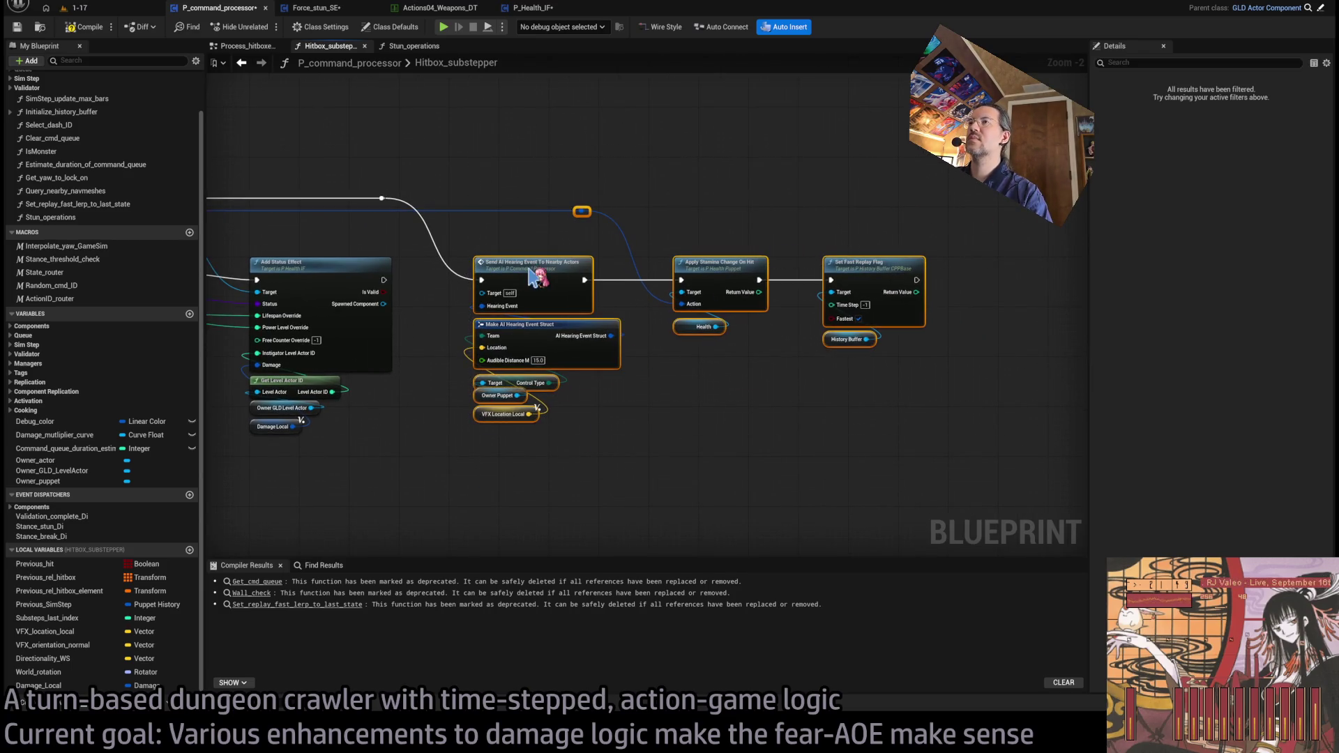
pyautogui.moveTo(538, 278); pyautogui.dragTo(557, 277)
pyautogui.moveTo(529, 167); pyautogui.dragTo(651, 167)
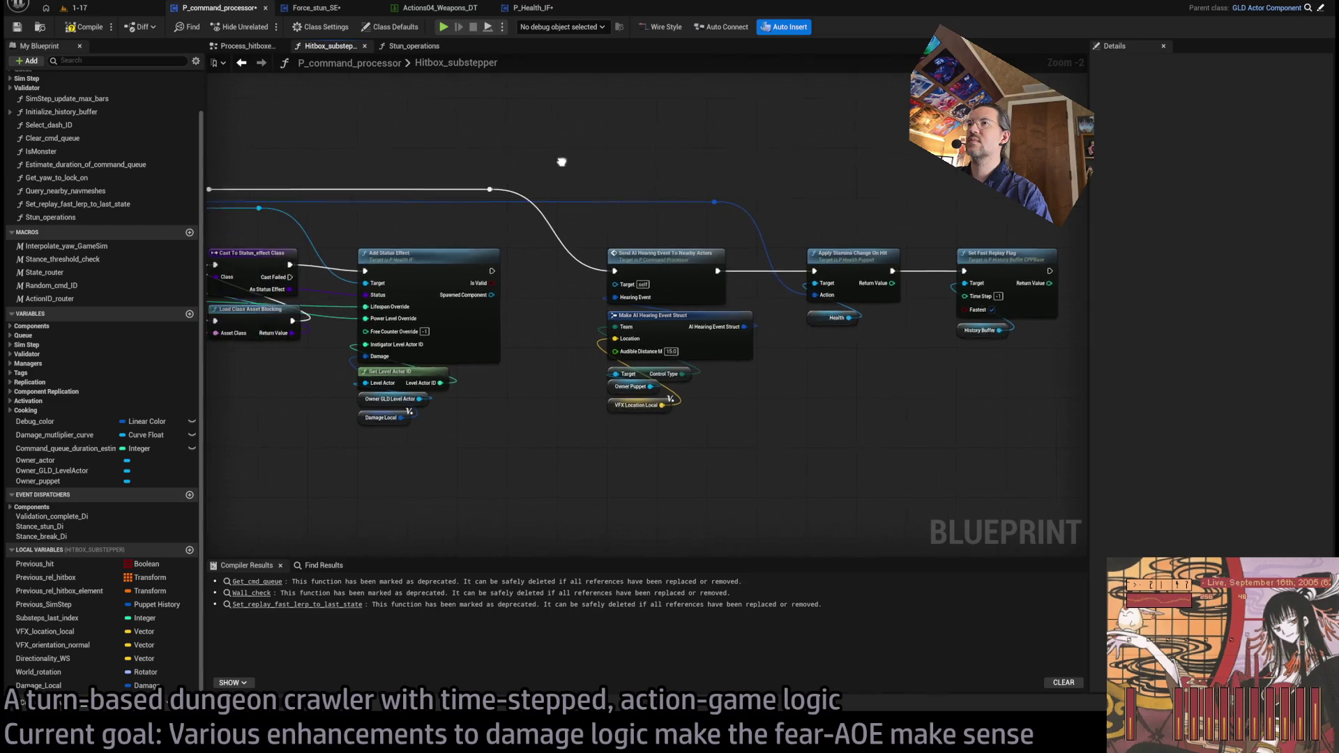
pyautogui.scroll(-2, 627, 179)
pyautogui.scroll(1, 788, 374)
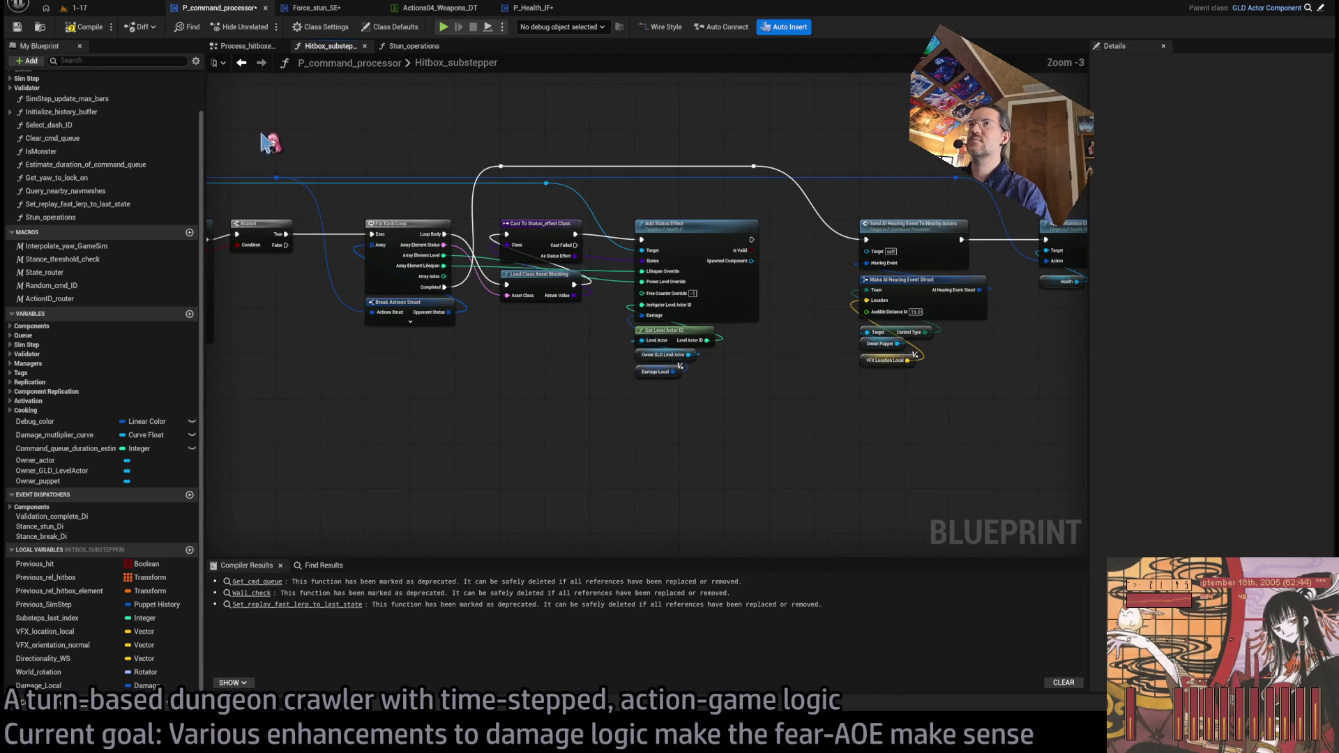
# Step: Play level 1-17, fire the fear attack for 39 damage on the cat, then lock on and queue a move
pyautogui.click(104, 10)
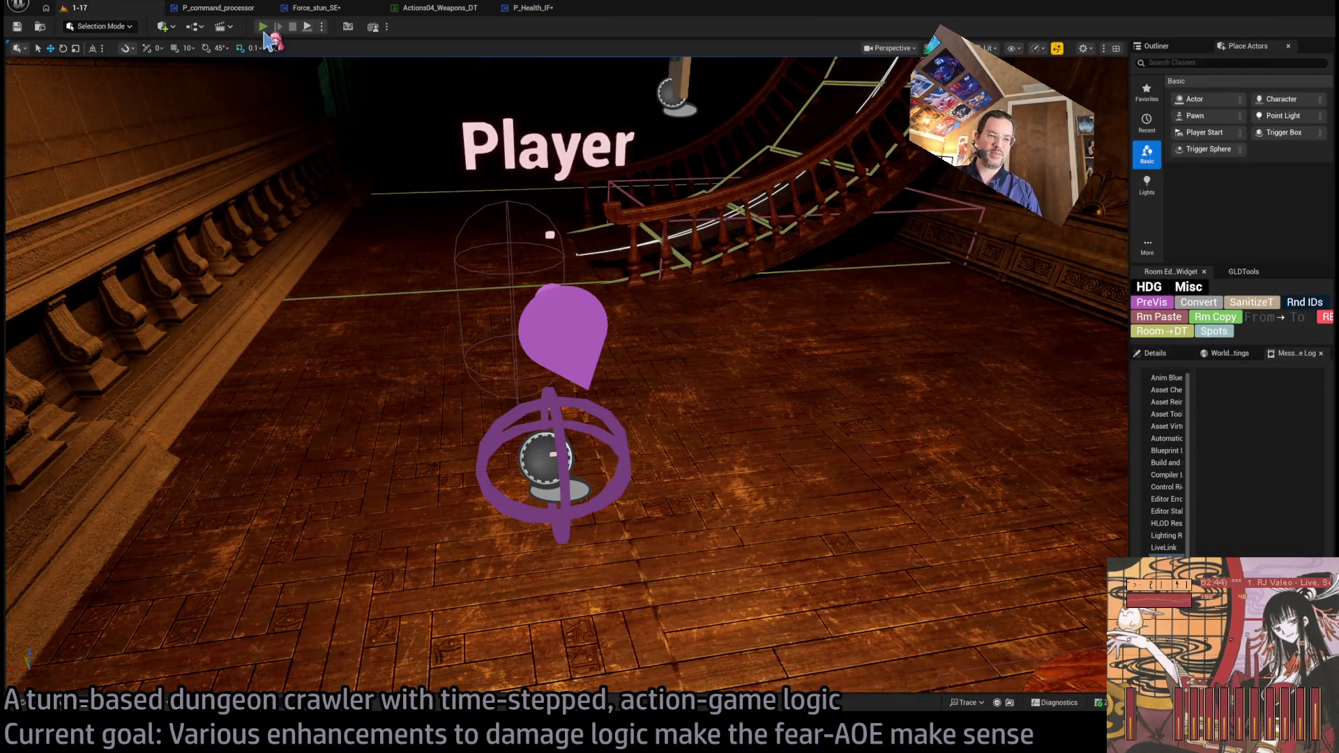
pyautogui.click(263, 28)
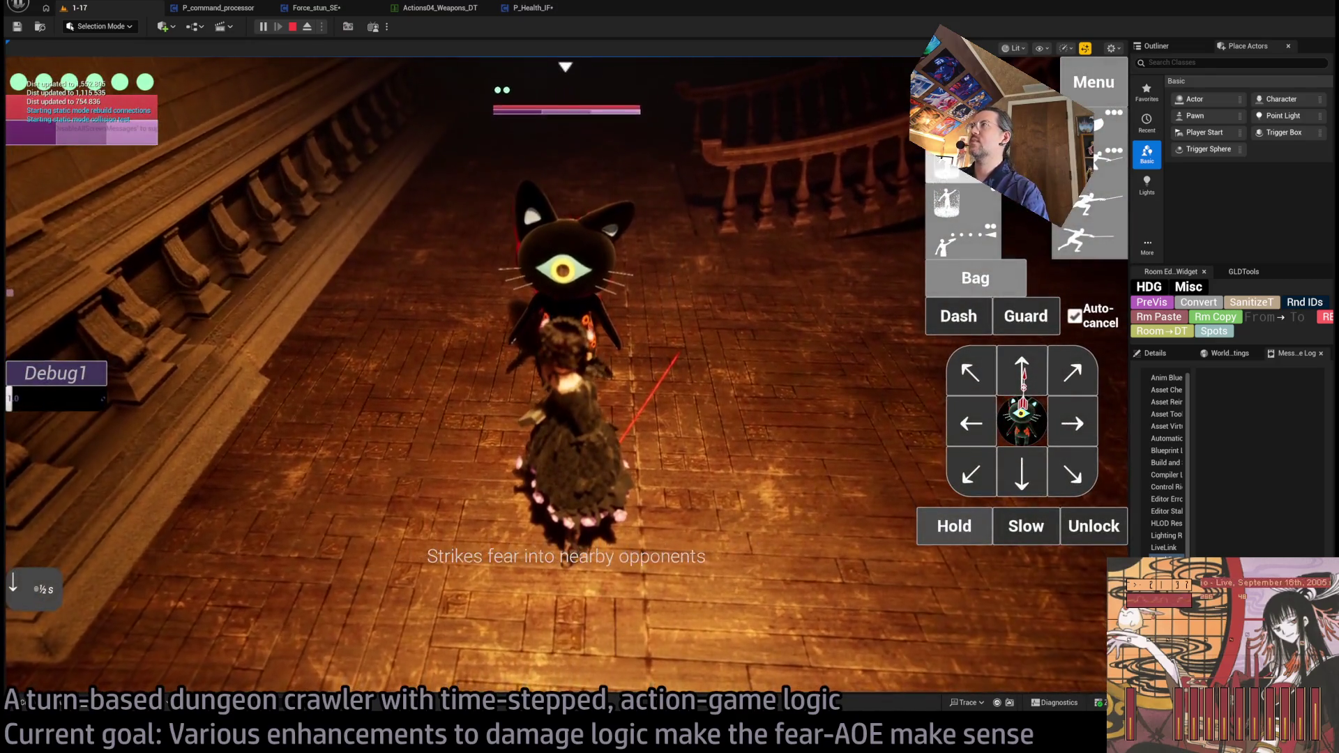
pyautogui.press('space')
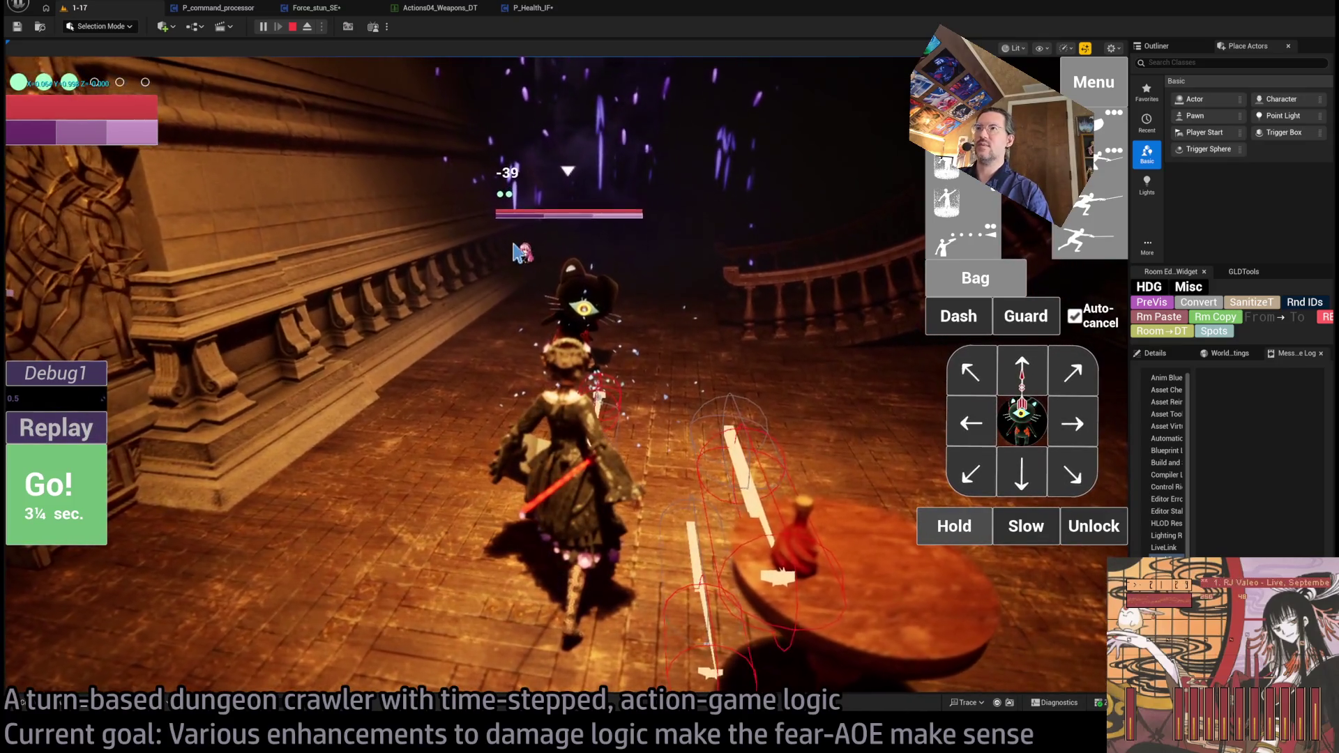
pyautogui.click(1092, 526)
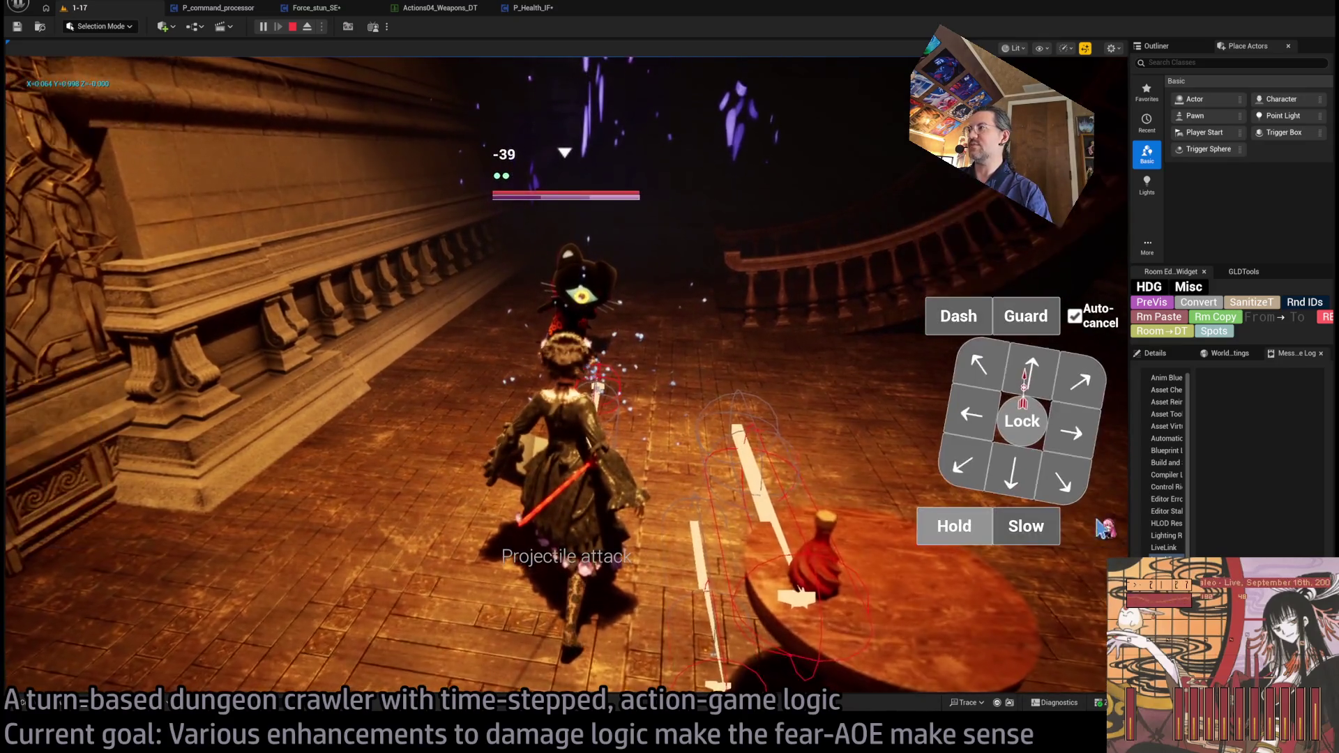
pyautogui.click(1080, 382)
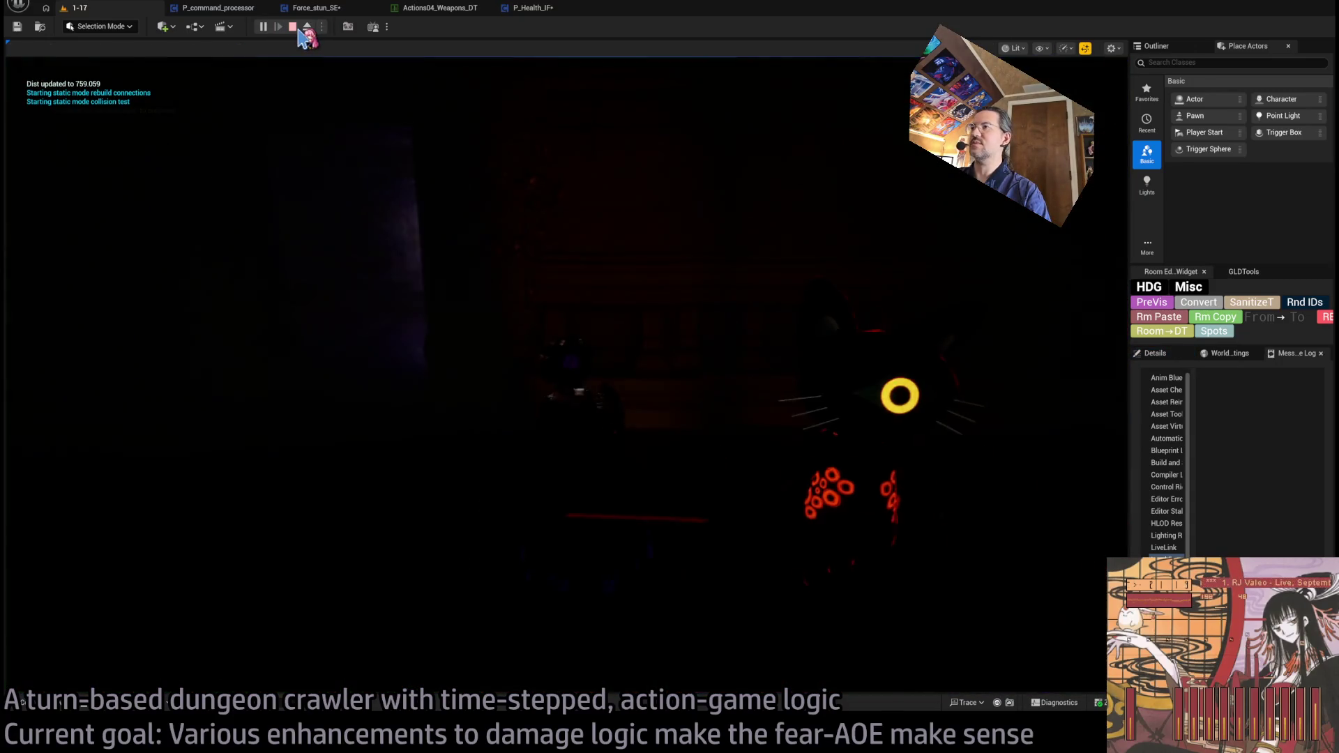
# Step: Stop play, move the purple sphere actor left and nearer the camera, and play again with Alt+P
pyautogui.click(295, 28)
pyautogui.moveTo(488, 311); pyautogui.dragTo(616, 277)
pyautogui.click(599, 422)
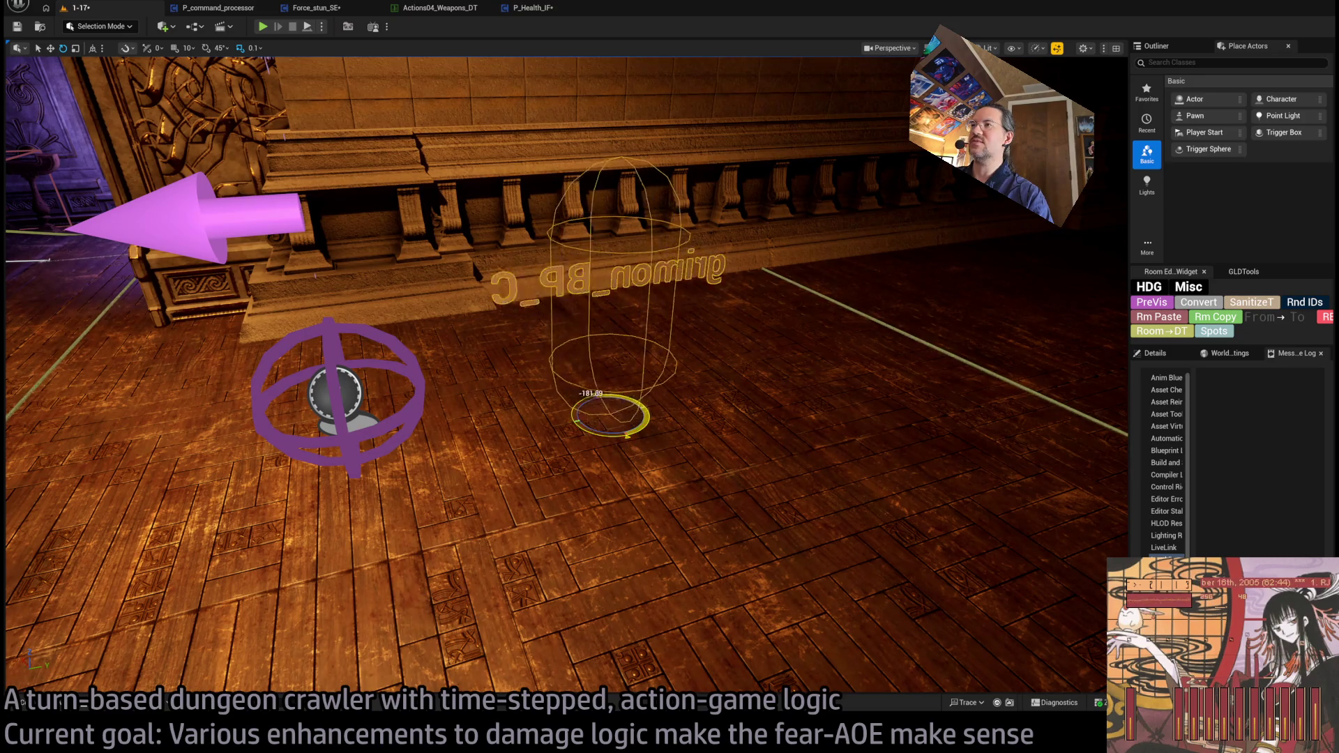
pyautogui.click(407, 396)
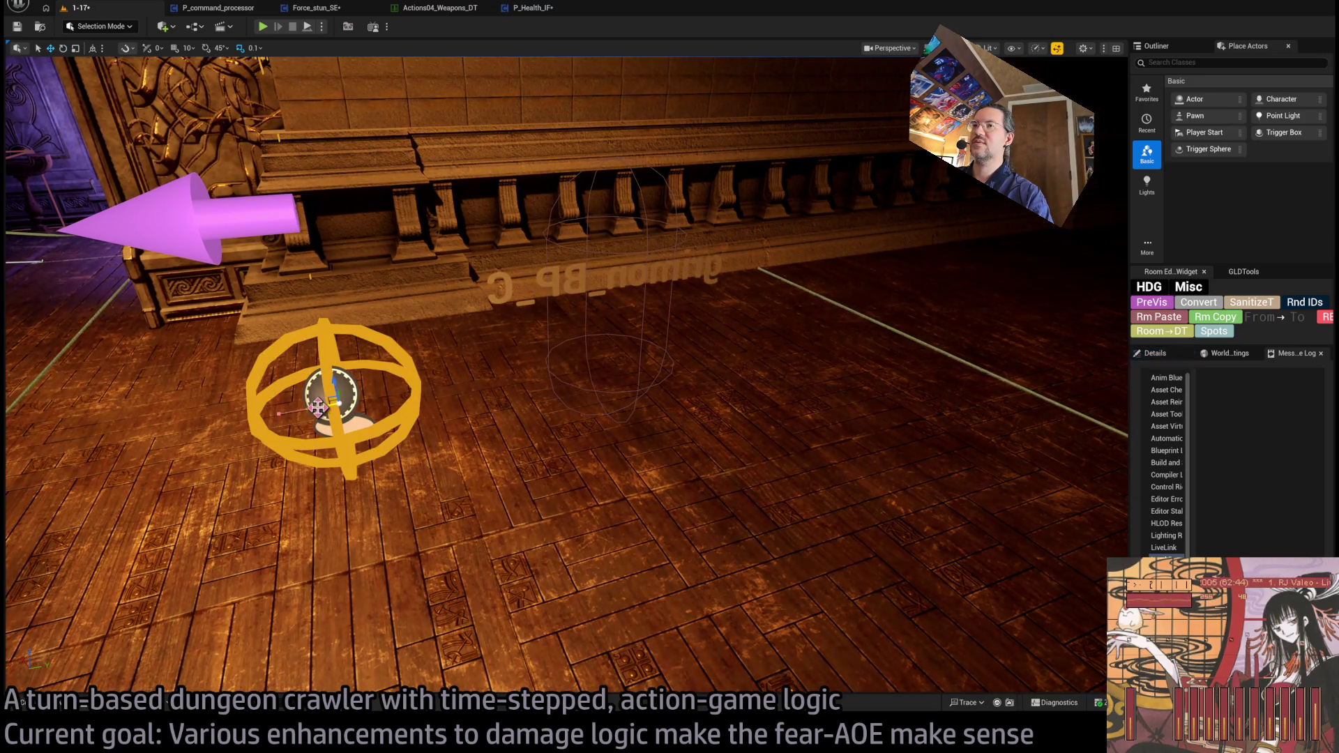
pyautogui.moveTo(325, 395); pyautogui.dragTo(82, 438)
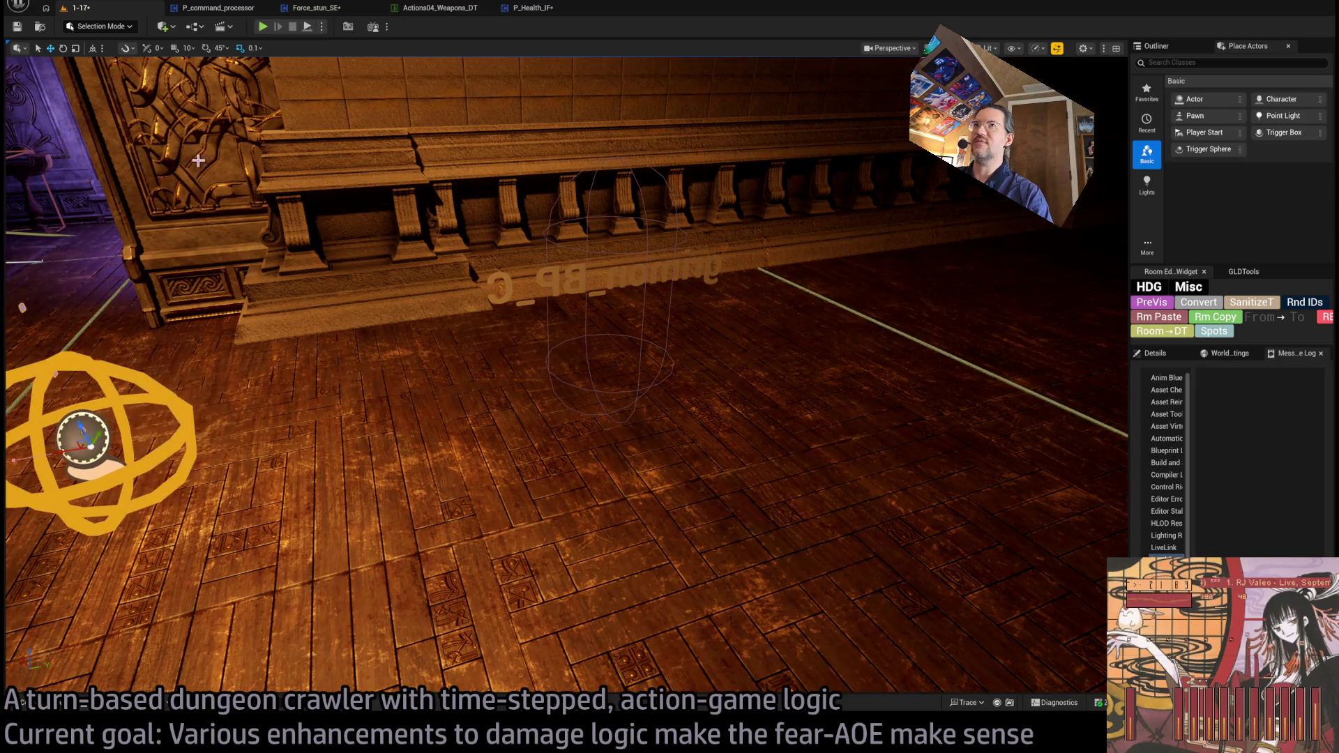
pyautogui.hotkey('alt', 'p')
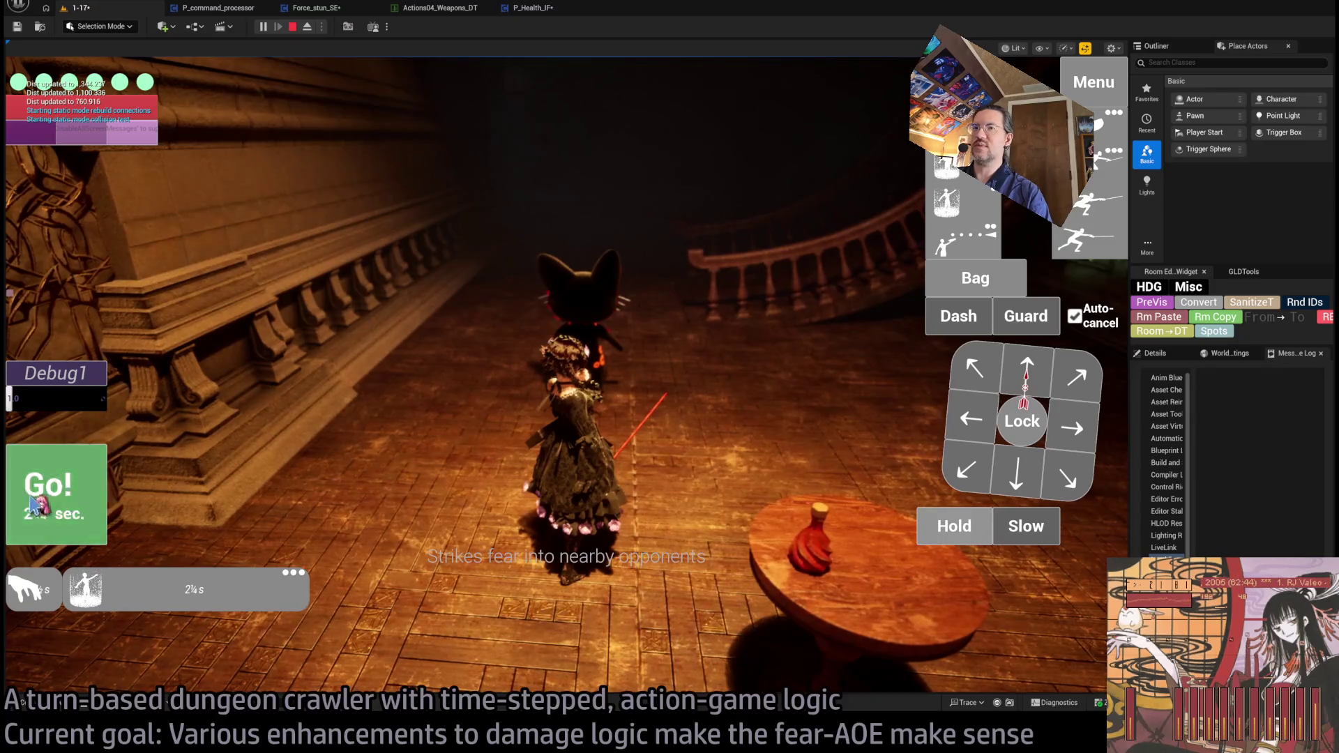
# Step: Fire the fear strike, stop the play session, and save all modified assets with Ctrl+Shift+S
pyautogui.click(1025, 369)
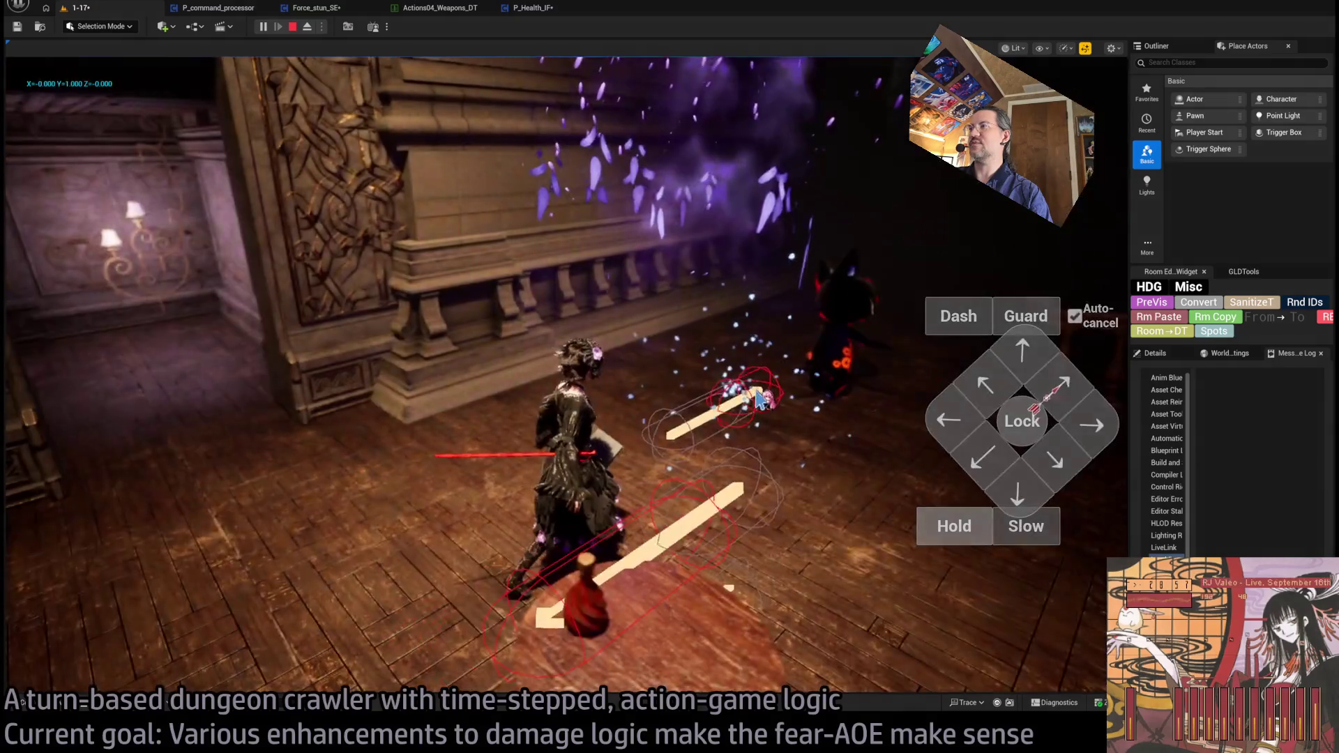
pyautogui.click(291, 28)
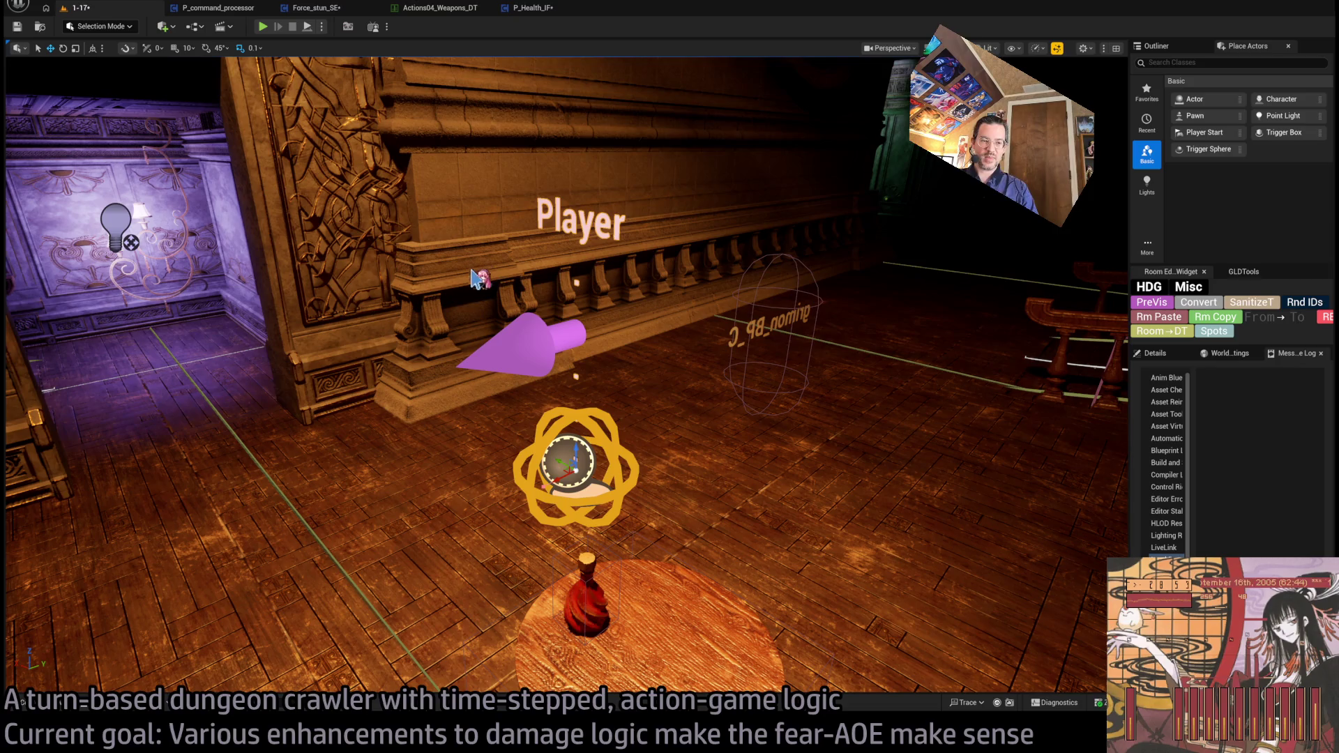
pyautogui.hotkey('ctrl', 'shift', 's')
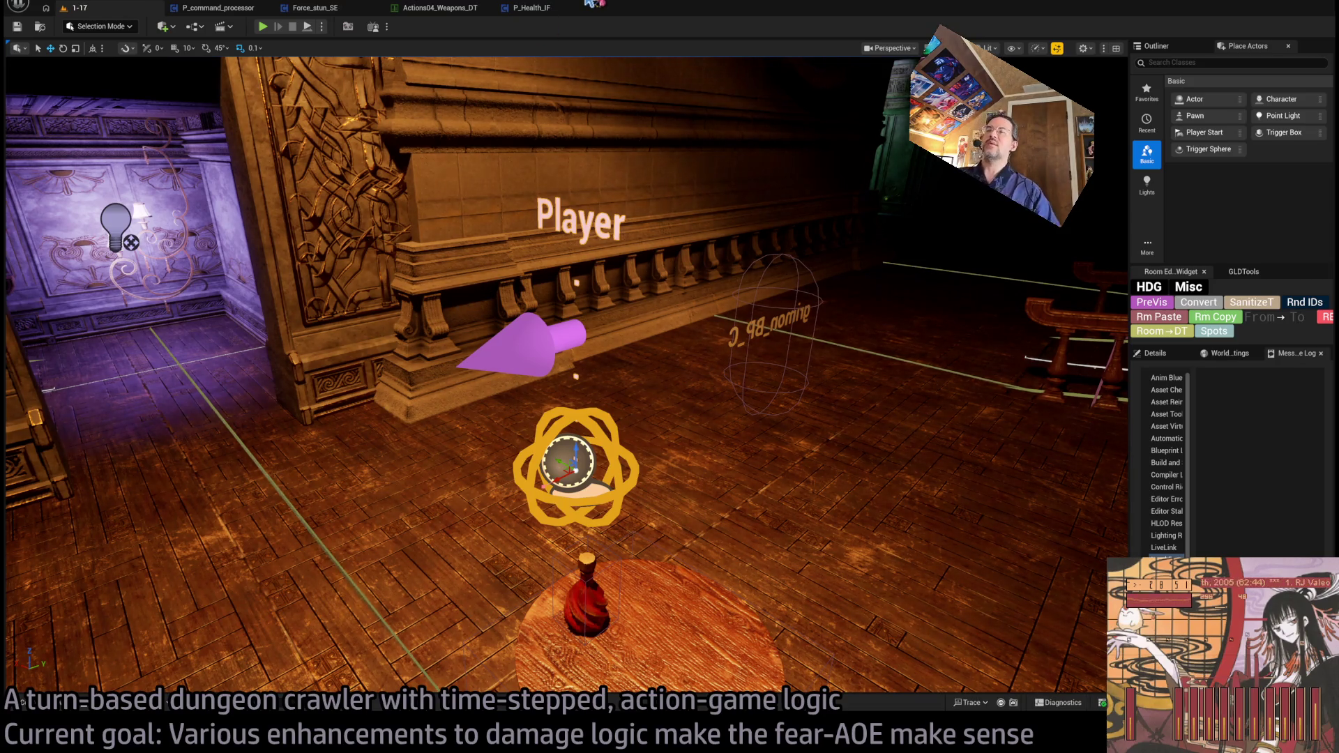